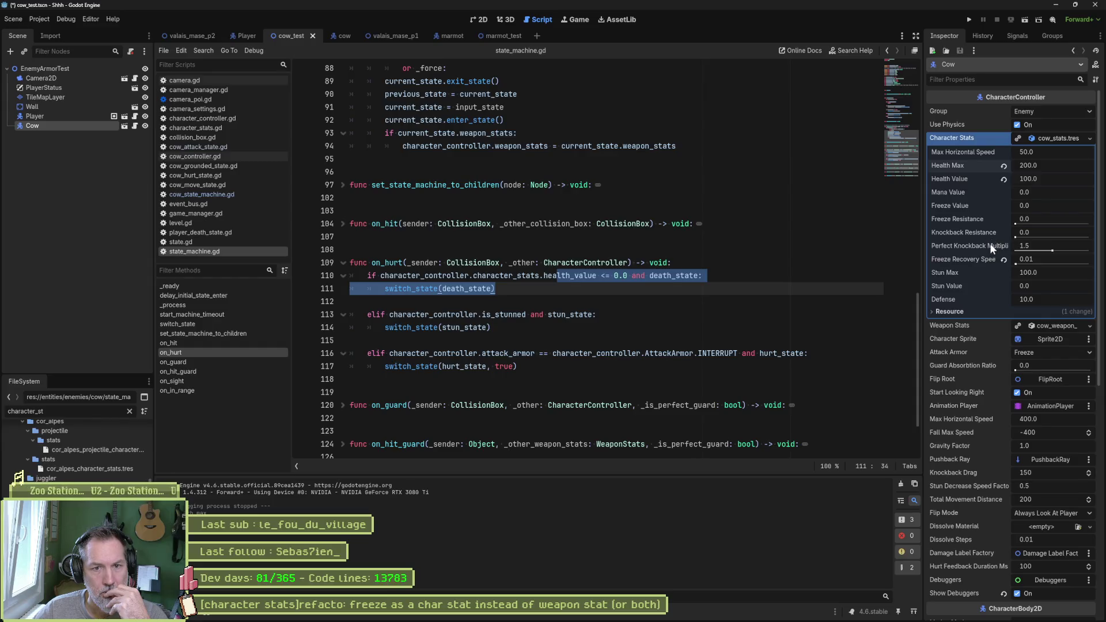
Set the cow's Character Stats Stun Max to 1.0 and save-and-run the test scene with F6.
click(1045, 273)
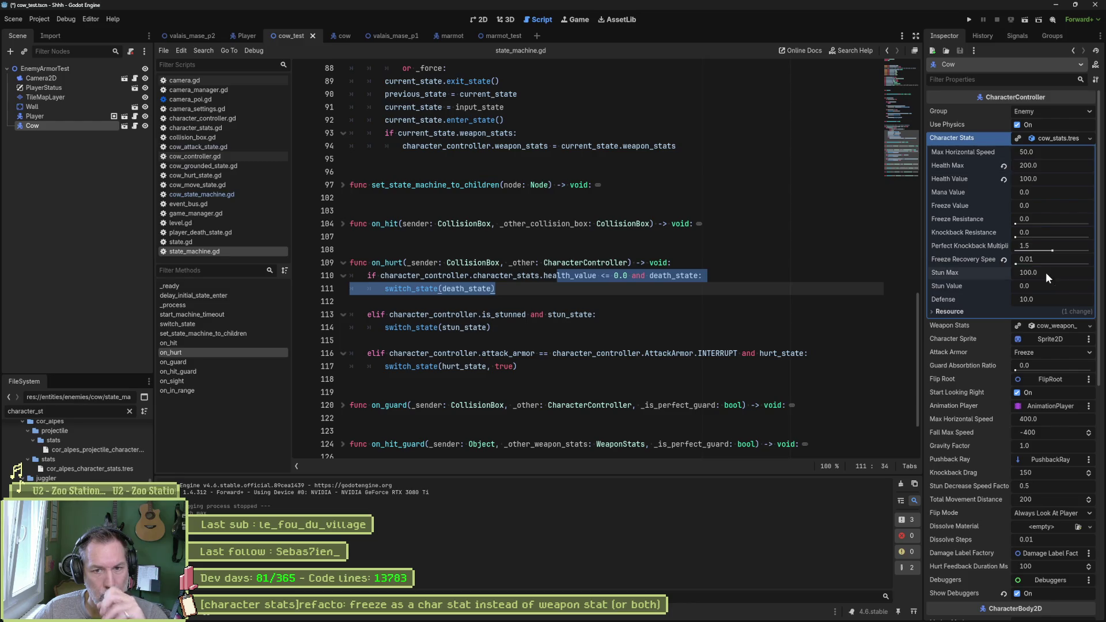
text(1)
key(Return)
key(F6)
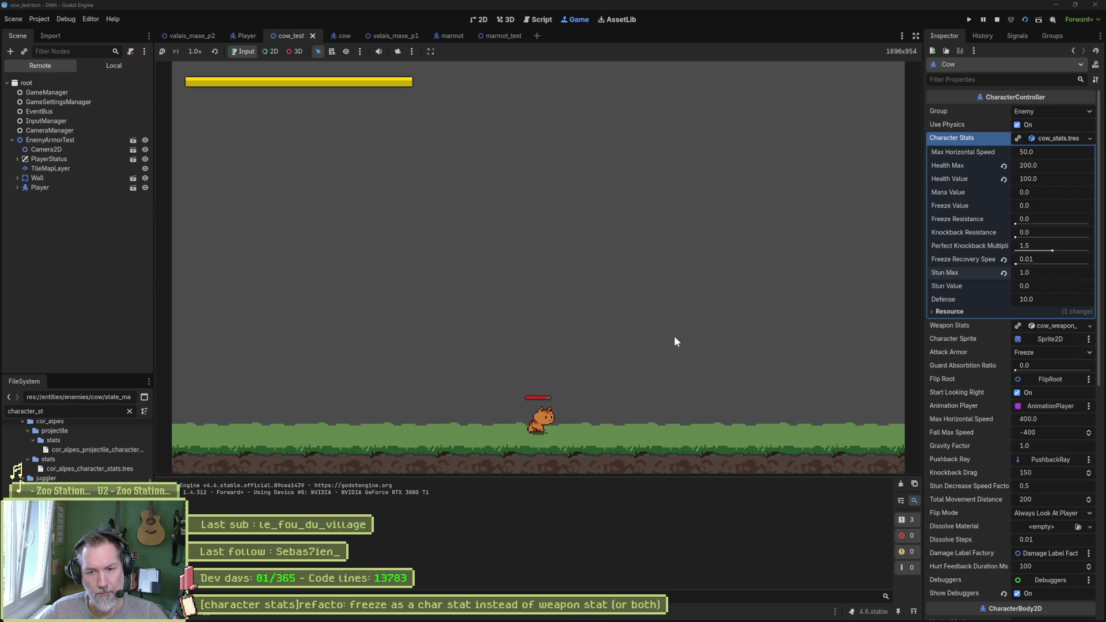
Stop the game, revert Stun Max to 100.0, and rerun the test scene from state_machine.gd.
key(F8)
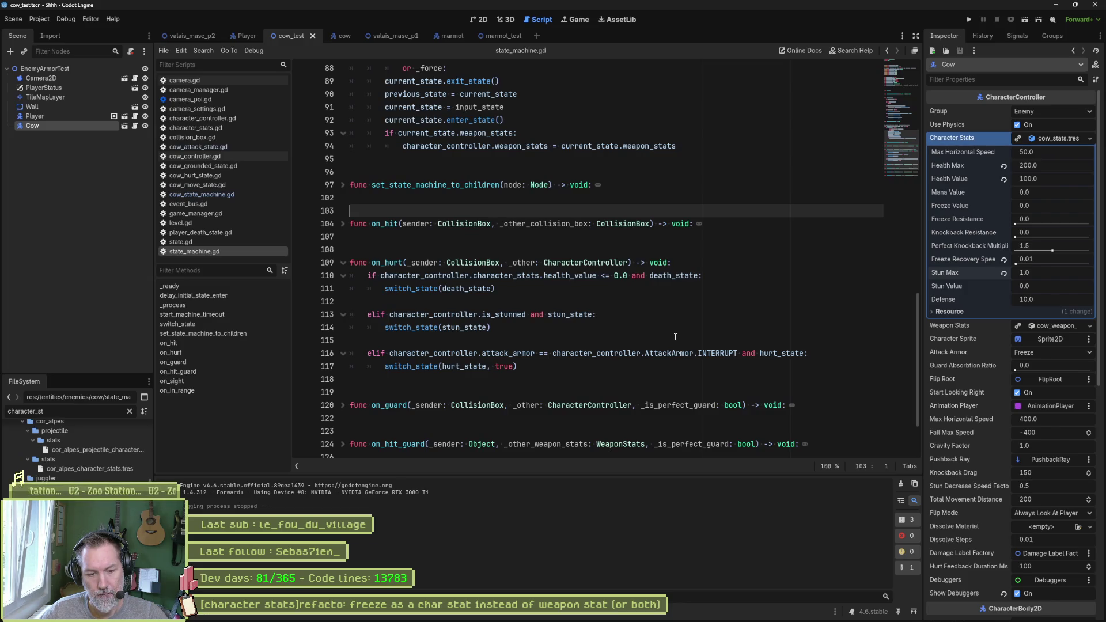
click(1003, 273)
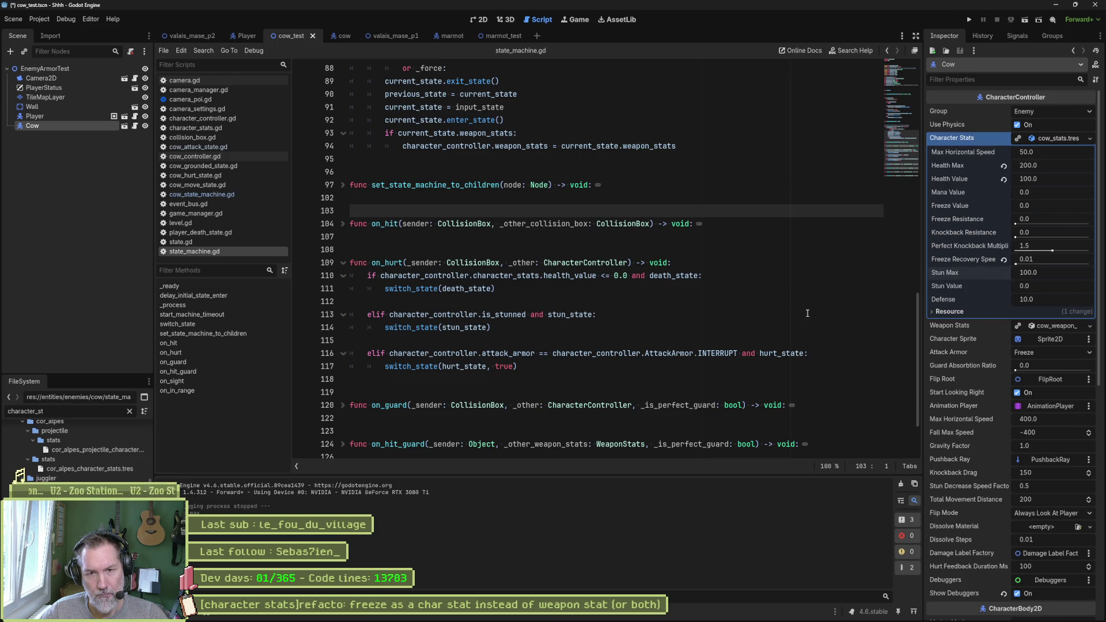
click(748, 322)
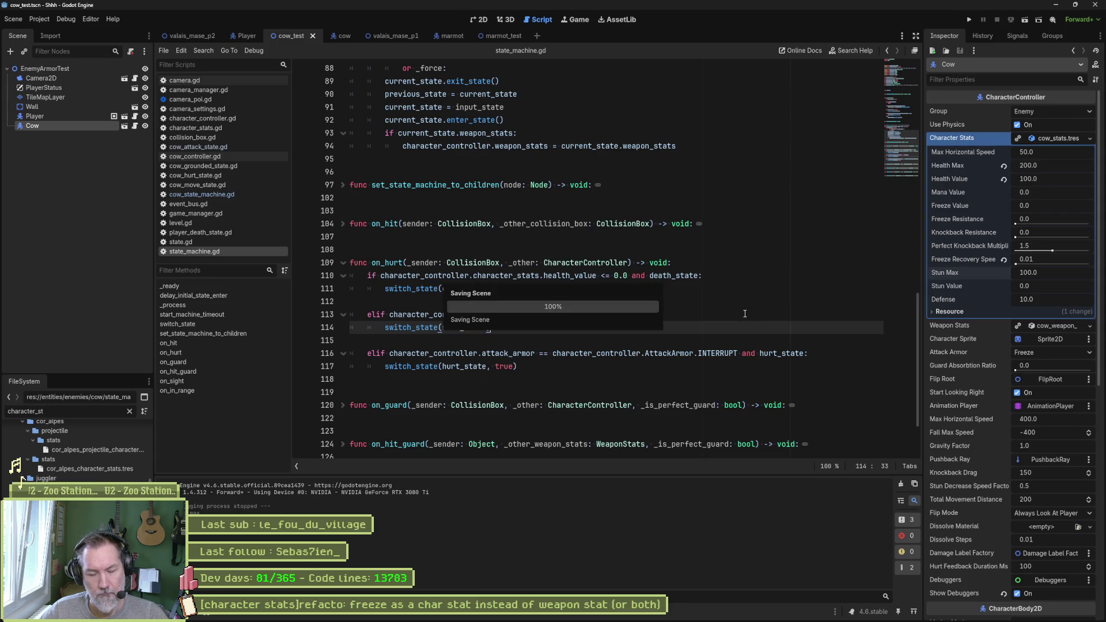
key(F6)
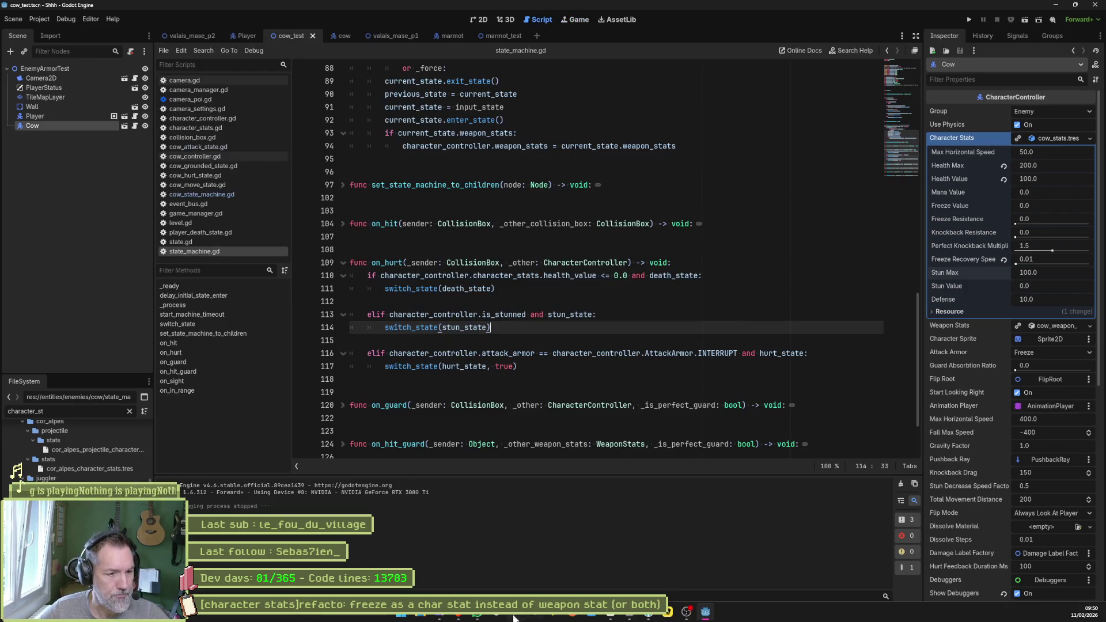
key(alt+Tab)
Add an In progress task about stun not stopping the animation in freeze mode, moved to the column top.
click(467, 528)
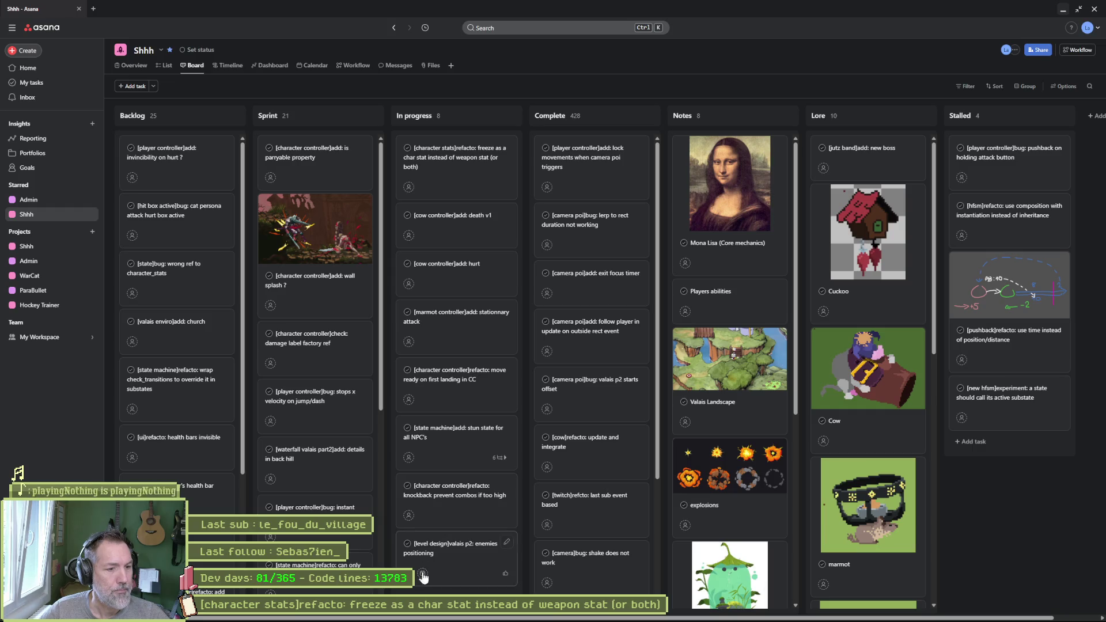
click(439, 556)
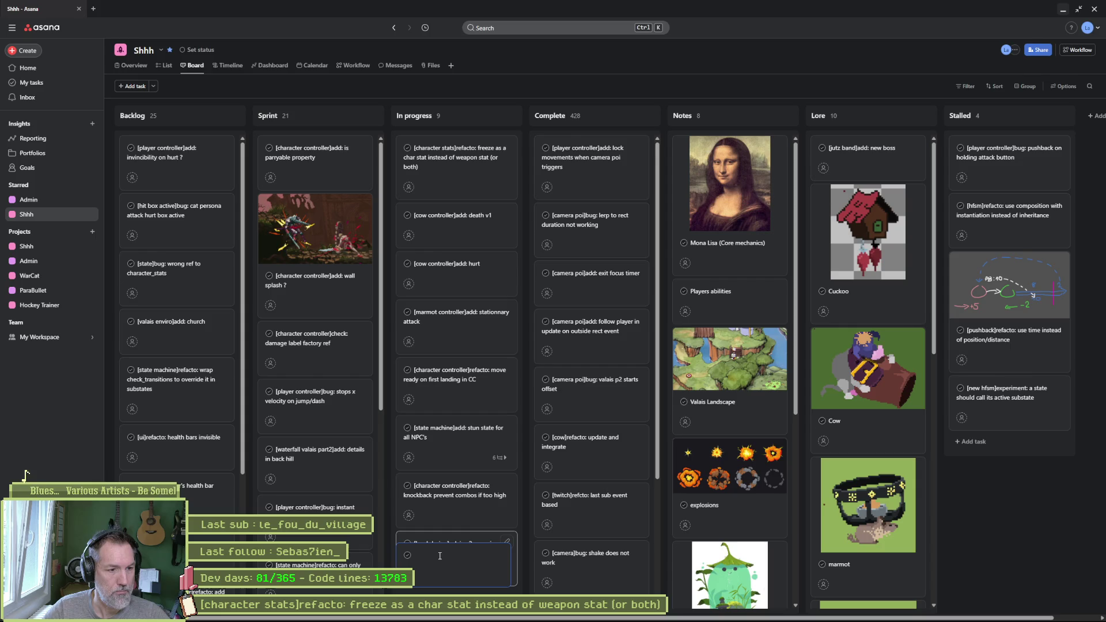
scroll(455, 518, down, 1)
click(446, 560)
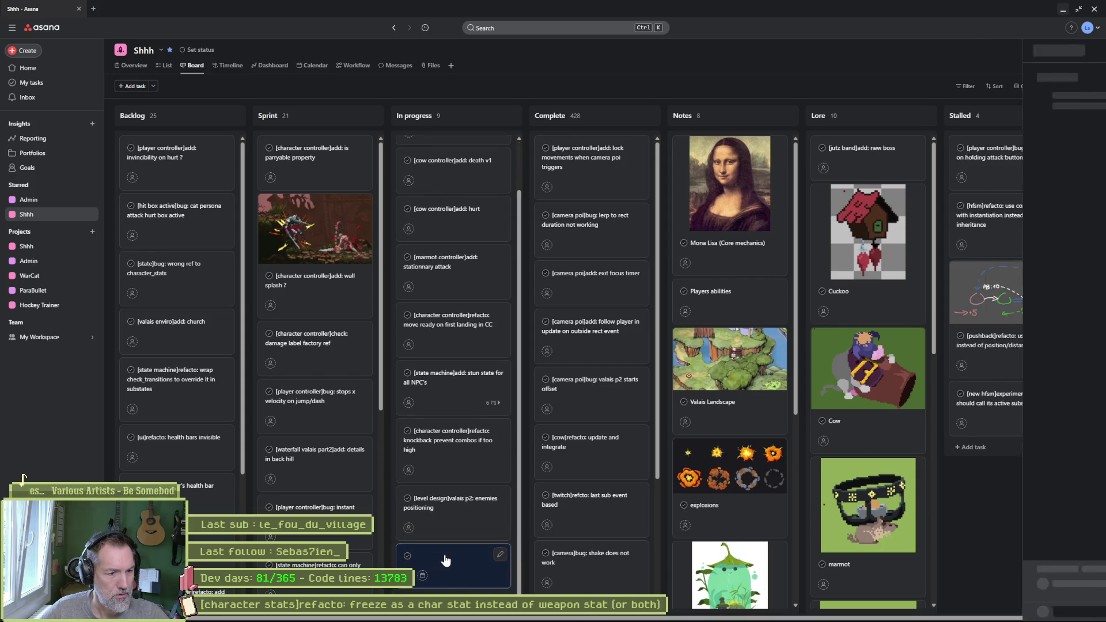
click(850, 77)
text([)
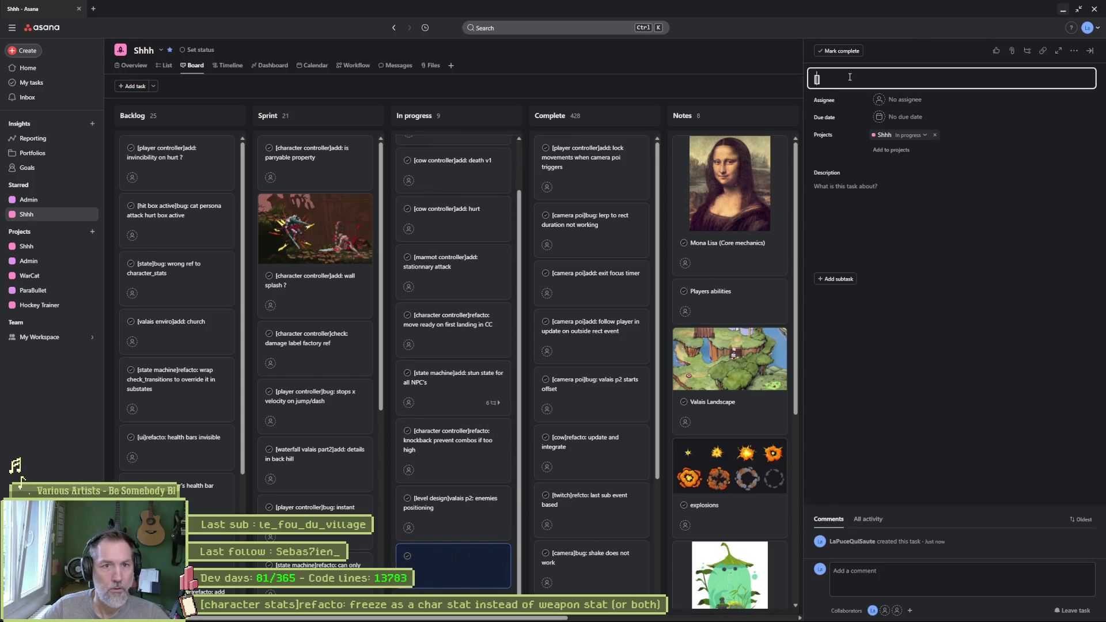
text(character contro)
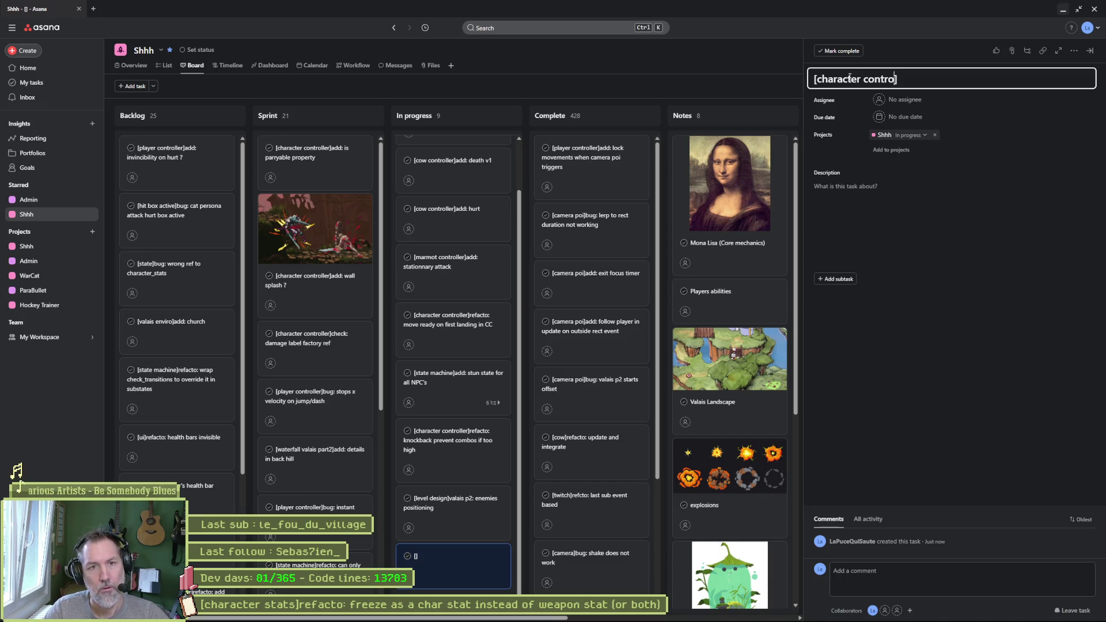
text(er)
text(bug: stun)
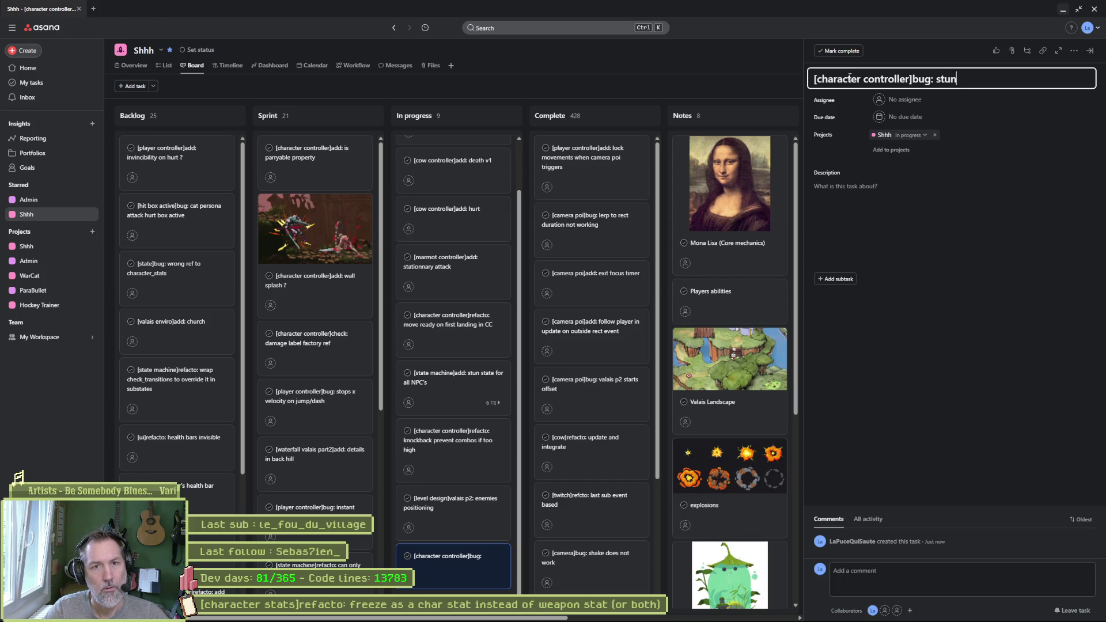
text( does not stop anim)
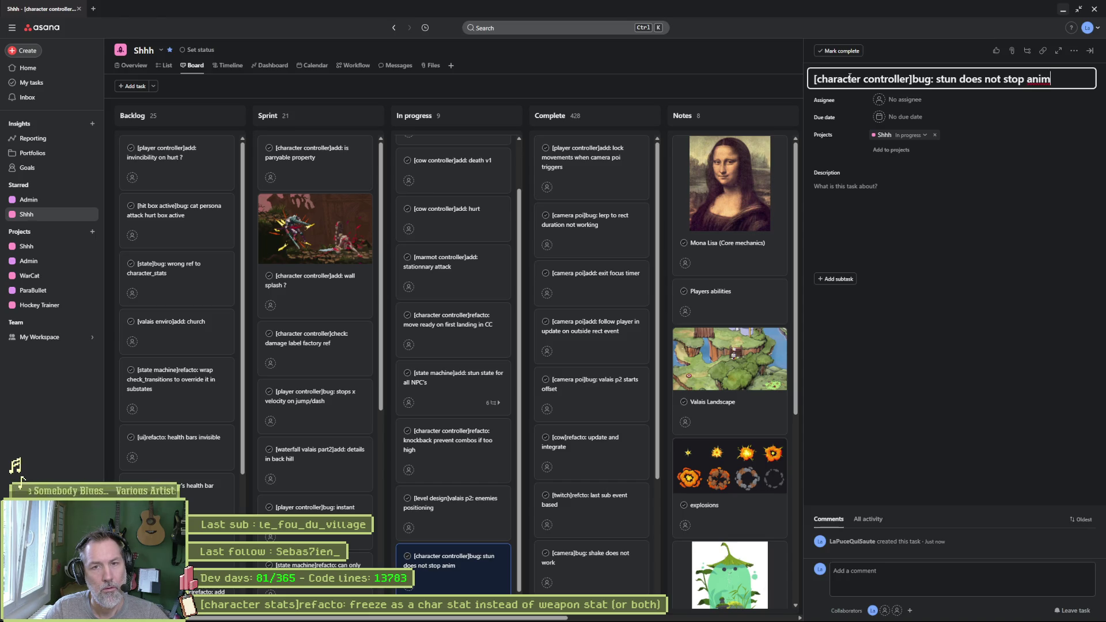
text( when in freeze mode)
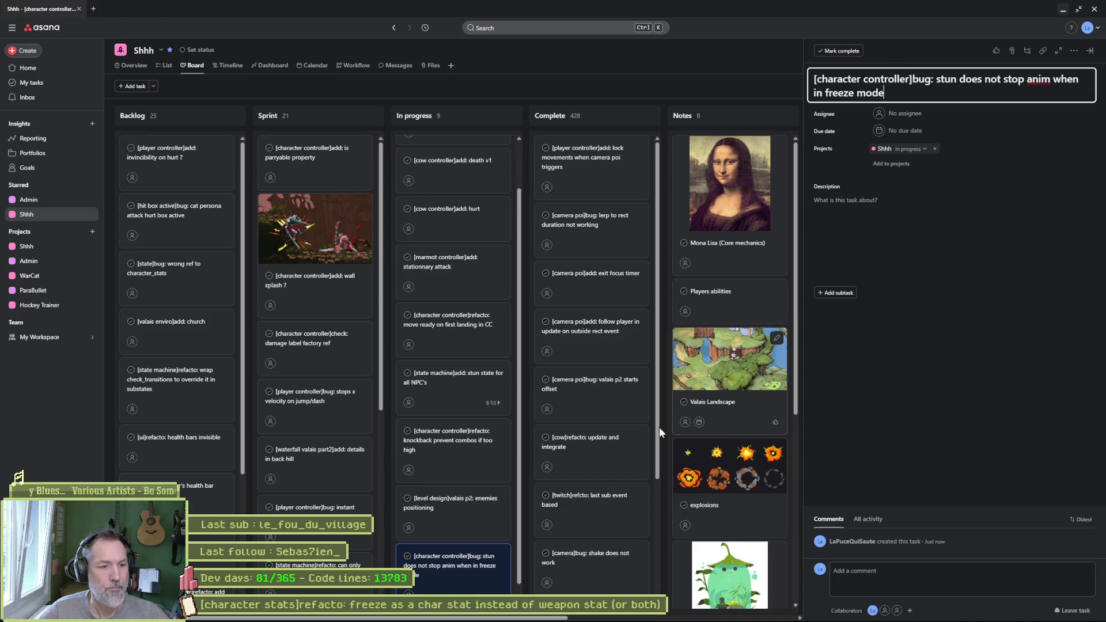
mouse_move(450, 567)
mouse_down()
mouse_move(481, 202)
mouse_move(456, 123)
mouse_move(459, 222)
mouse_up()
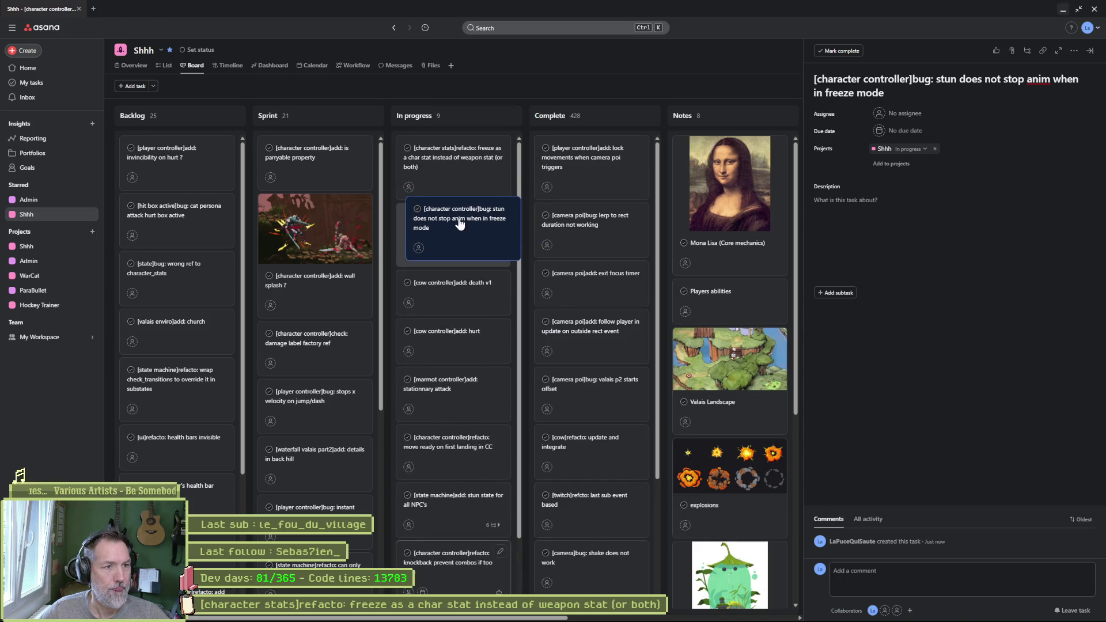
Permanently delete the freeze-as-character-stat refacto task and minimize the browser.
click(461, 169)
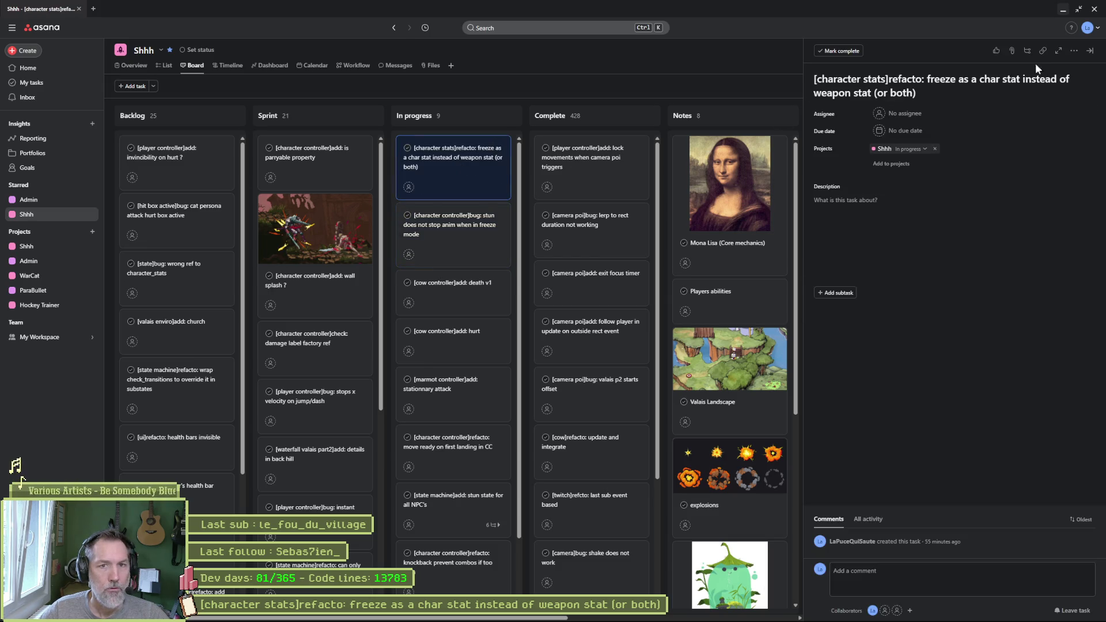
click(1074, 51)
click(999, 252)
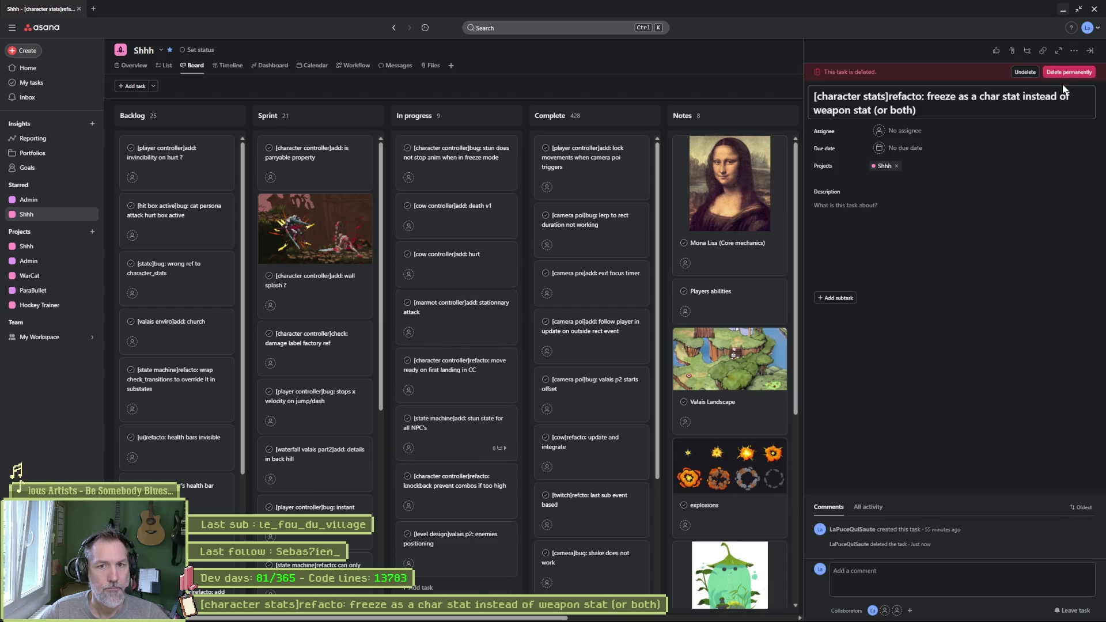
click(1069, 72)
click(661, 354)
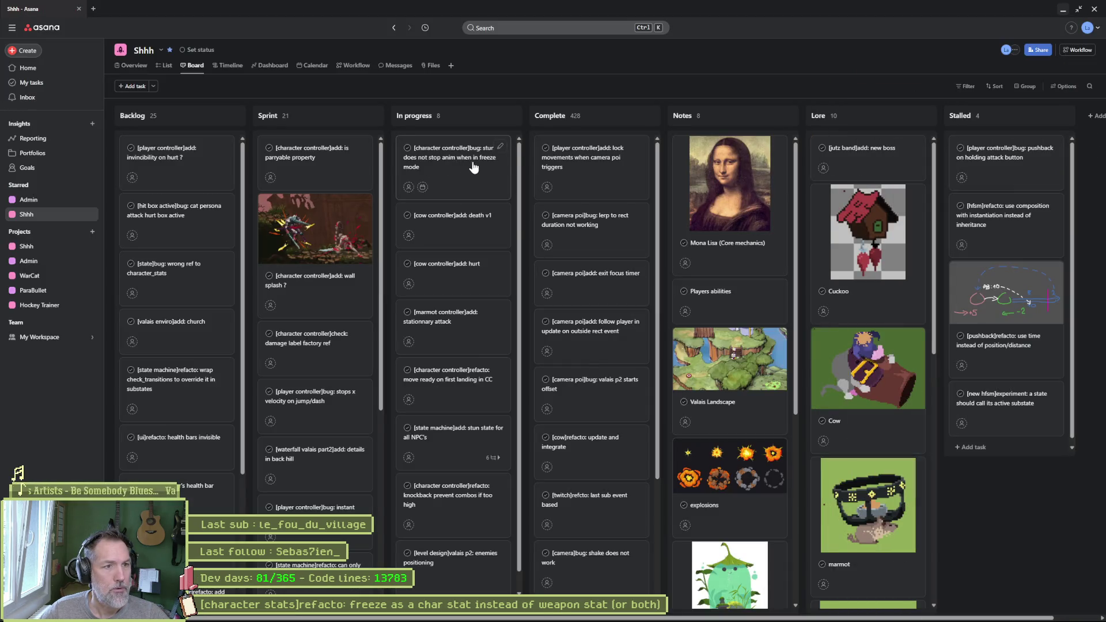
double_click(1057, 8)
double_click(1059, 8)
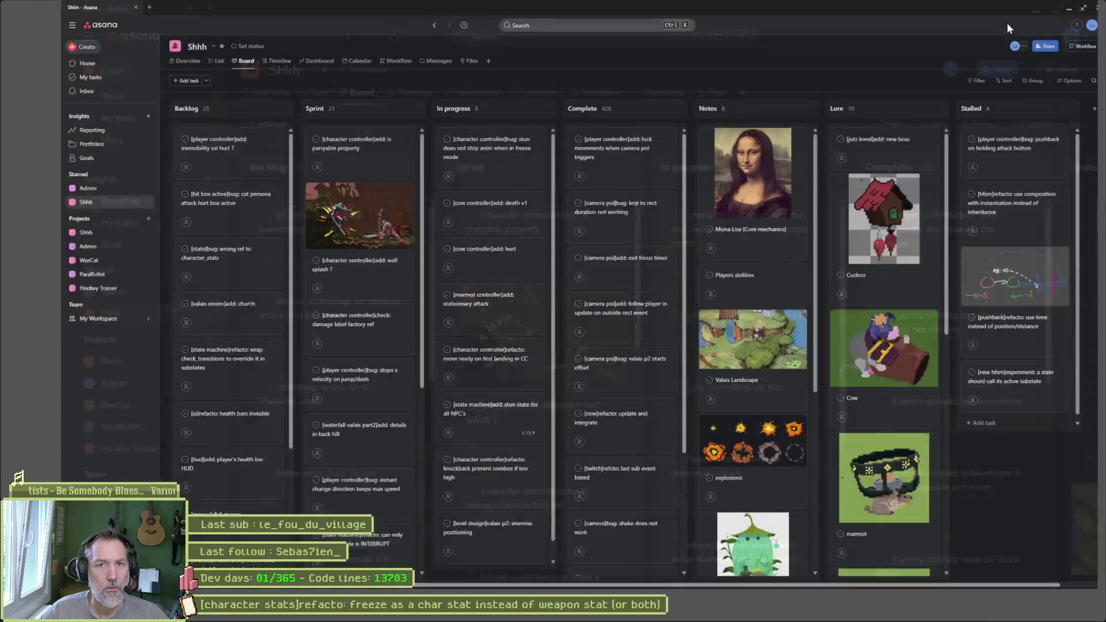
click(1063, 11)
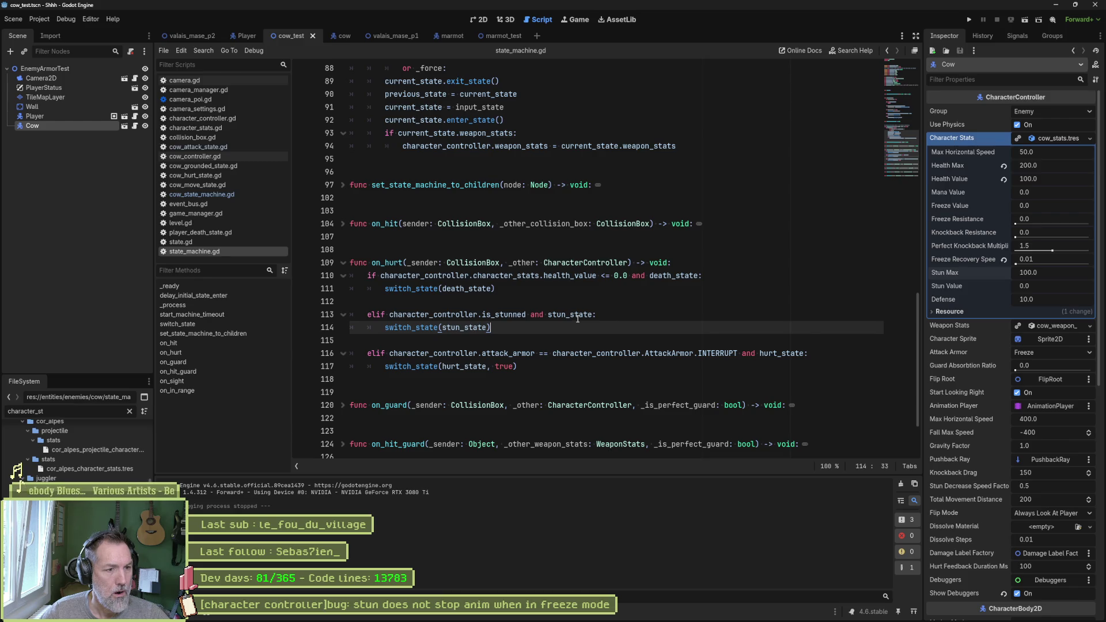
Run the cow test scene to watch the bell attack, stop it, and return to the cow scene.
key(F6)
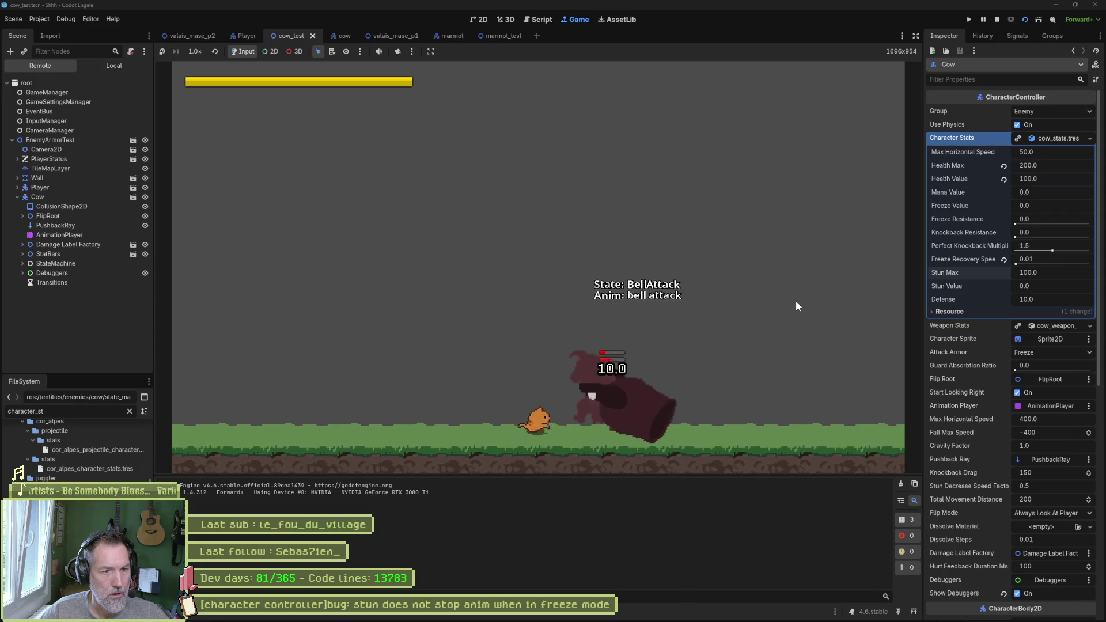
key(F8)
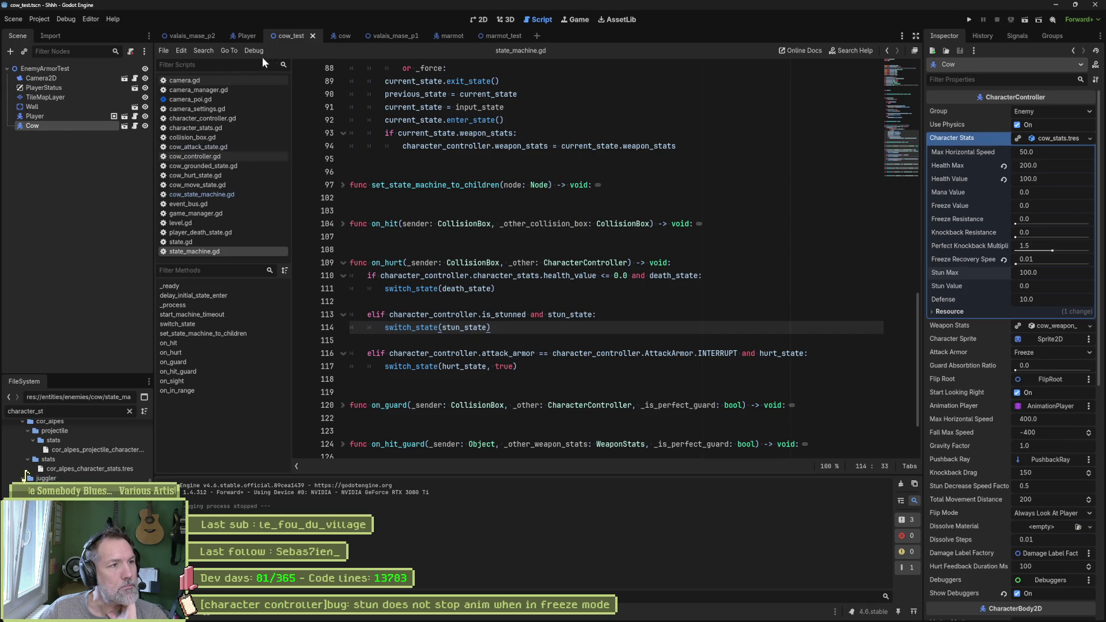
click(332, 36)
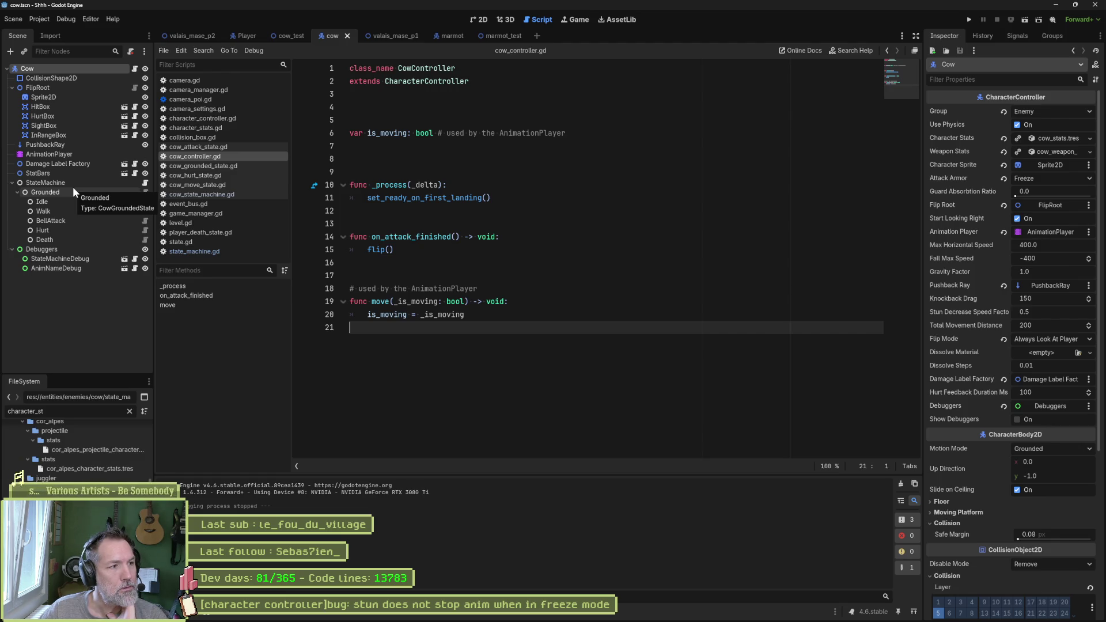
Close the camera_pool, camera_manager, camera and camera_settings scripts, leaving character_controller.gd open.
click(200, 91)
middle_click(199, 99)
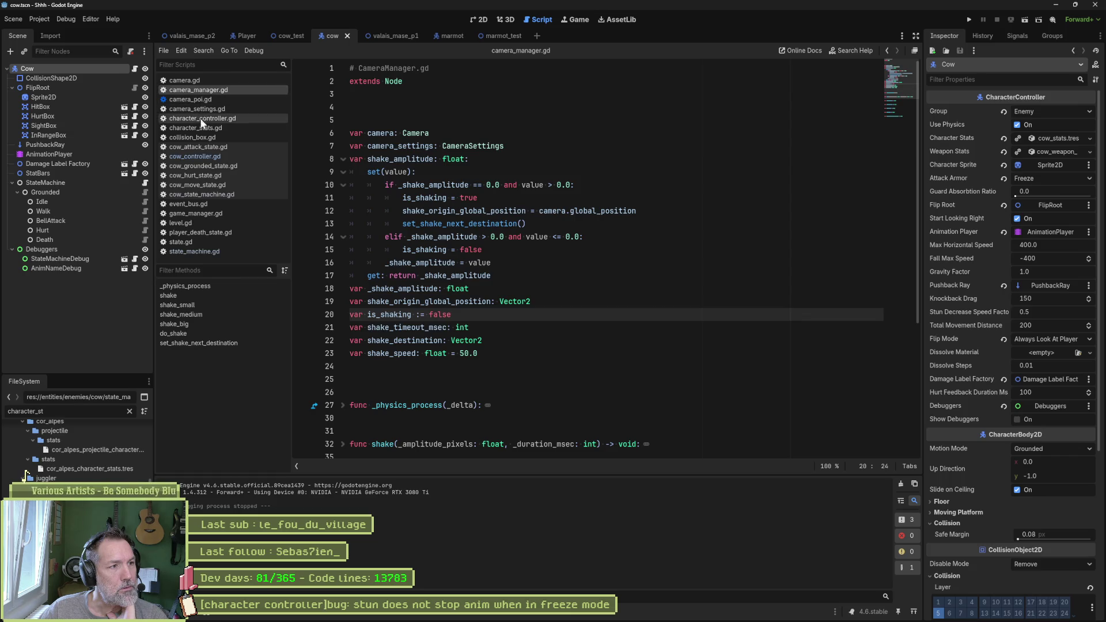
middle_click(195, 90)
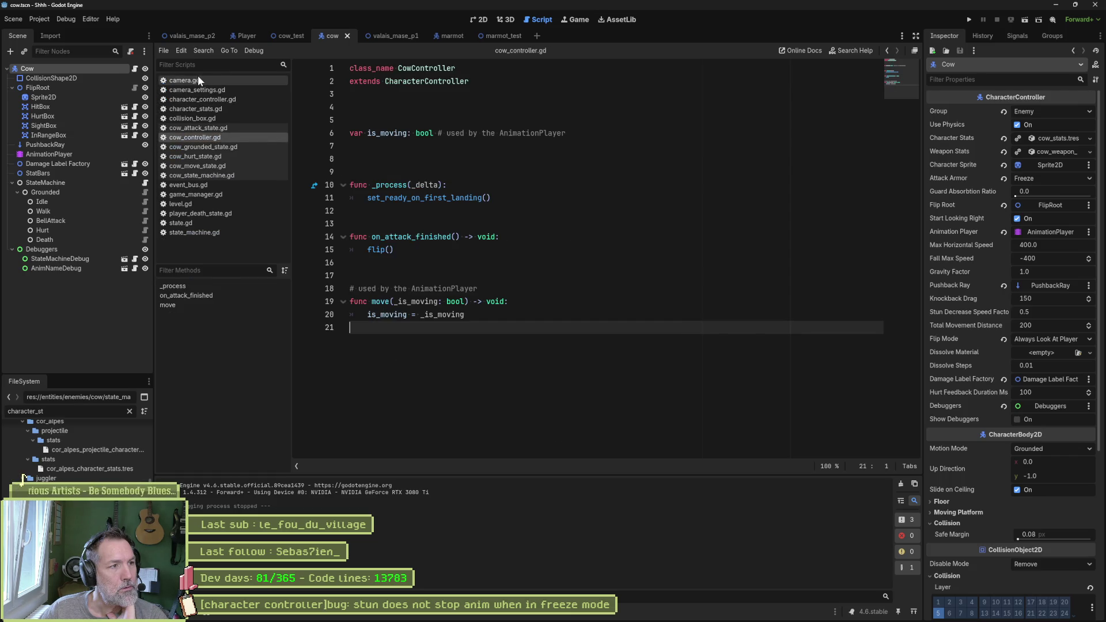
middle_click(197, 81)
middle_click(197, 80)
click(197, 80)
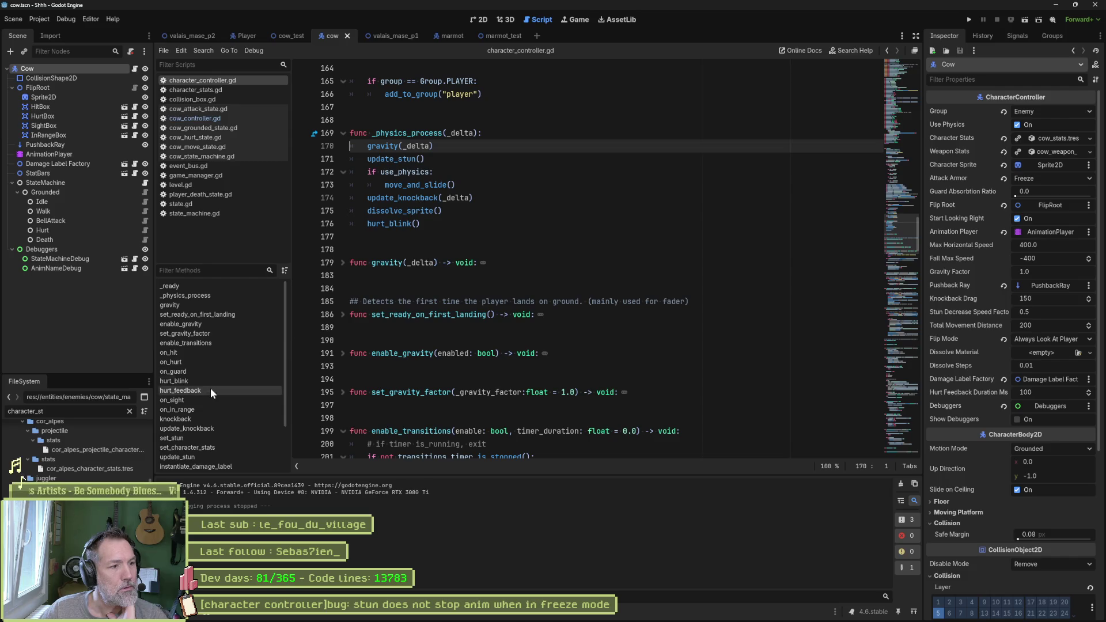
Review on_hurt in character_controller.gd: the is_stunned check, knockback call and hurt lines 235–240.
click(201, 364)
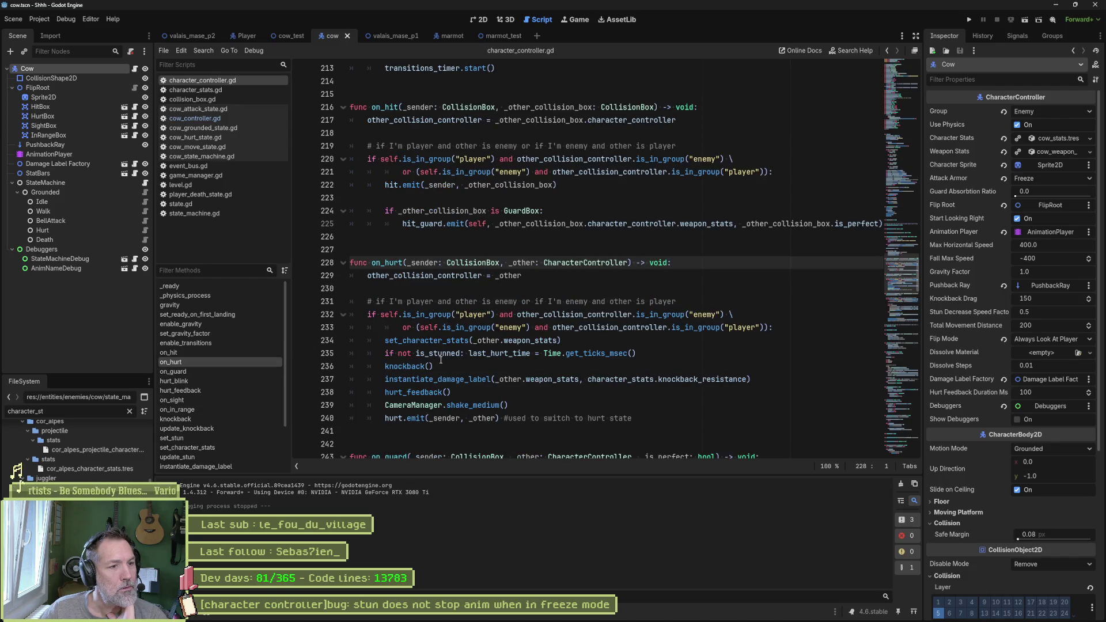
drag(428, 353, 544, 354)
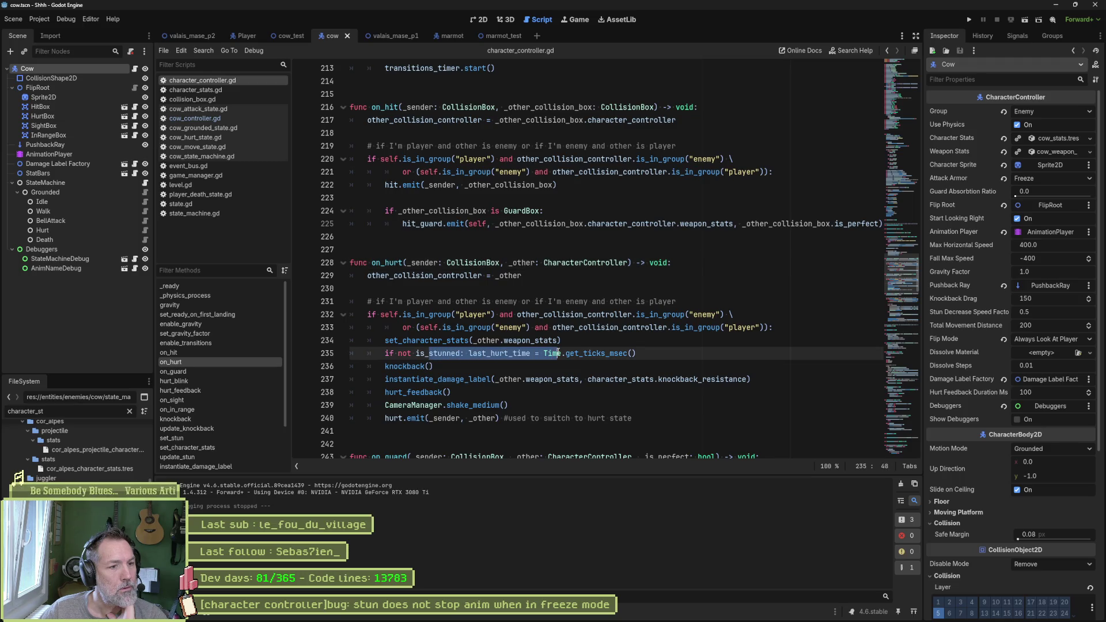
double_click(405, 366)
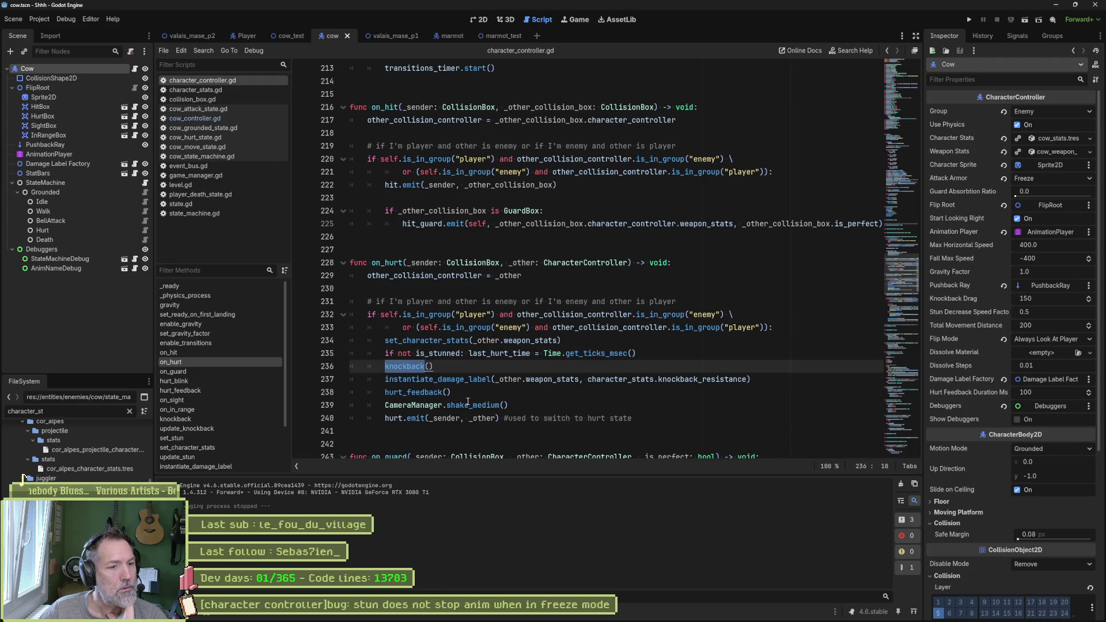
double_click(394, 418)
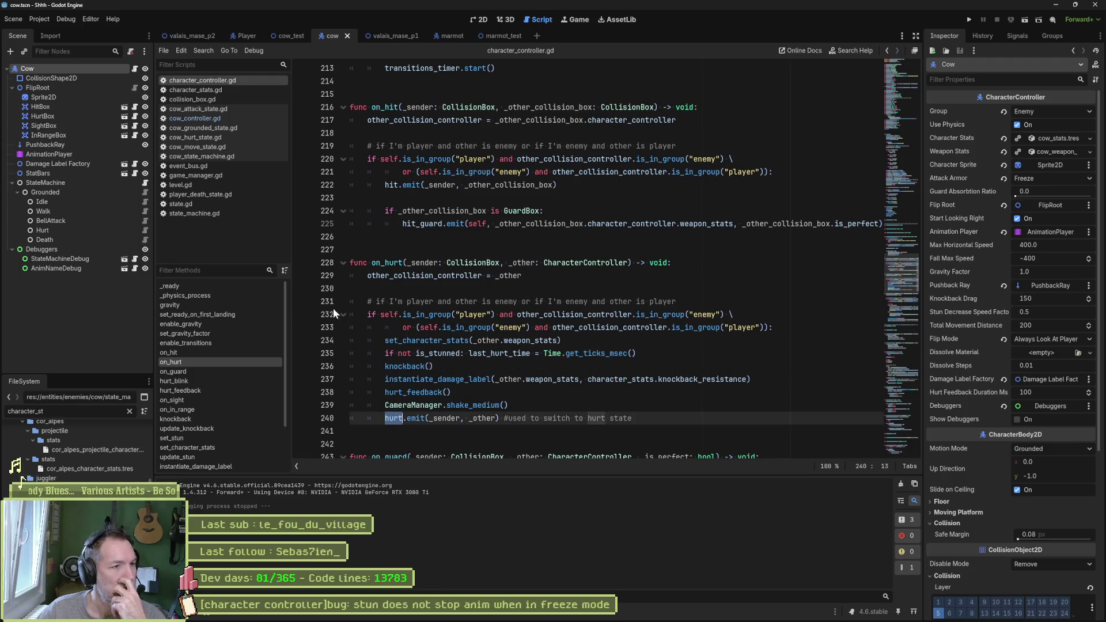
Close state.gd, cow_attack_state.gd and the other remaining unneeded scripts in the Script list.
middle_click(190, 203)
middle_click(190, 195)
middle_click(189, 185)
middle_click(189, 174)
middle_click(189, 166)
middle_click(195, 158)
middle_click(197, 147)
middle_click(200, 137)
middle_click(202, 128)
middle_click(203, 118)
middle_click(205, 99)
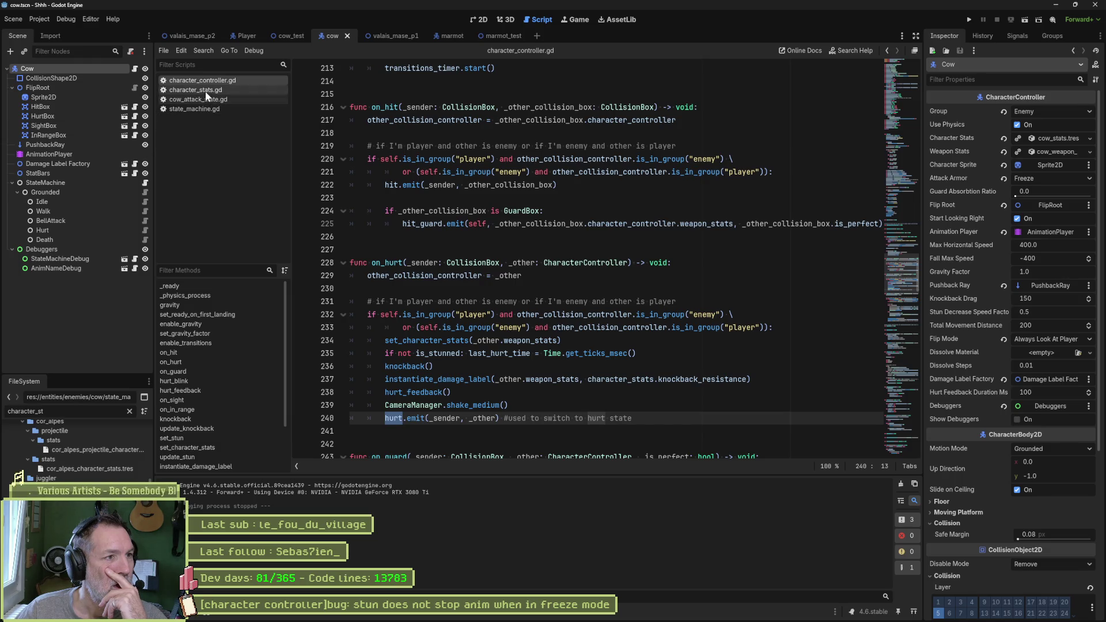
middle_click(203, 98)
In state_machine.gd, highlight the death branch (lines 110–111) and stun branch (113–114), then select StateMachine.
click(199, 99)
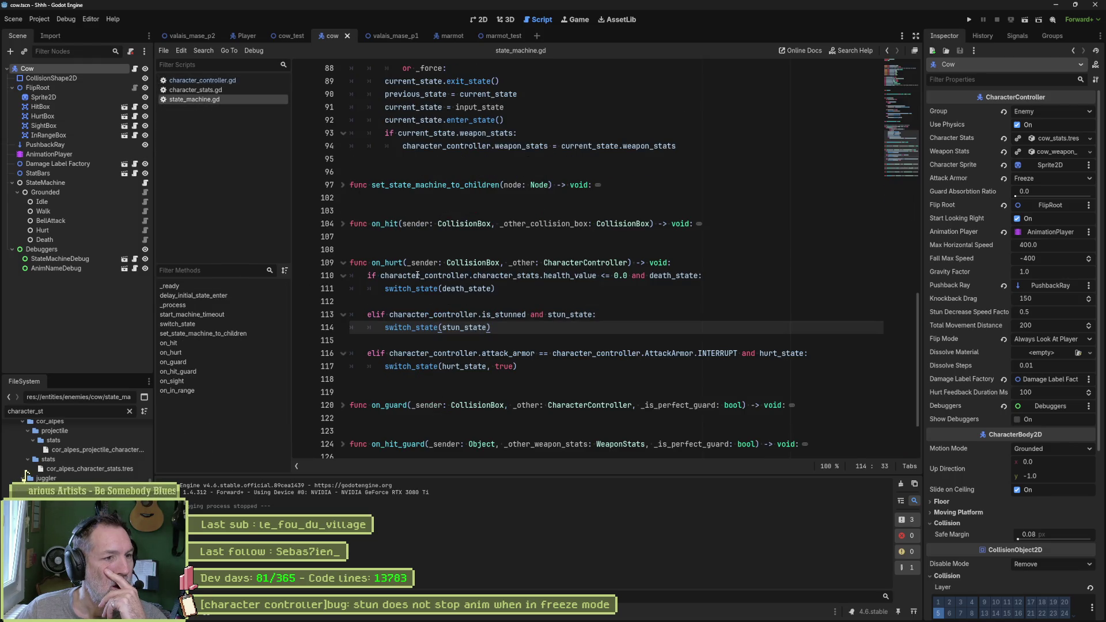
drag(591, 276, 585, 292)
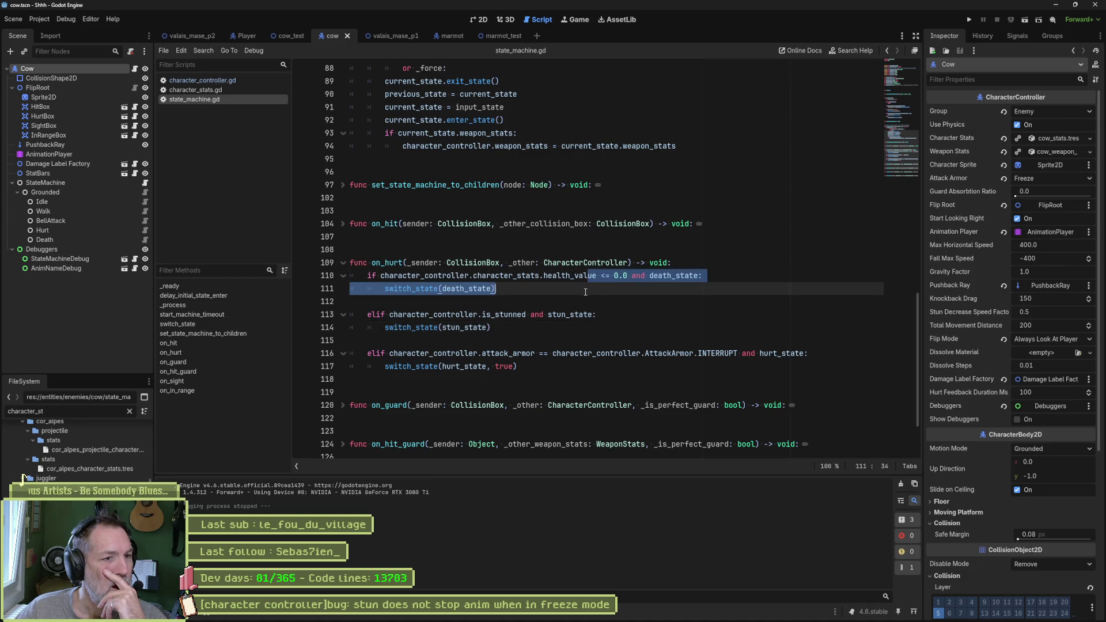
drag(500, 314, 504, 326)
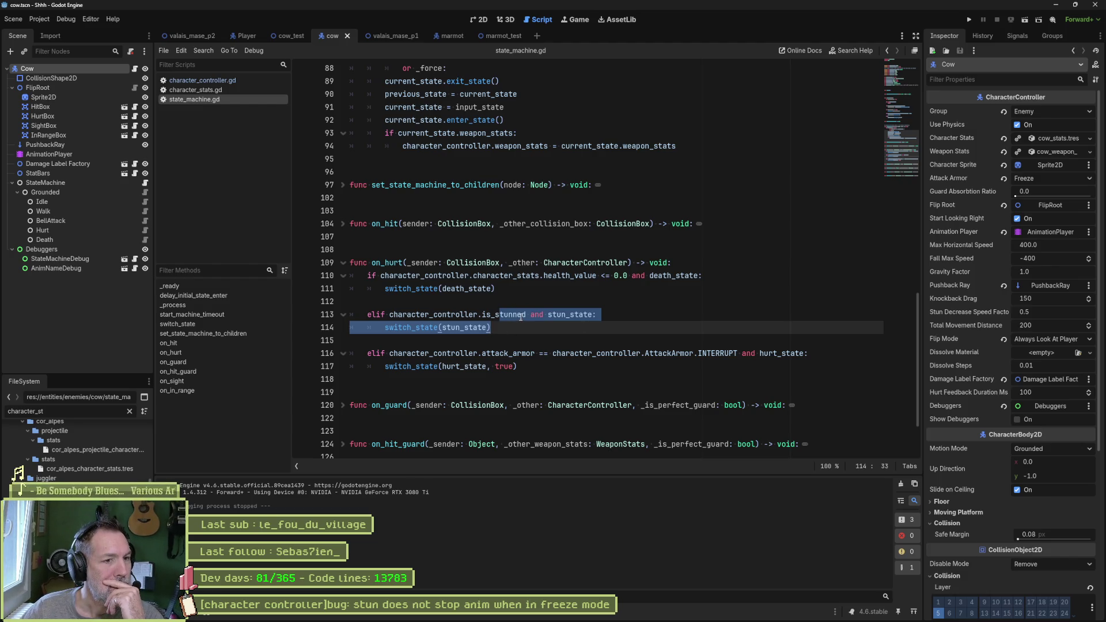
mouse_move(521, 317)
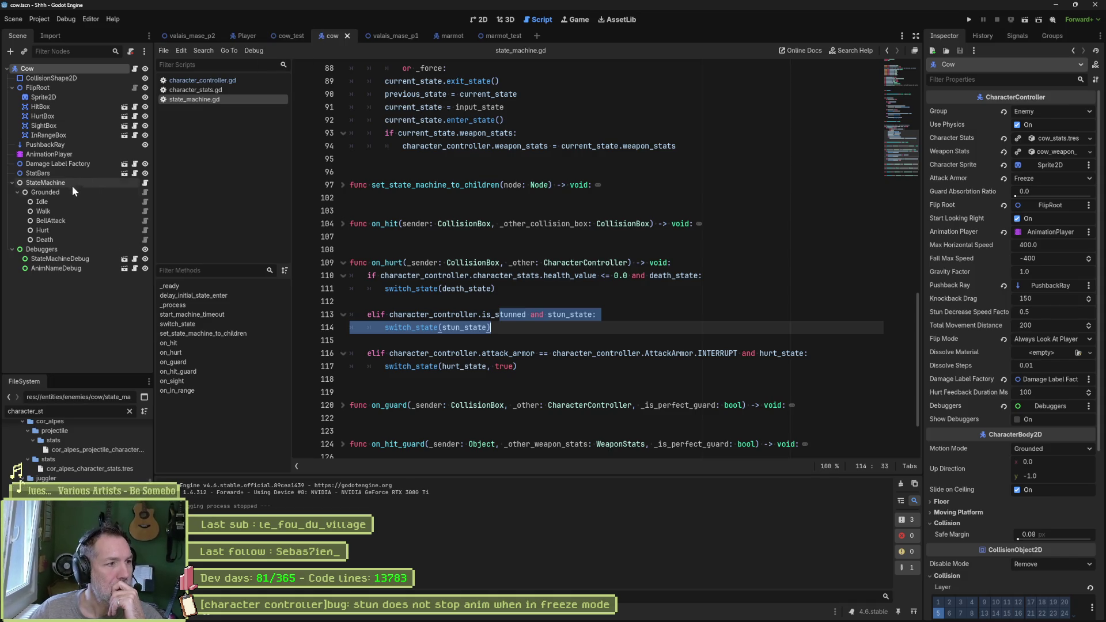
click(51, 183)
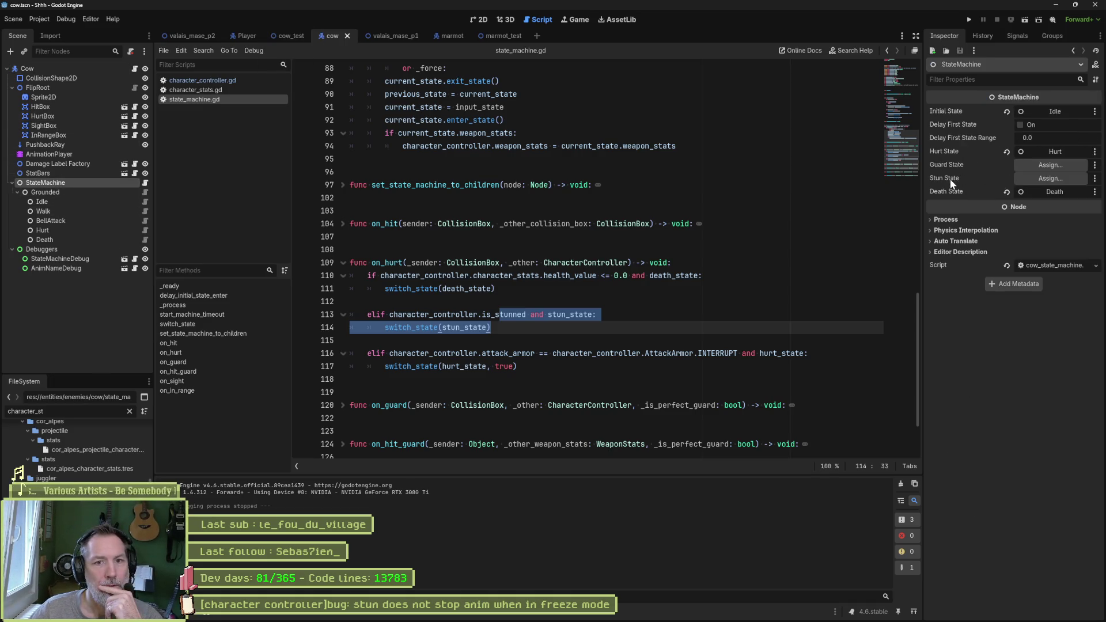
Step through the is_stunned stun branch and hurt_state call on lines 113–117 of state_machine.gd.
click(462, 339)
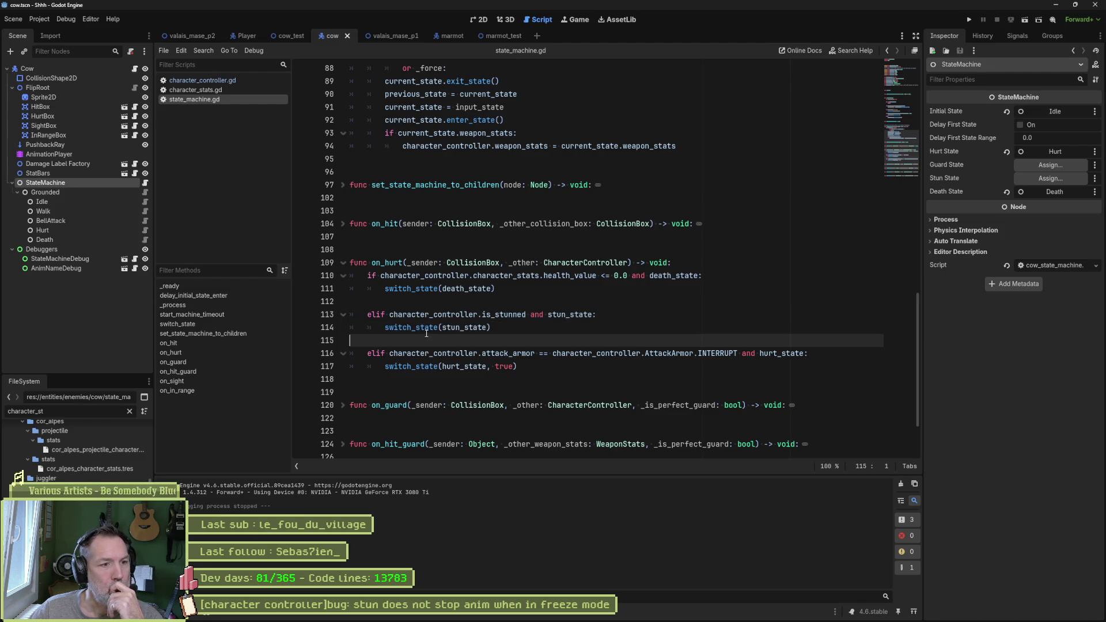
click(504, 326)
key(shift+Home)
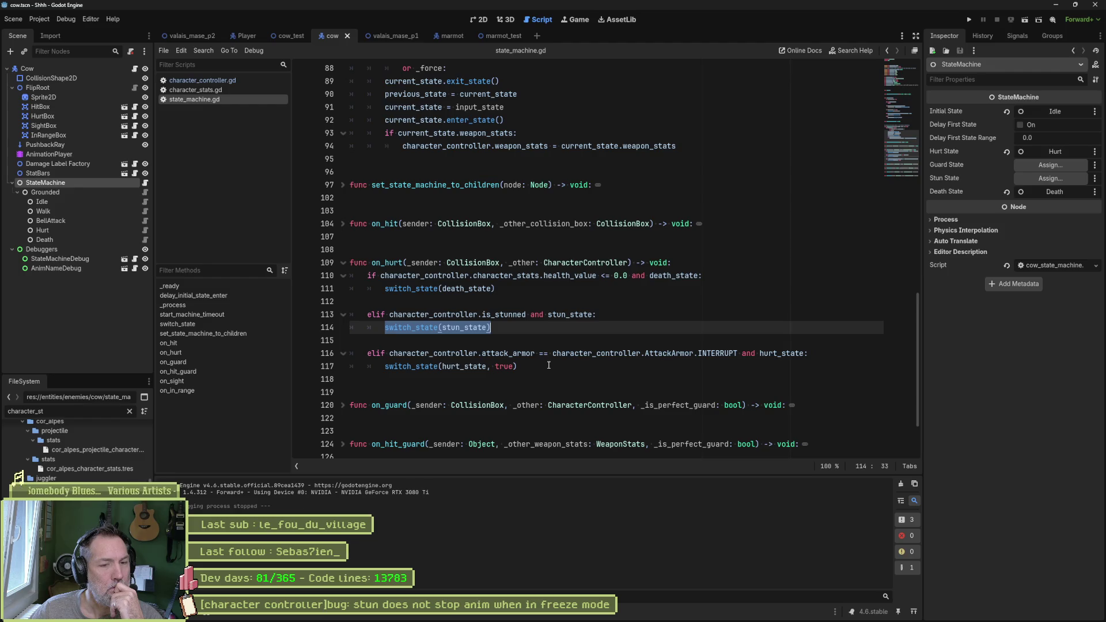
double_click(458, 370)
click(495, 352)
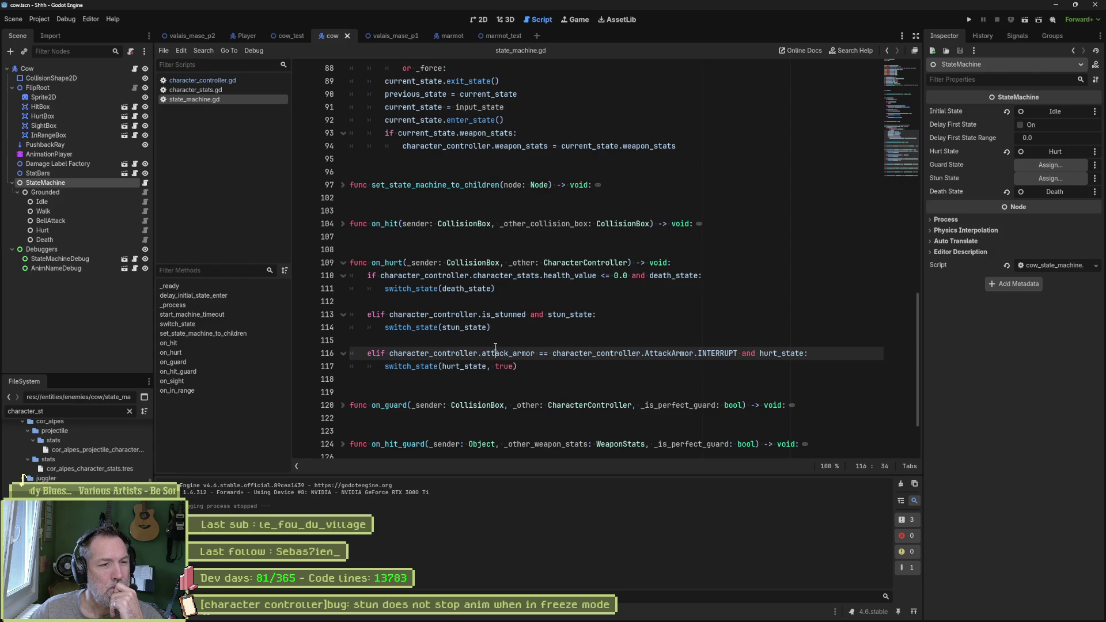
click(505, 314)
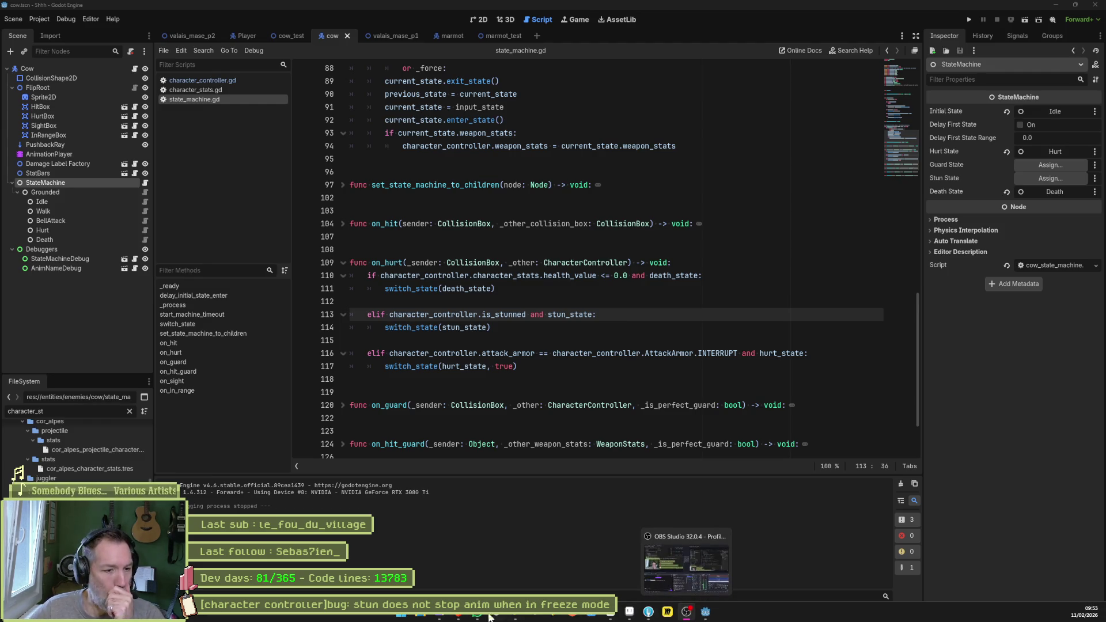
click(686, 618)
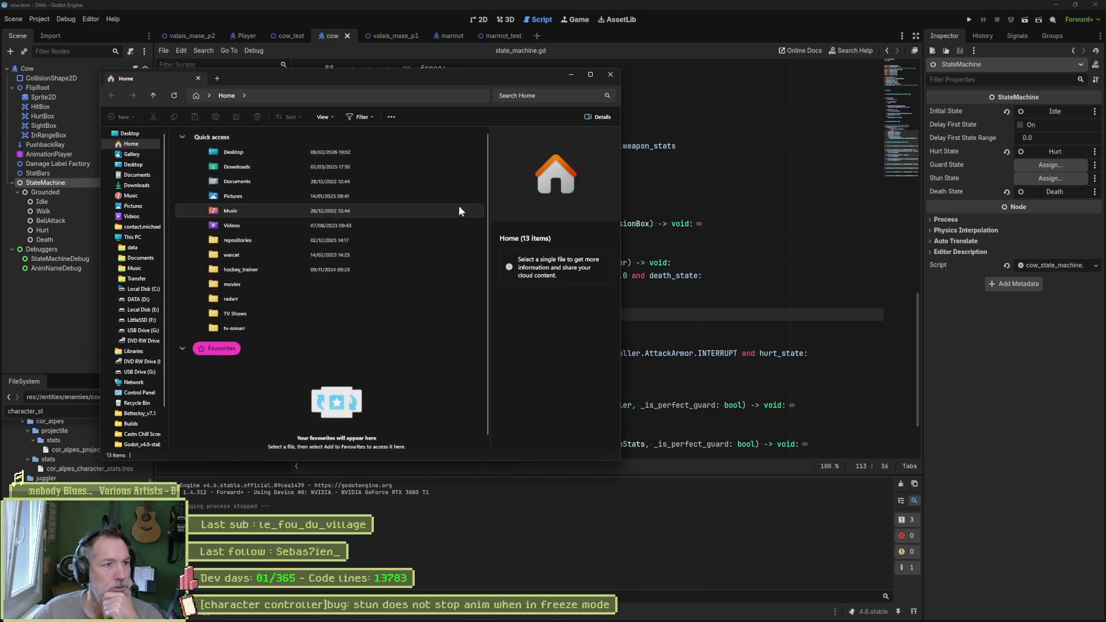
Open Desktop > Recordings and play the newest clip, 2026-02-11_09-51-00.mp4.
click(133, 164)
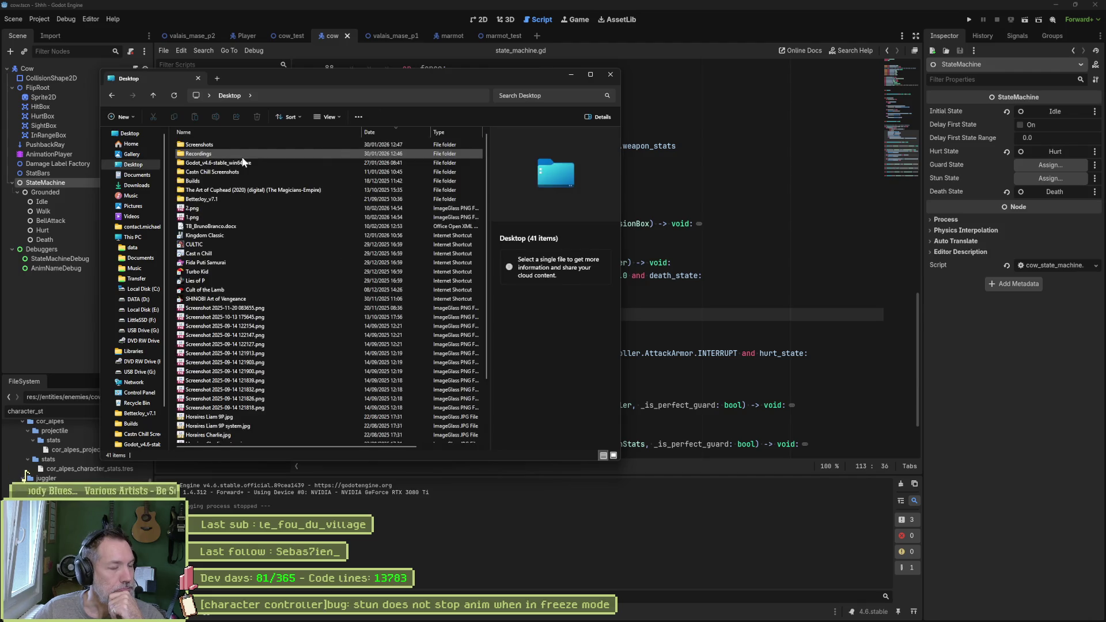
double_click(203, 153)
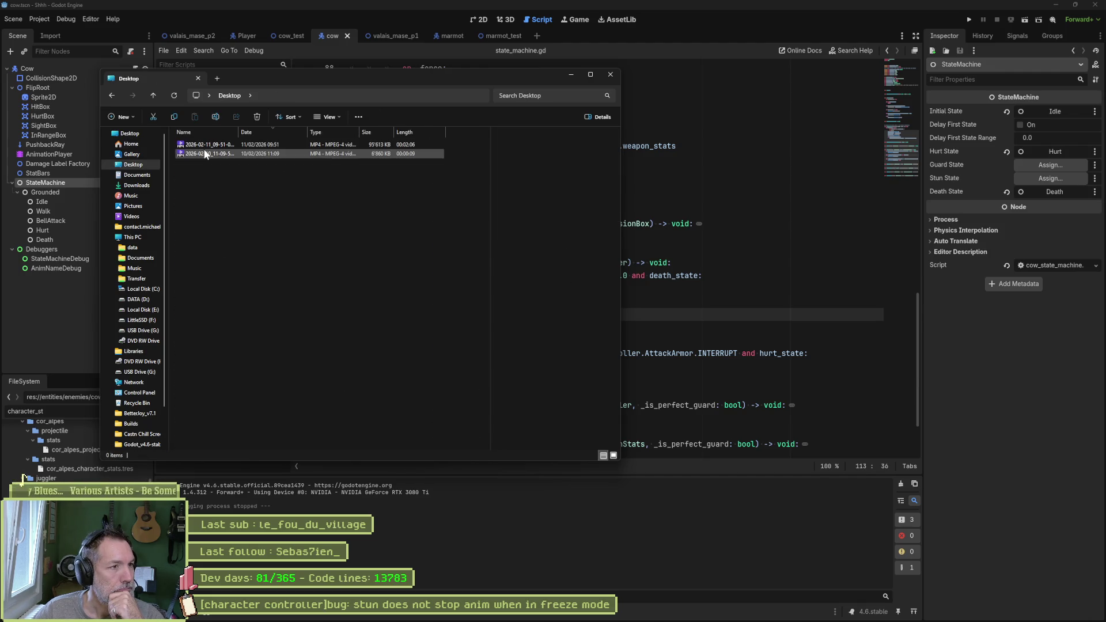
click(205, 145)
double_click(205, 145)
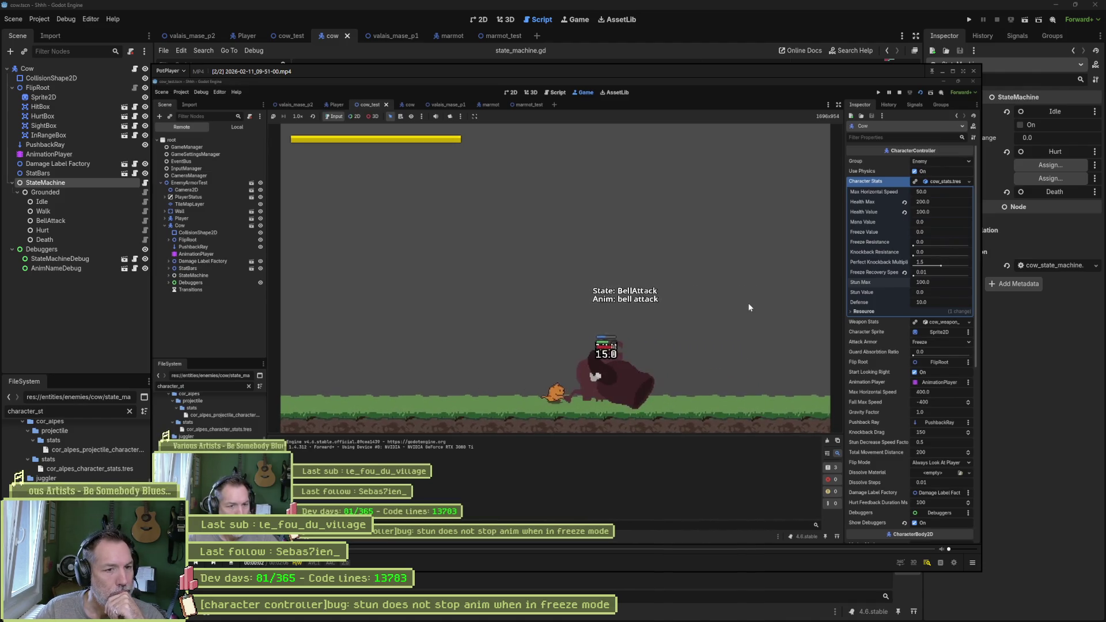
Pause and resume the cow clip, then start a new blank task in Asana's In progress column.
key(space)
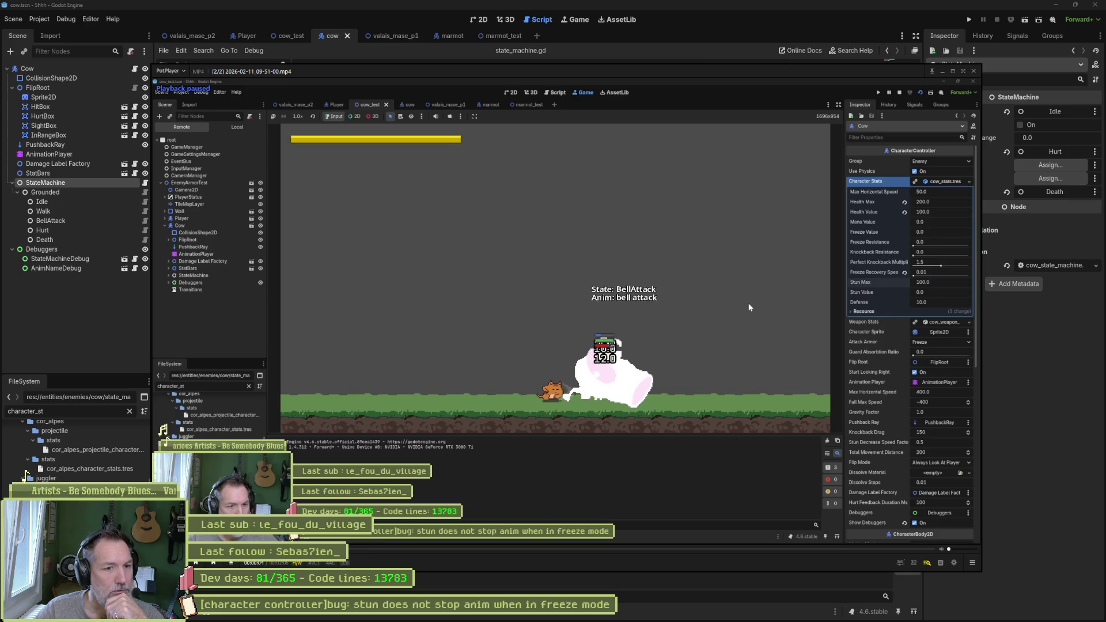
key(space)
key(space)
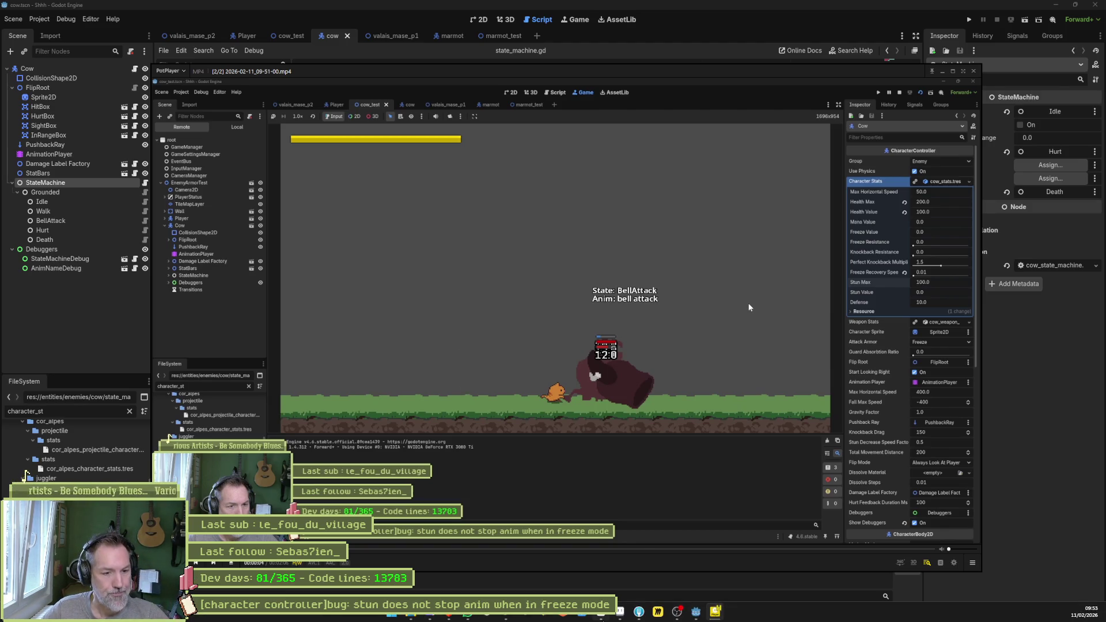
key(alt+Tab)
click(452, 585)
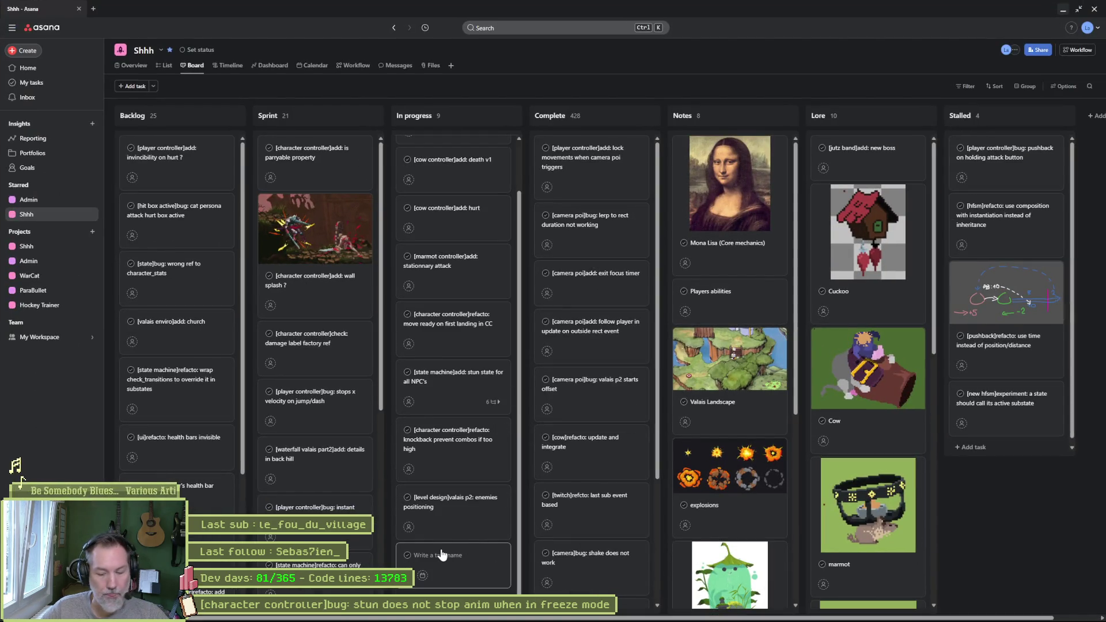
Name the task '[stats debug]add: grey out stun bar if no stun state' and drag it to the column top.
text([c)
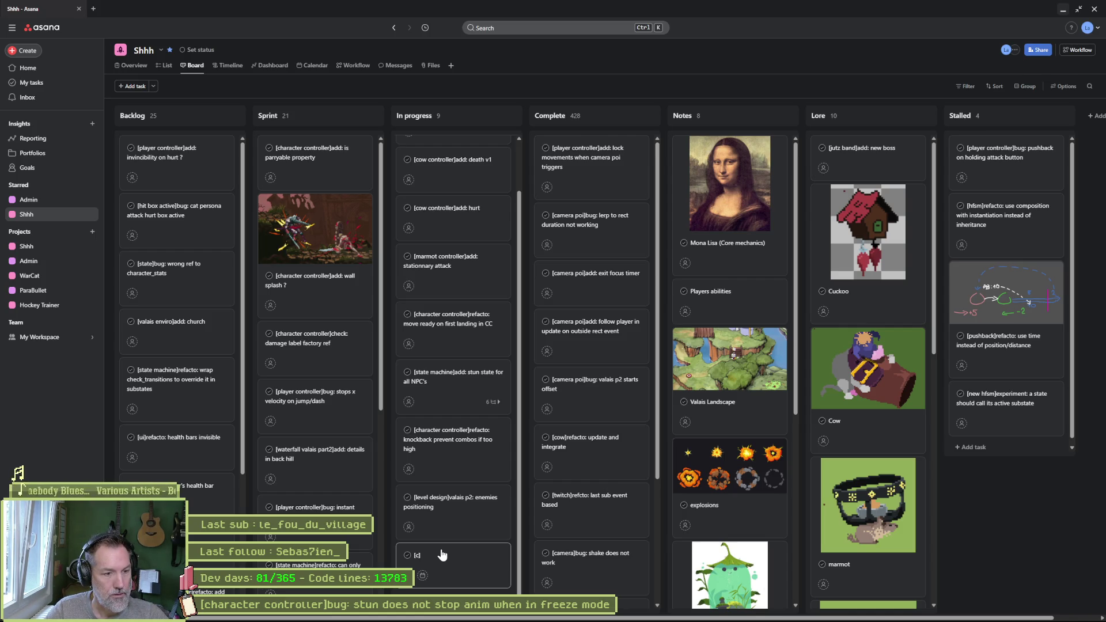
key(BackSpace)
text(st)
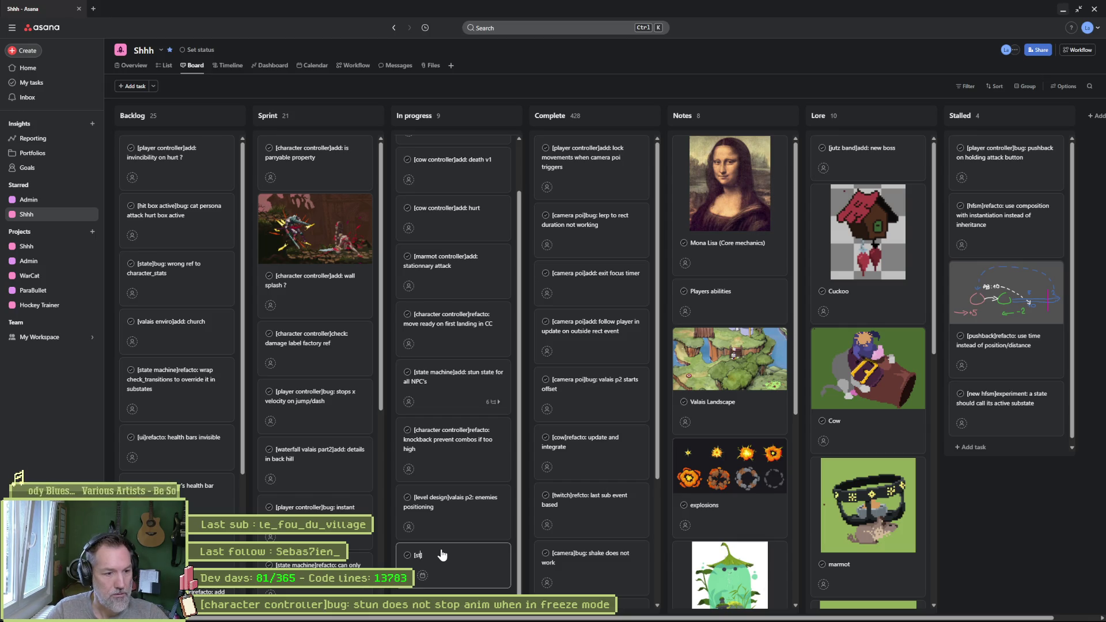
text(ats debug]add: grey out stun bar if)
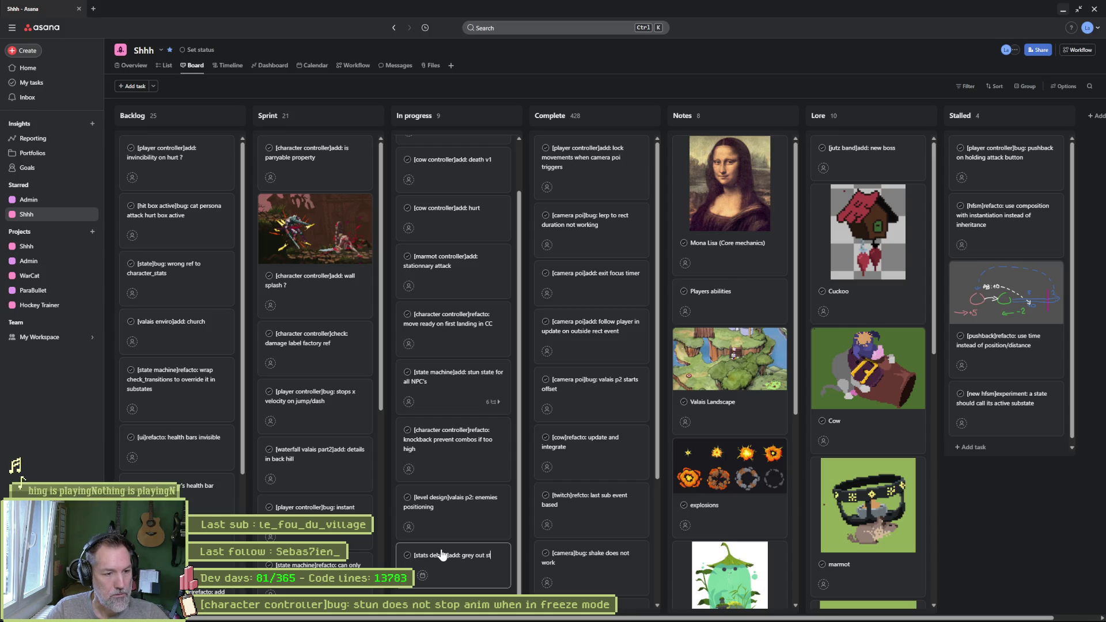
text( no stu)
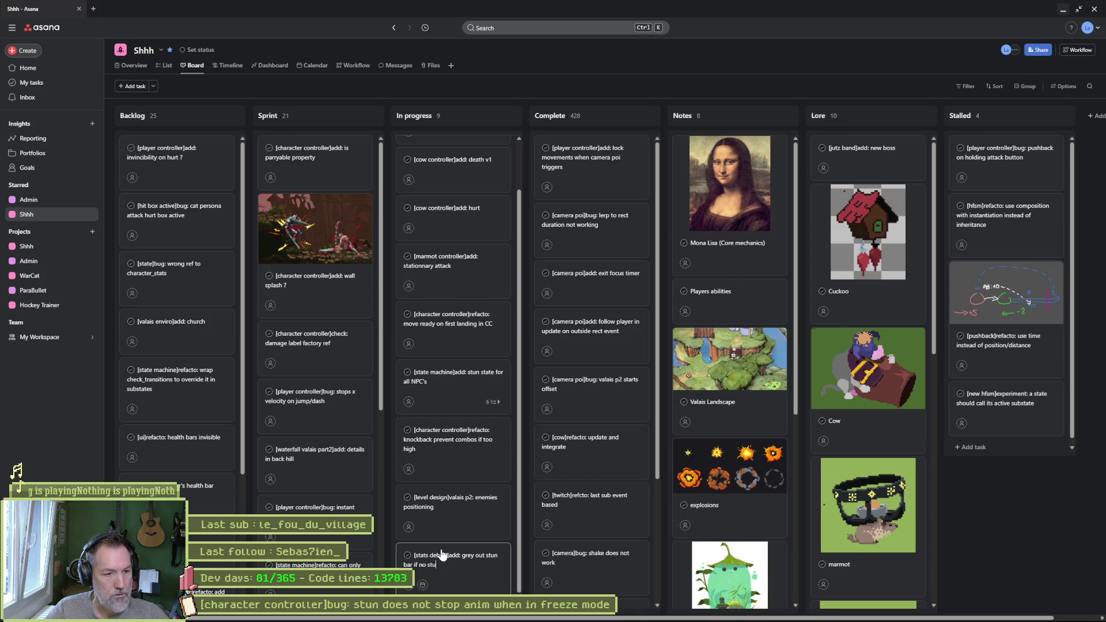
text(n state)
key(Return)
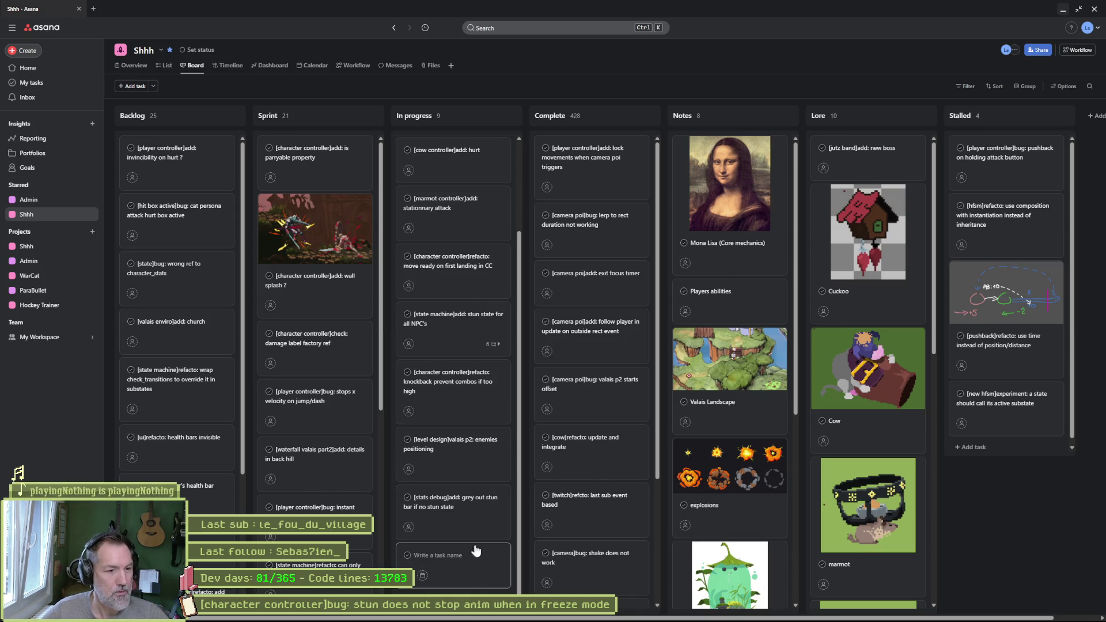
drag(455, 510, 464, 165)
Close Asana and PotPlayer, switch the cow scene to 2D, and select the StatBars node.
click(1062, 10)
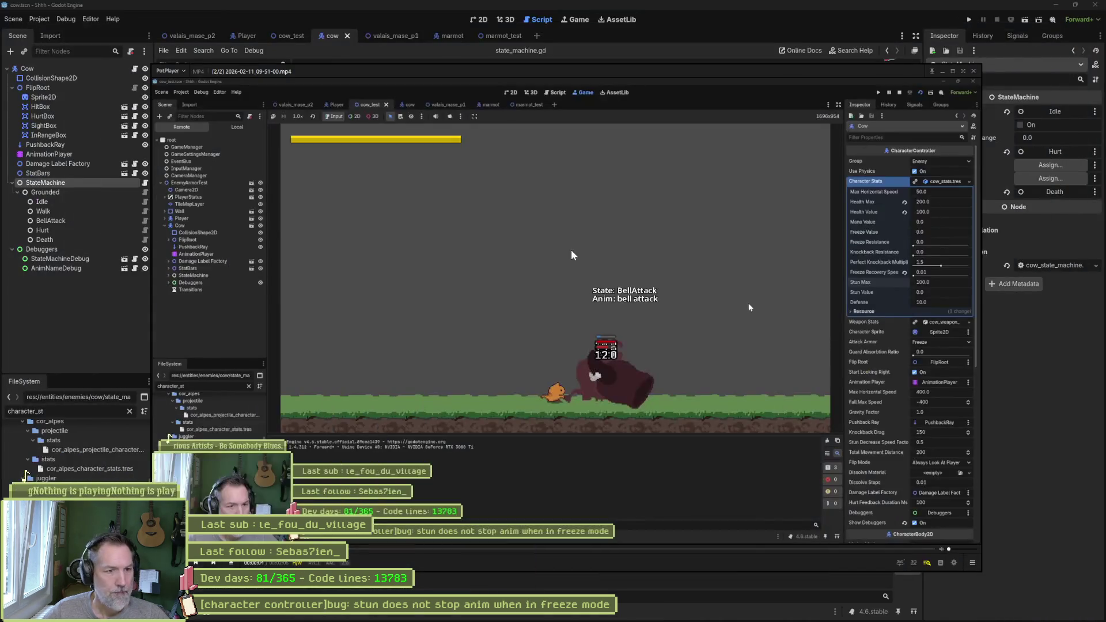
key(alt+F4)
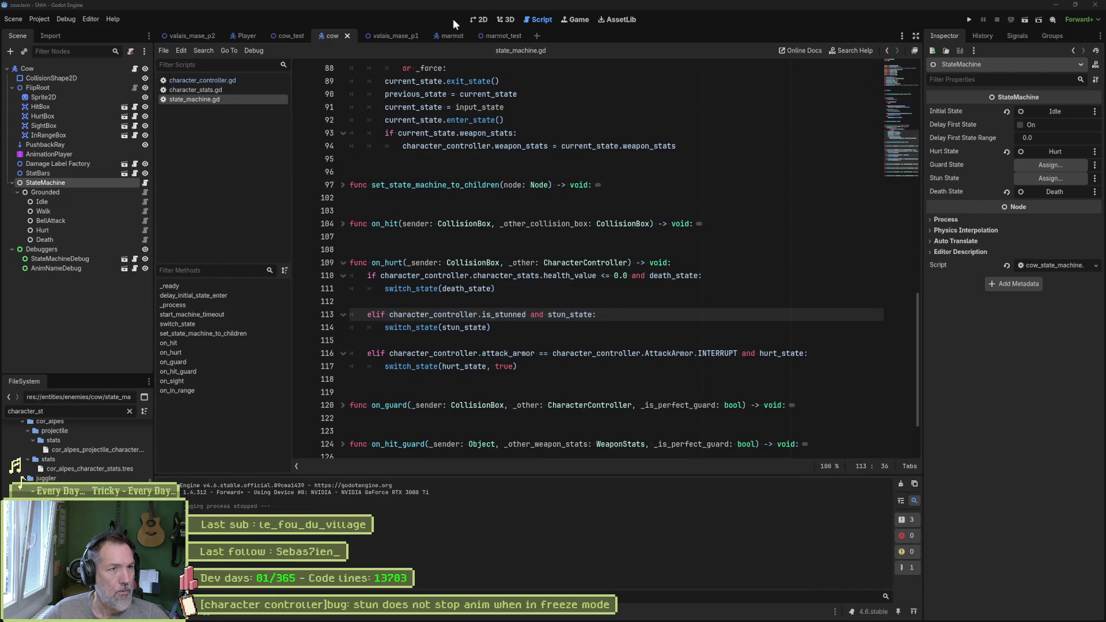
click(479, 20)
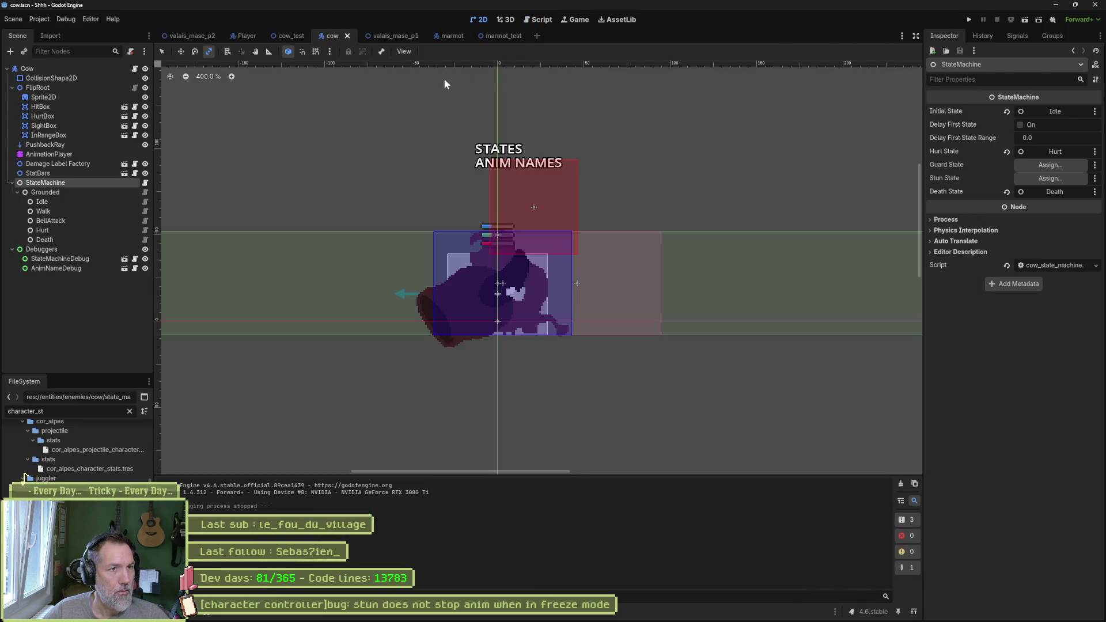
click(73, 173)
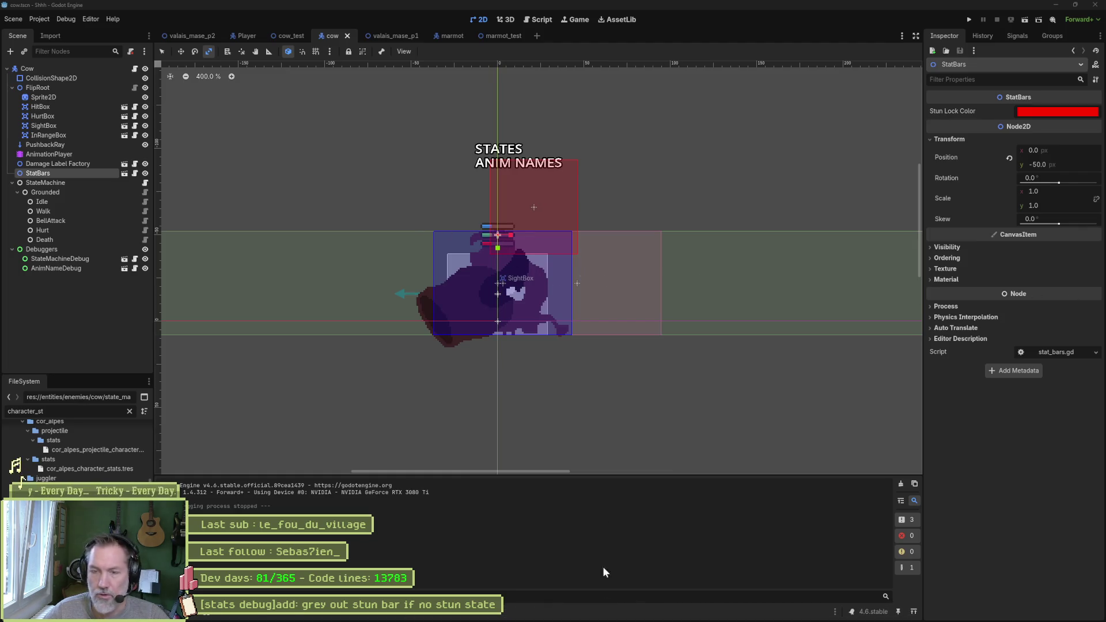
In Asana, rename the stun-bar task to '[stat bars]add: grey out stun bar if no stun state'.
mouse_move(565, 620)
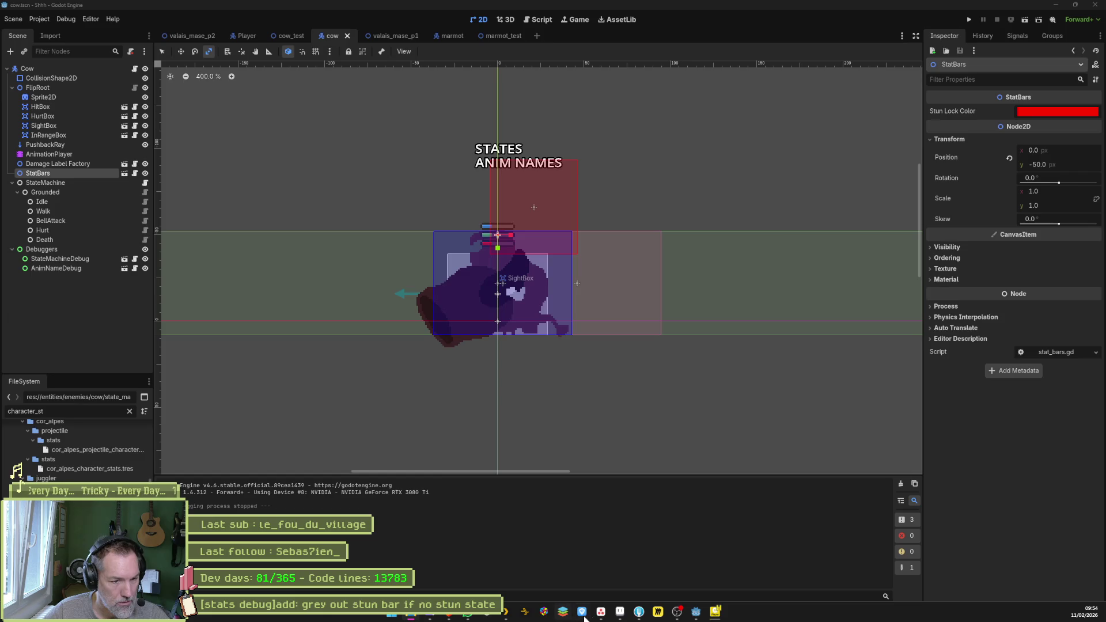
click(603, 617)
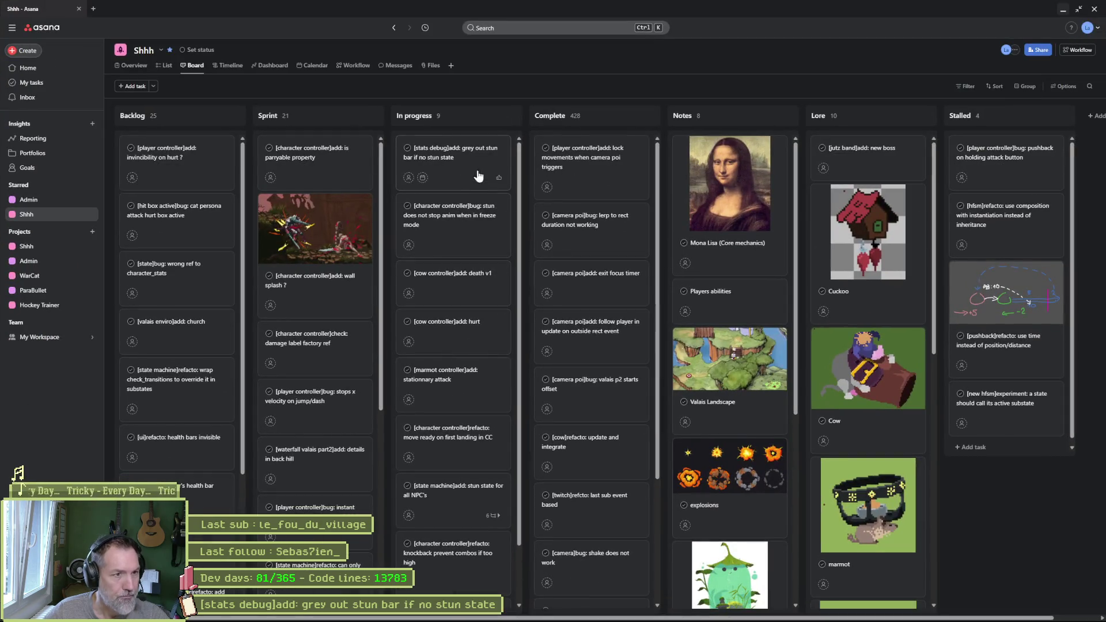
click(481, 175)
click(846, 84)
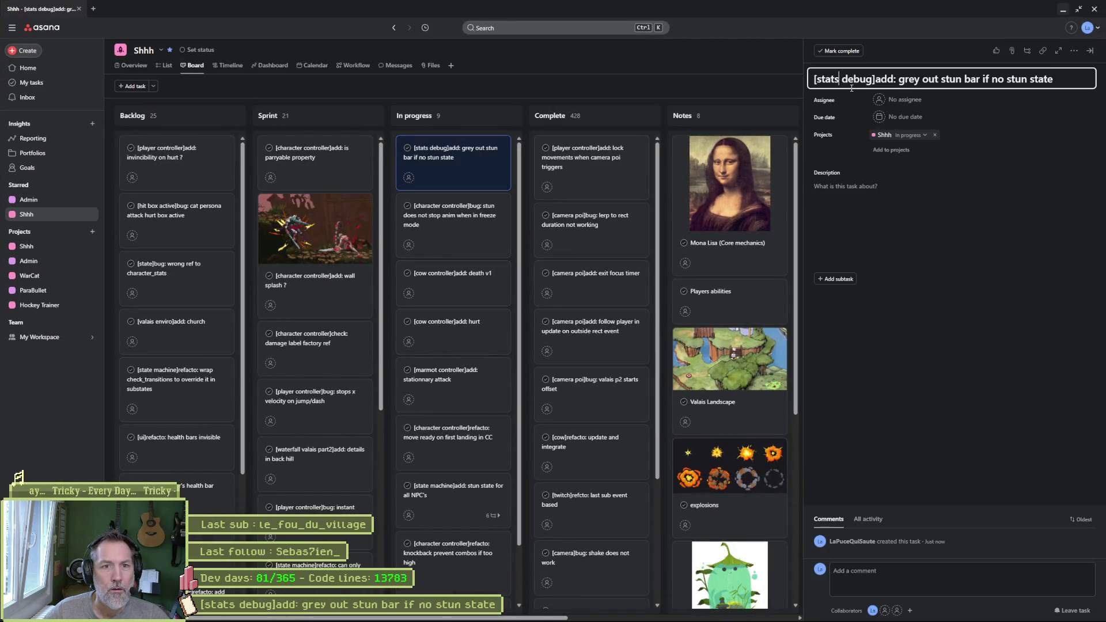
key(BackSpace)
key(Delete)
key(Delete)
key(Delete)
text(bars)
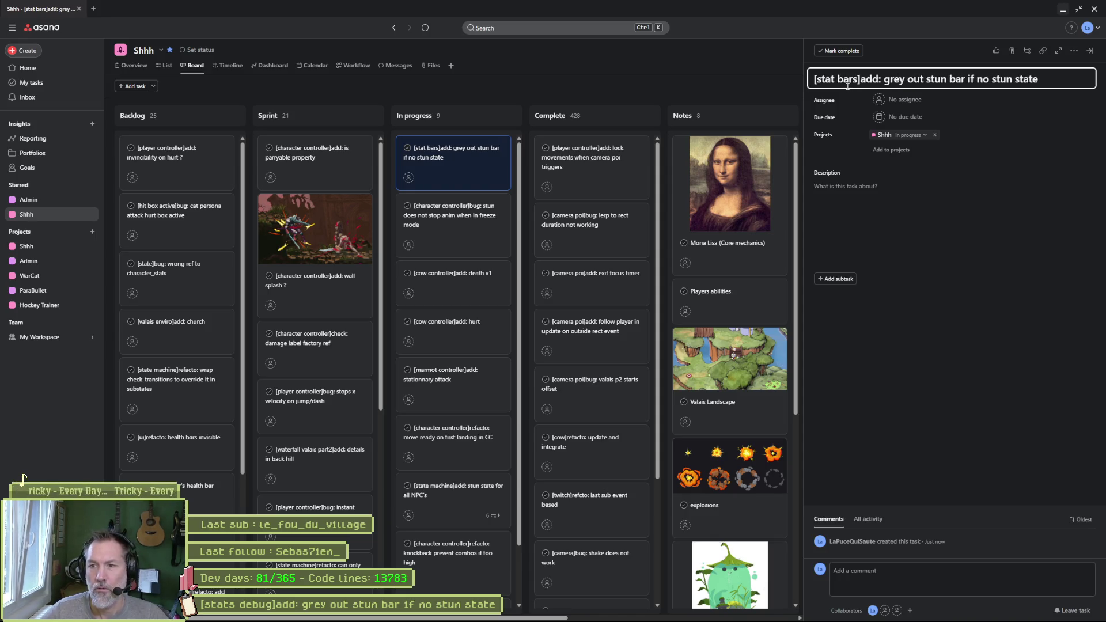
click(654, 72)
Minimize Asana to return to Godot and open the StatBars scene.
drag(1059, 5, 1047, 26)
click(1047, 29)
click(125, 172)
Open stat_bars.gd and highlight character_controller to see where it is used.
click(134, 67)
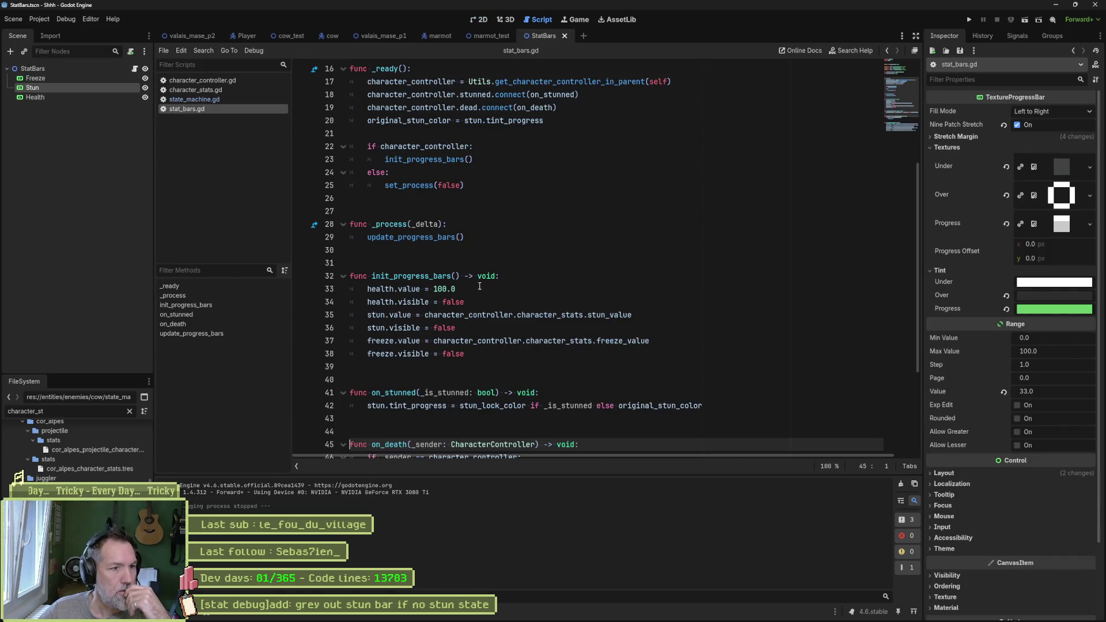
double_click(468, 315)
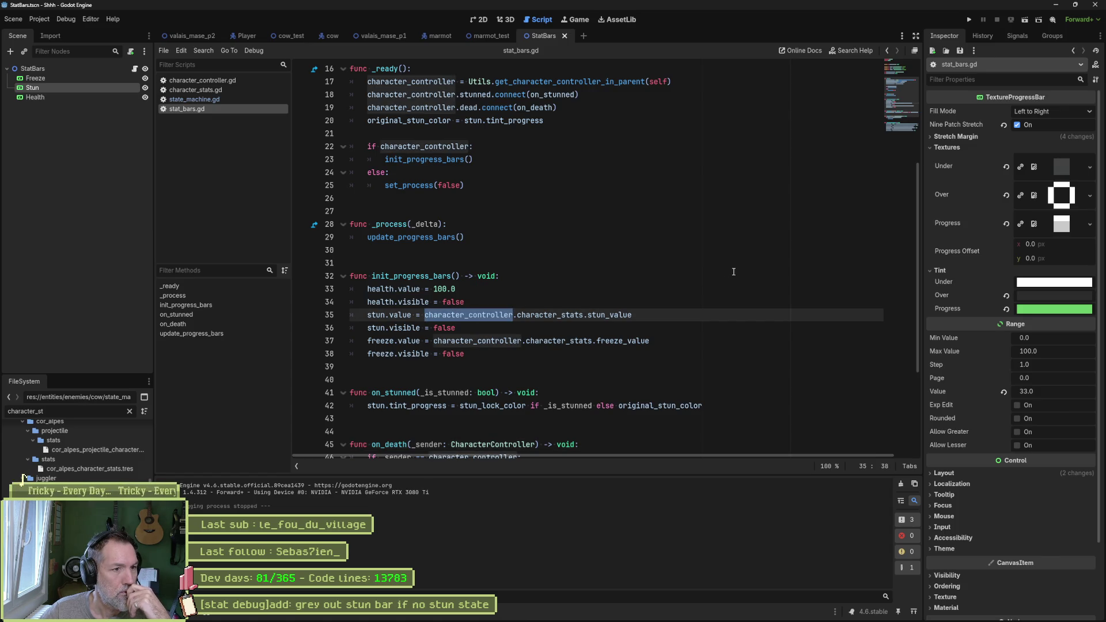
scroll(477, 239, up, 1)
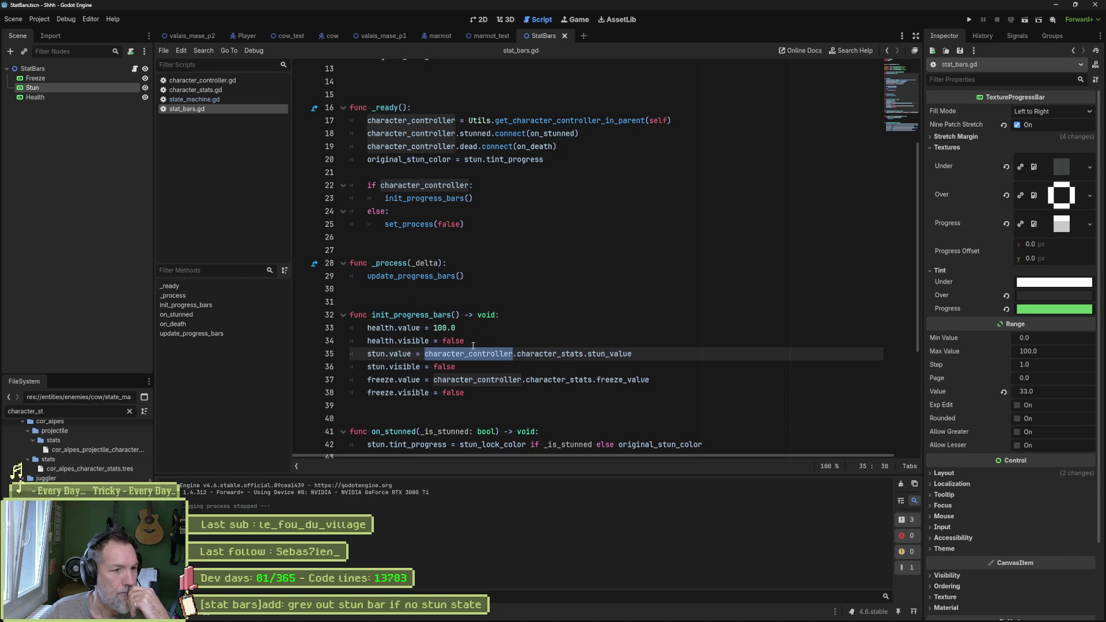
Add a line after line 34 reading 'if character_controller.machi' using autocomplete.
key(Up)
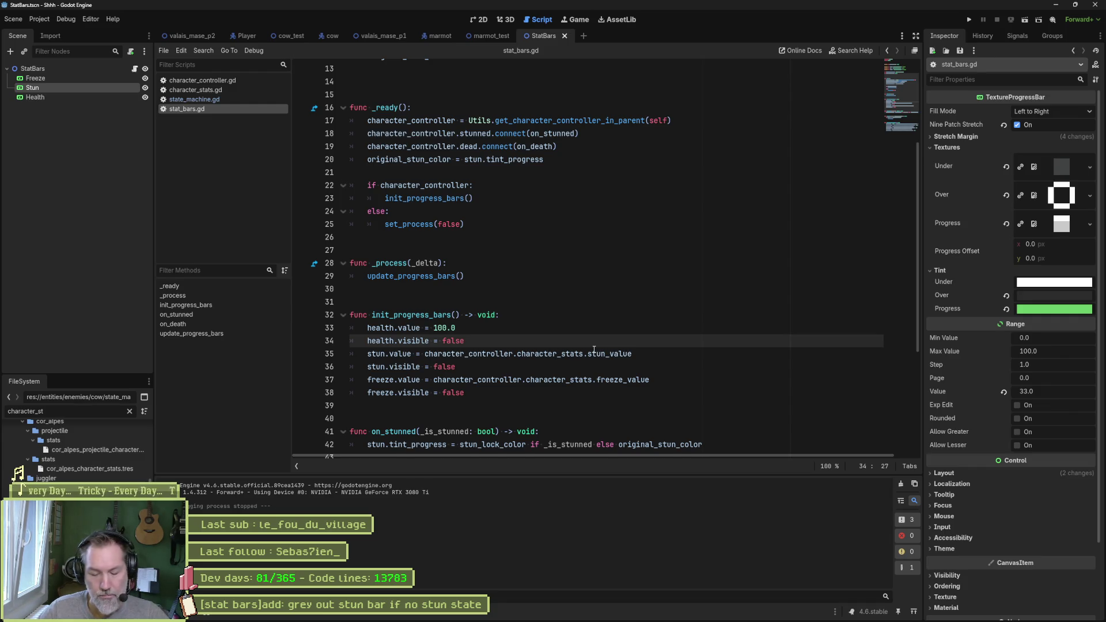
key(Return)
text(stun)
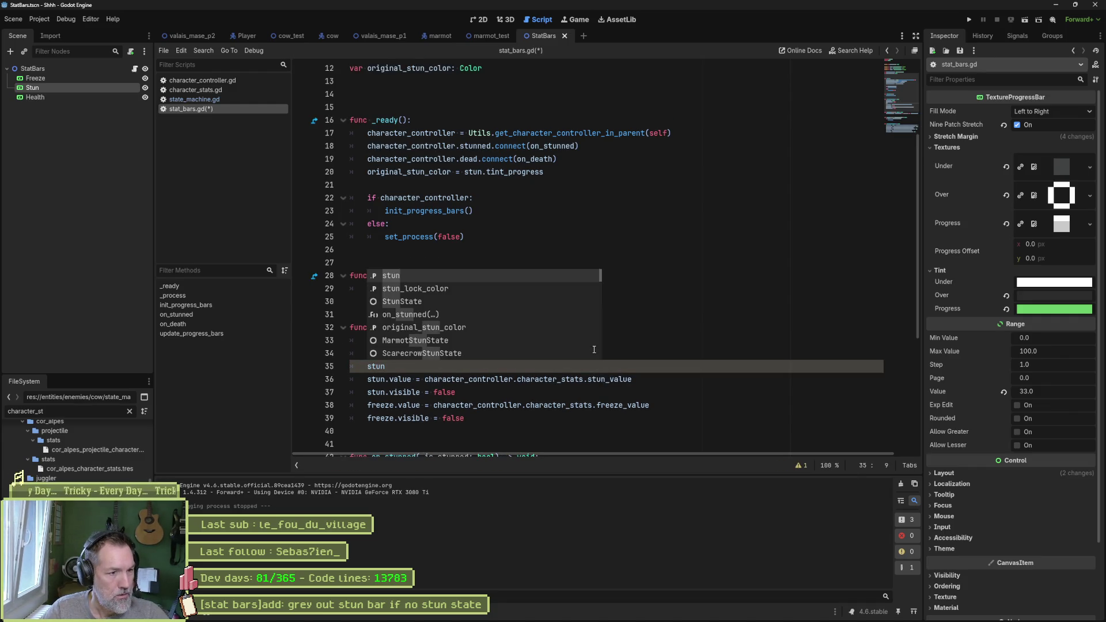
text(.)
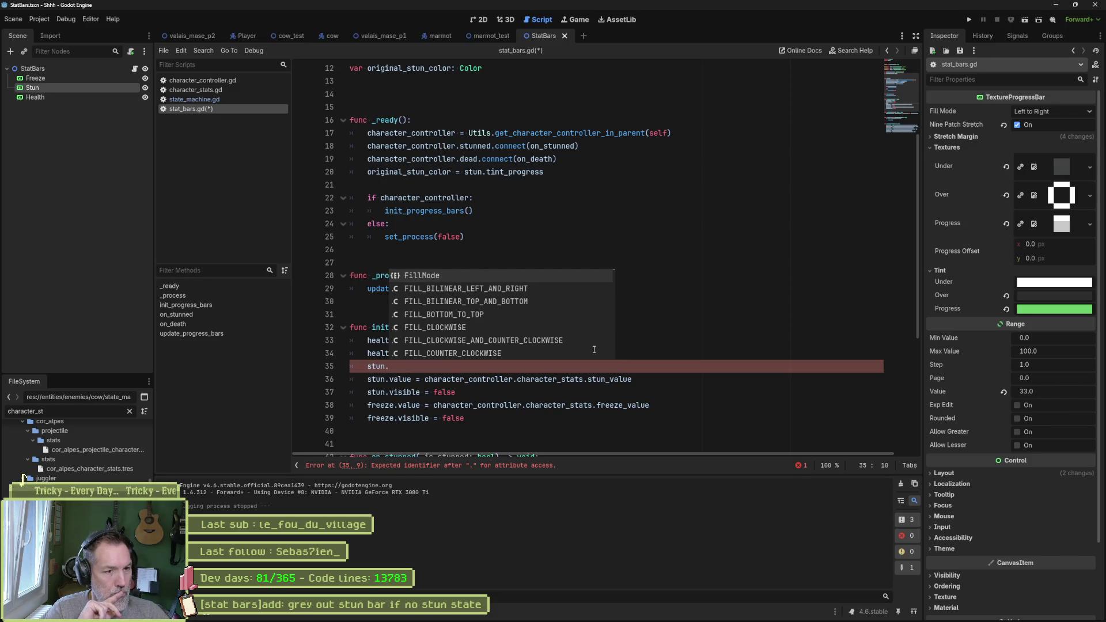
key(BackSpace)
key(BackSpace)
key(BackSpace)
text(if character)
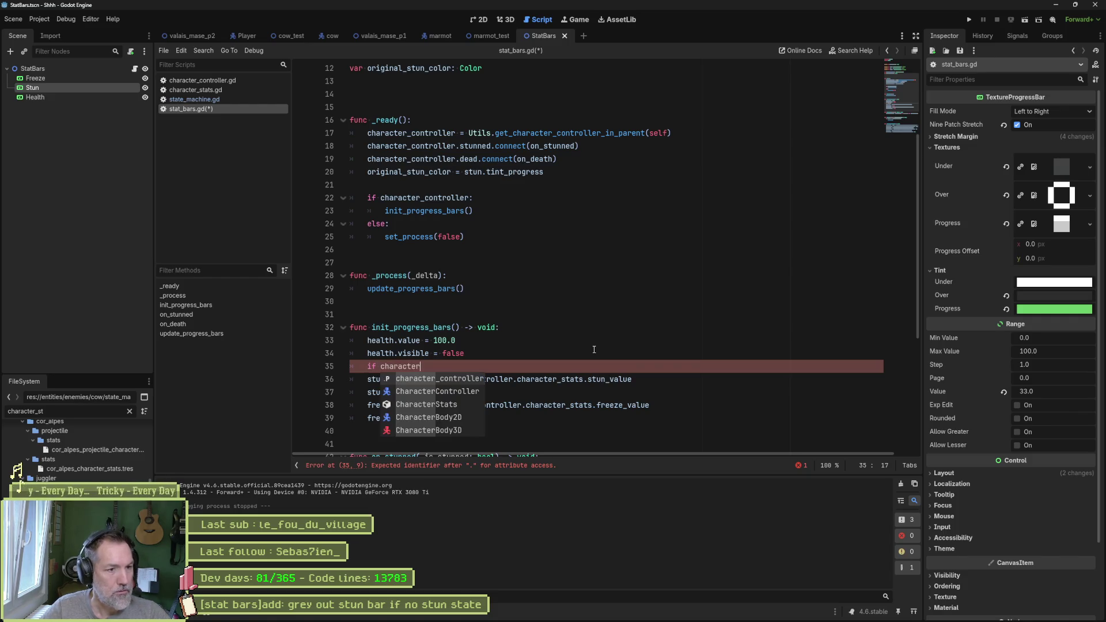
key(Return)
text(machi)
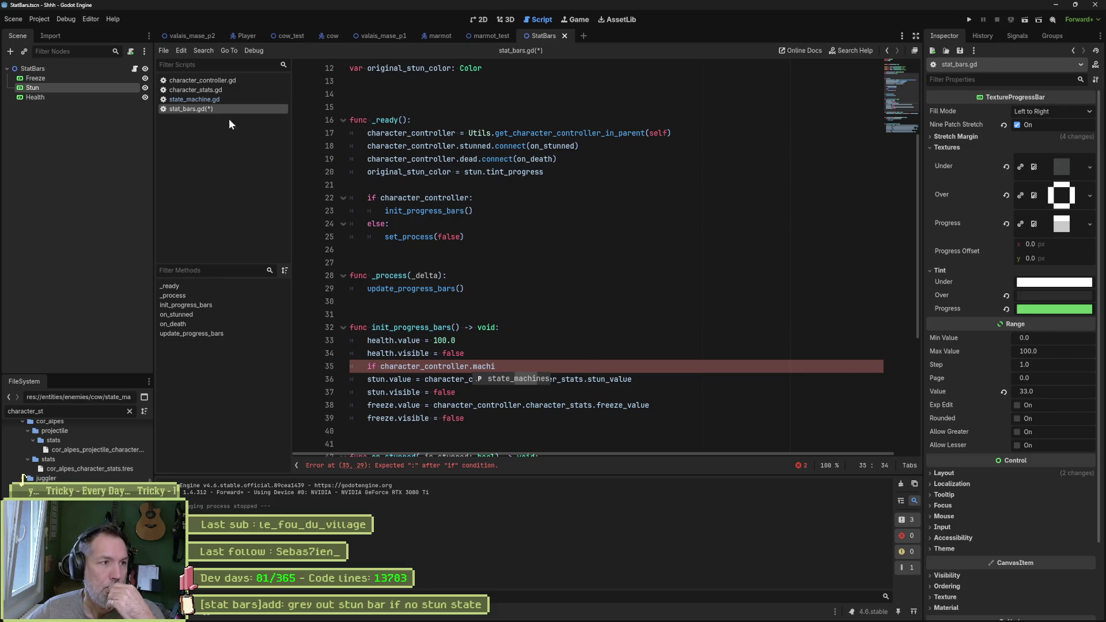
Open character_controller.gd and close the valais_mase_p1, marmot and marmot_test scene tabs.
click(203, 80)
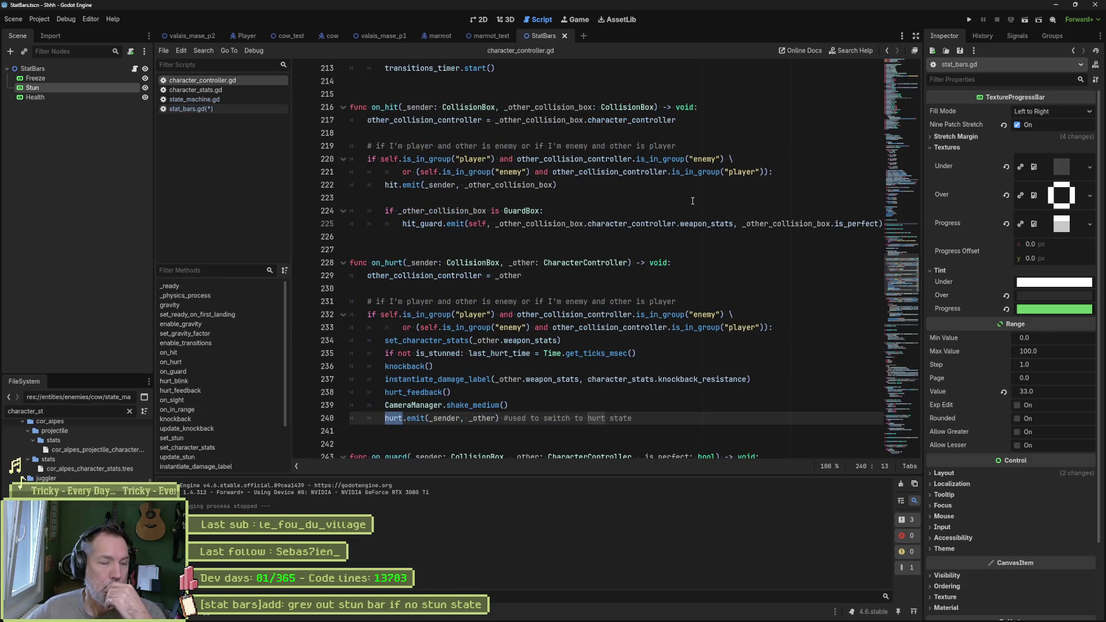
middle_click(475, 35)
middle_click(438, 35)
middle_click(391, 34)
In the cow scene, inspect Cow and its StateMachine, whose Stun State is unassigned.
click(334, 35)
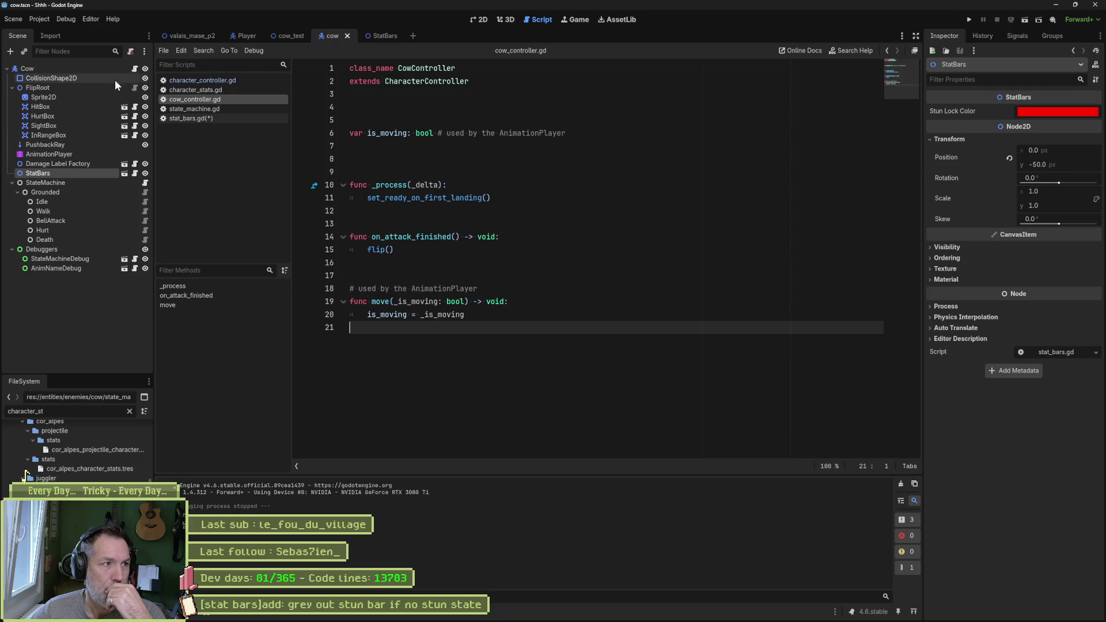
click(85, 71)
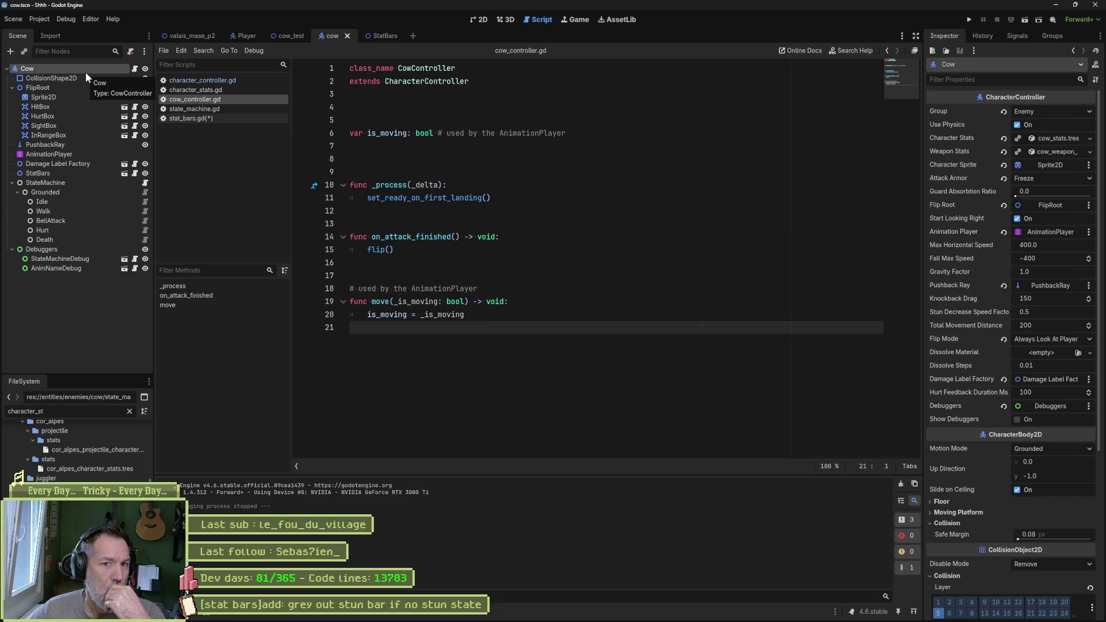
click(76, 182)
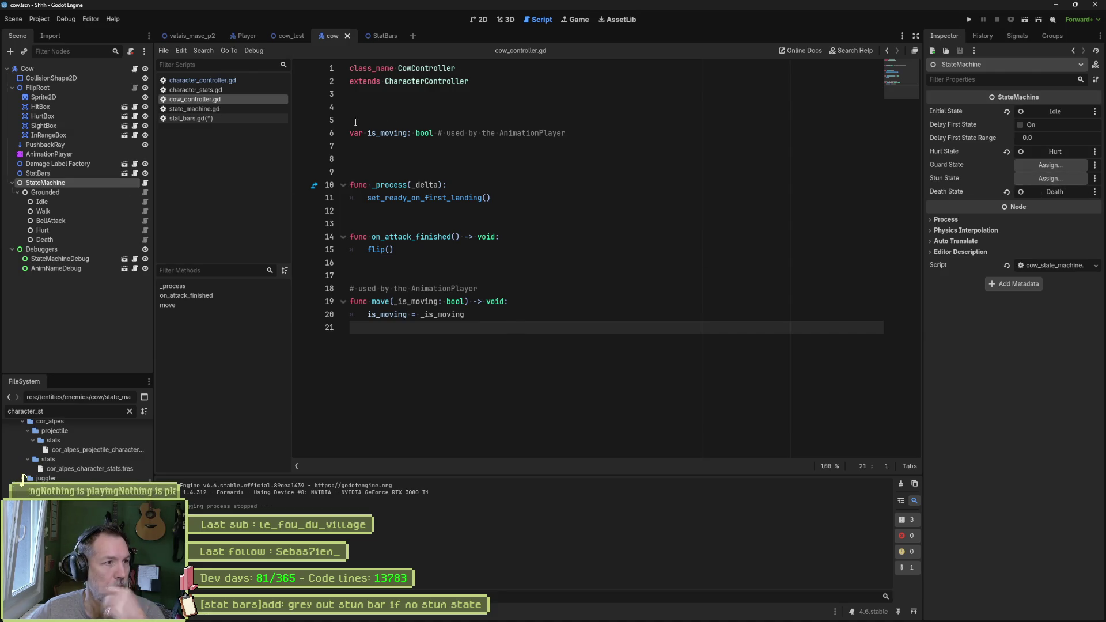
click(230, 81)
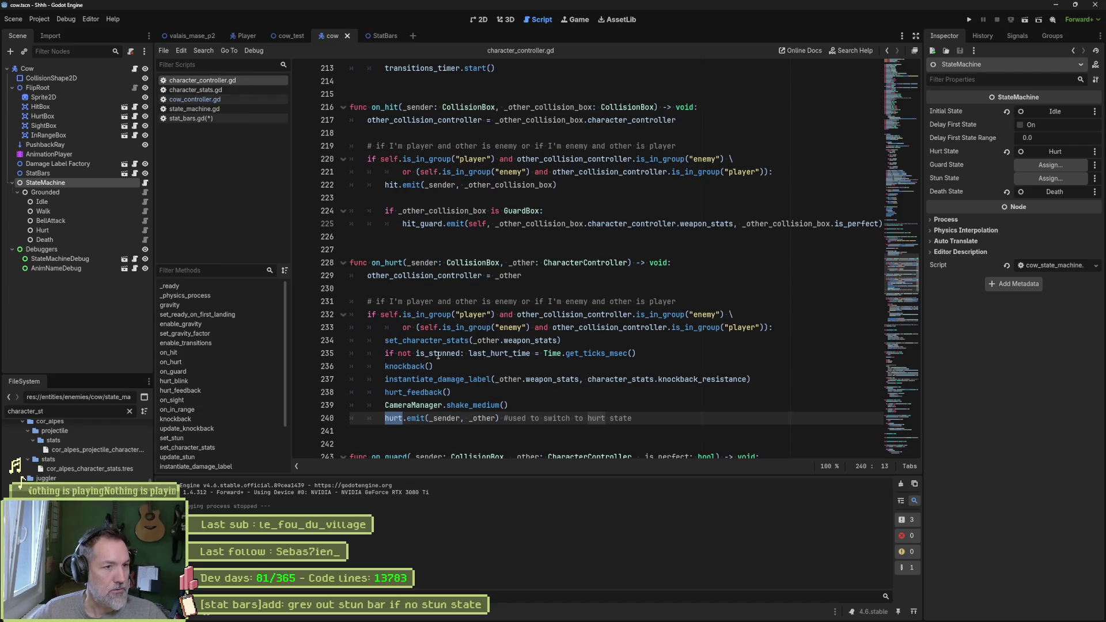
Rewrite line 35 as 'for sm in character_controller.state_machines:' with a print_debug(self, sm) body.
click(199, 118)
text(if character_controller.machi)
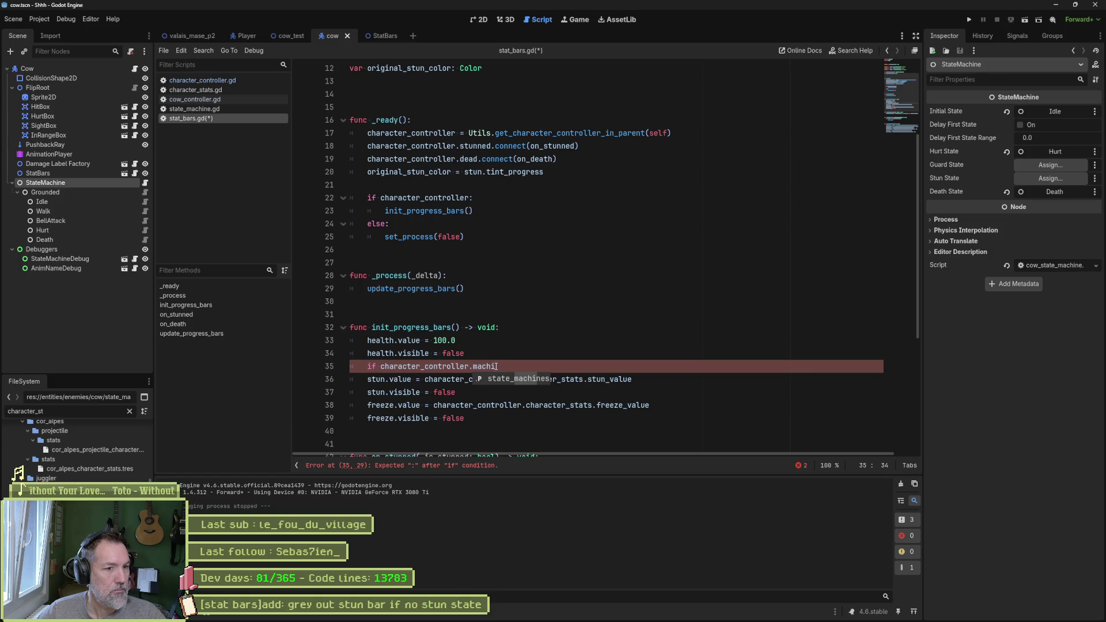
double_click(371, 366)
text(for)
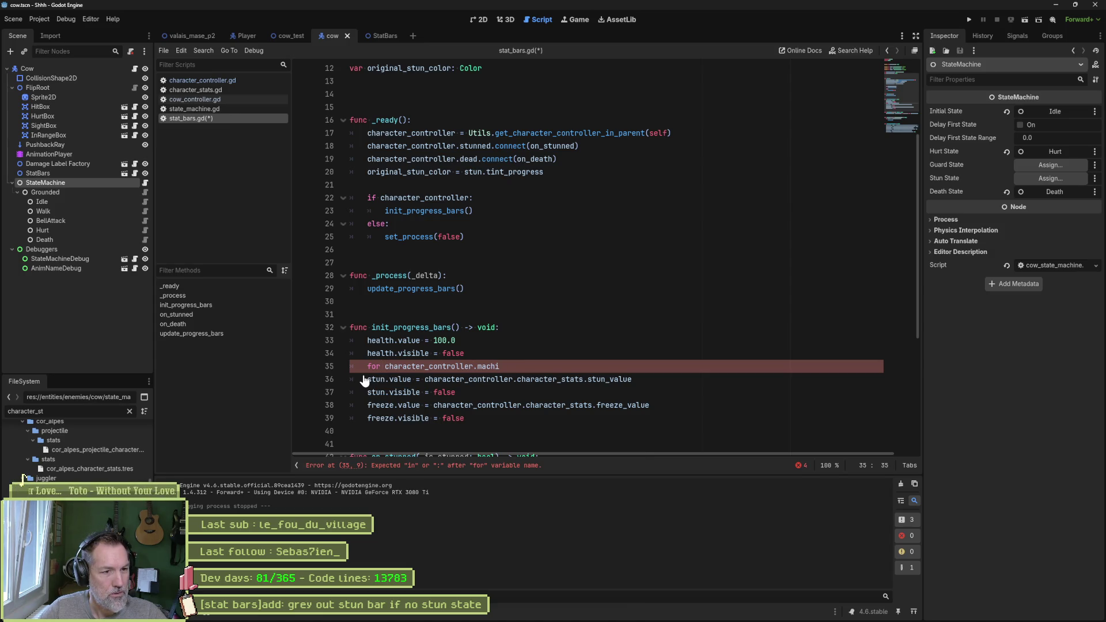
text(ma)
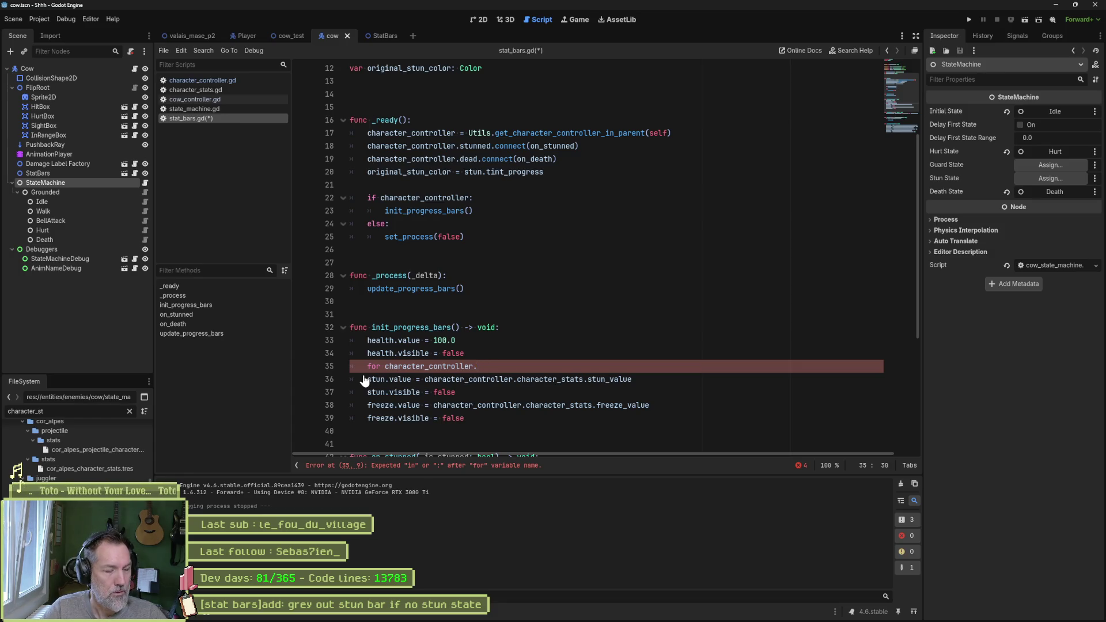
text(tate_machins)
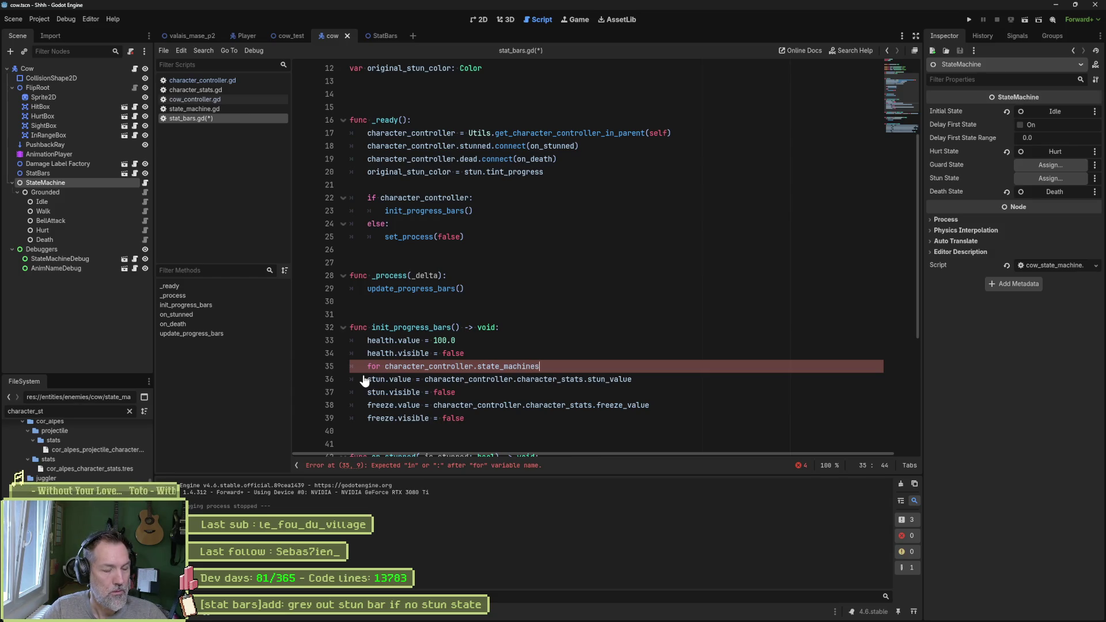
key(ctrl+Left)
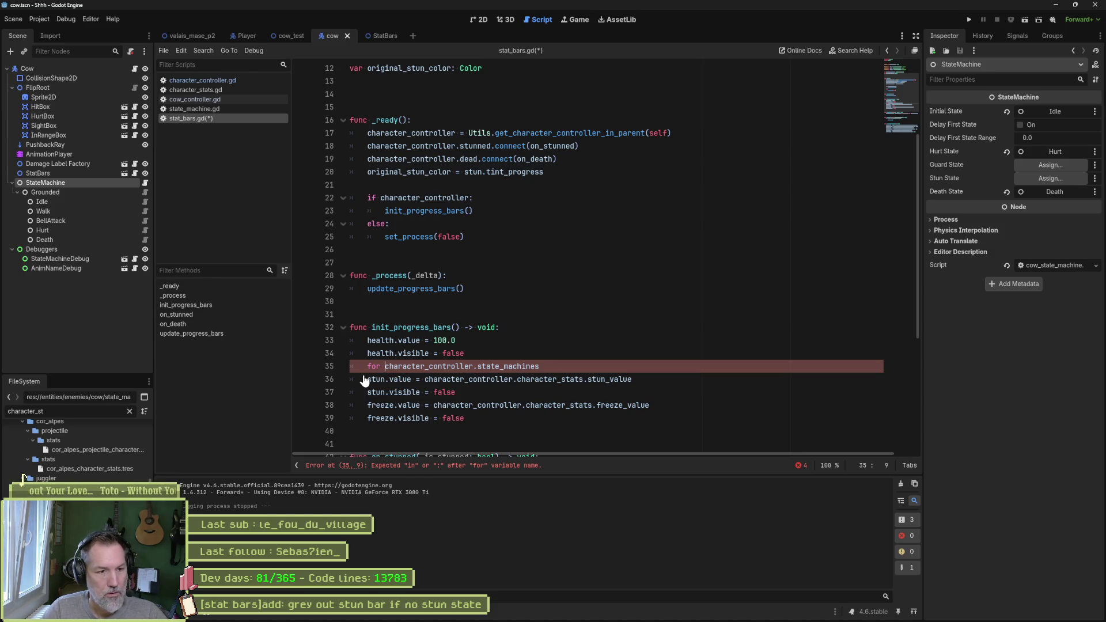
text(sm in)
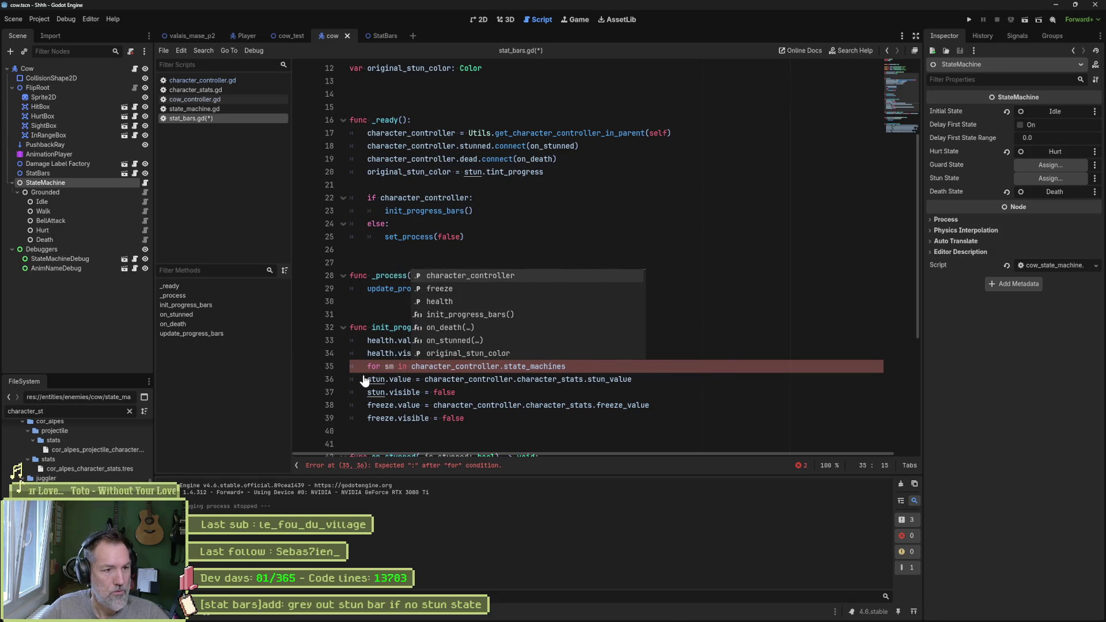
key(End)
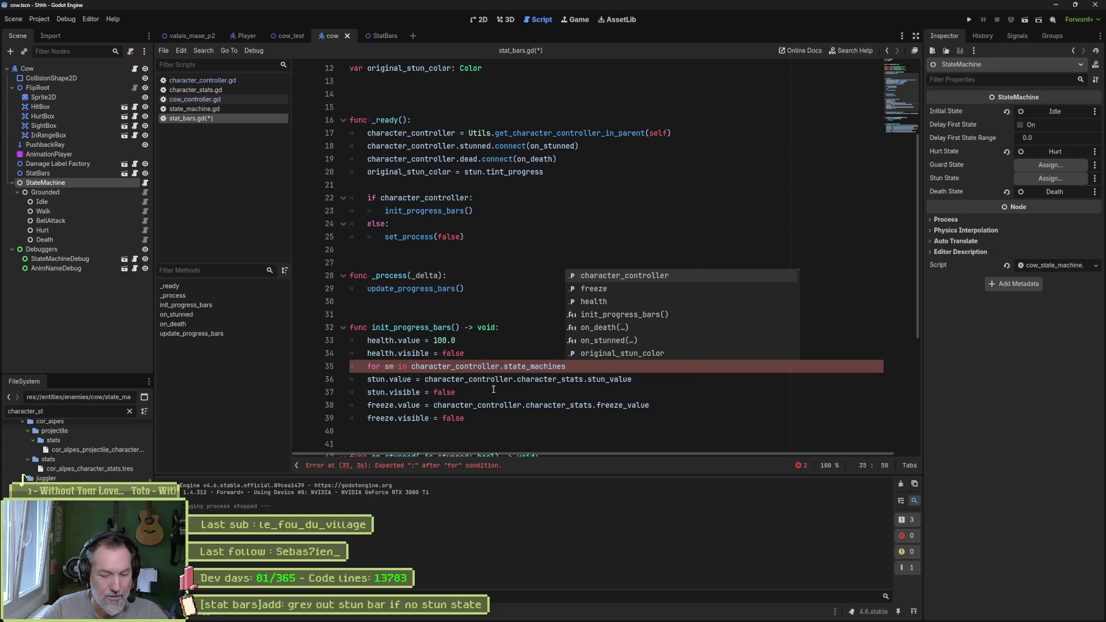
text(:)
key(Return)
text(pass)
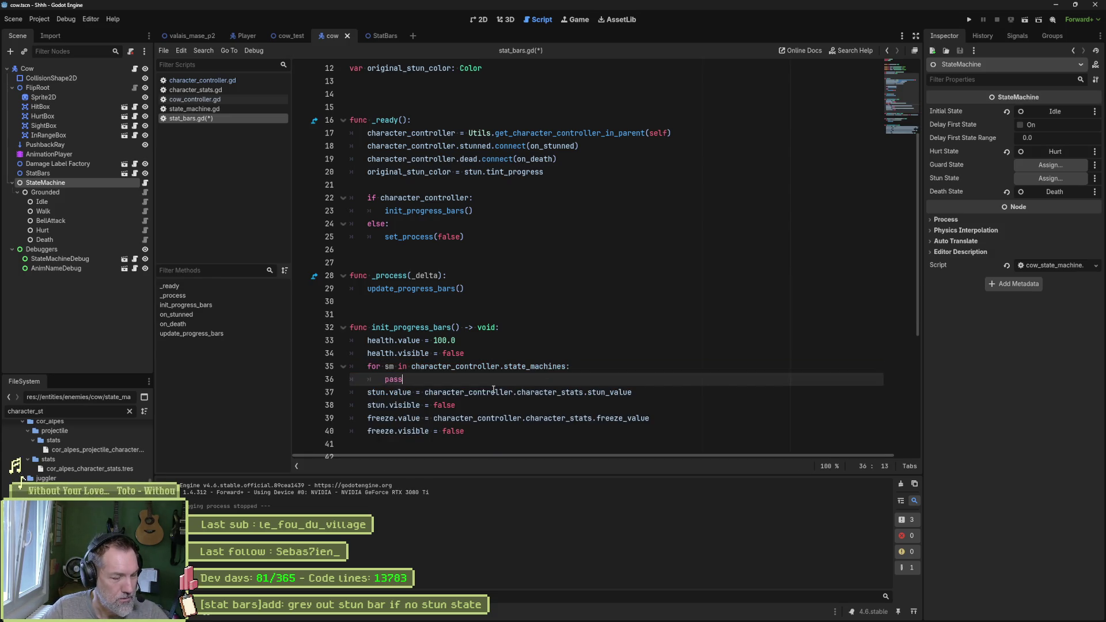
key(BackSpace)
key(BackSpace)
key(BackSpace)
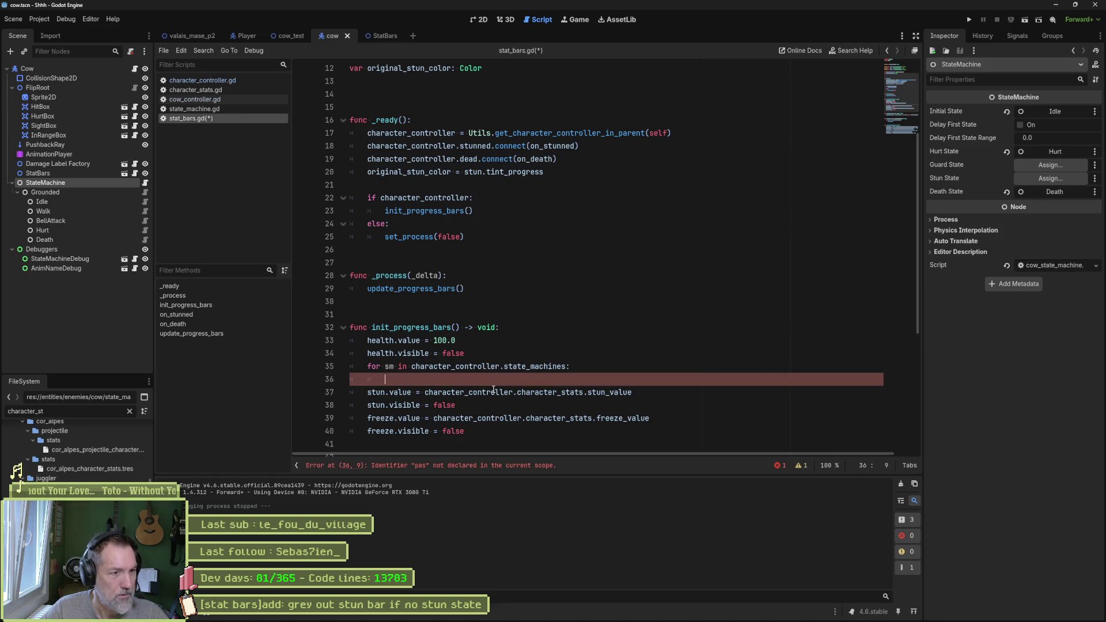
text(print_debug(self, ")
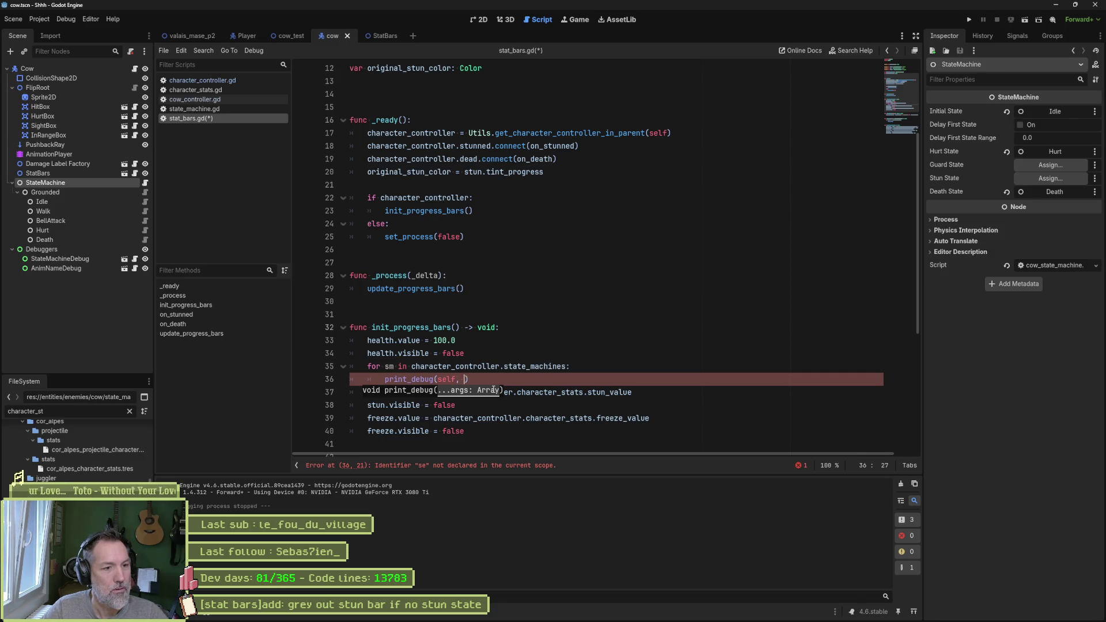
Test-run the game with F5, stop it, and set a breakpoint on line 35.
key(F5)
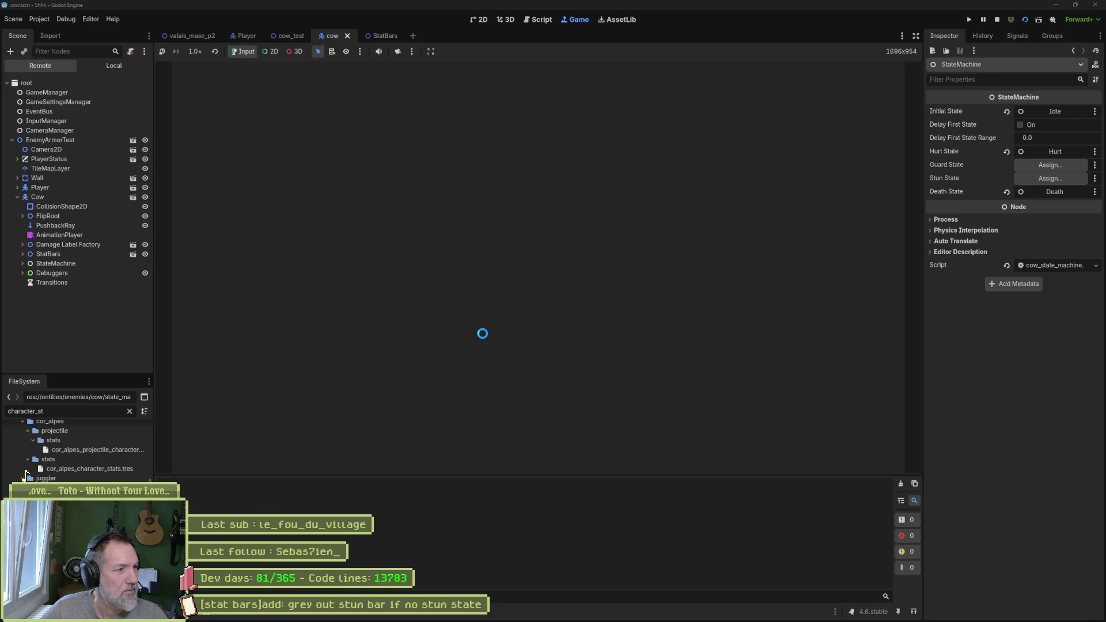
key(F8)
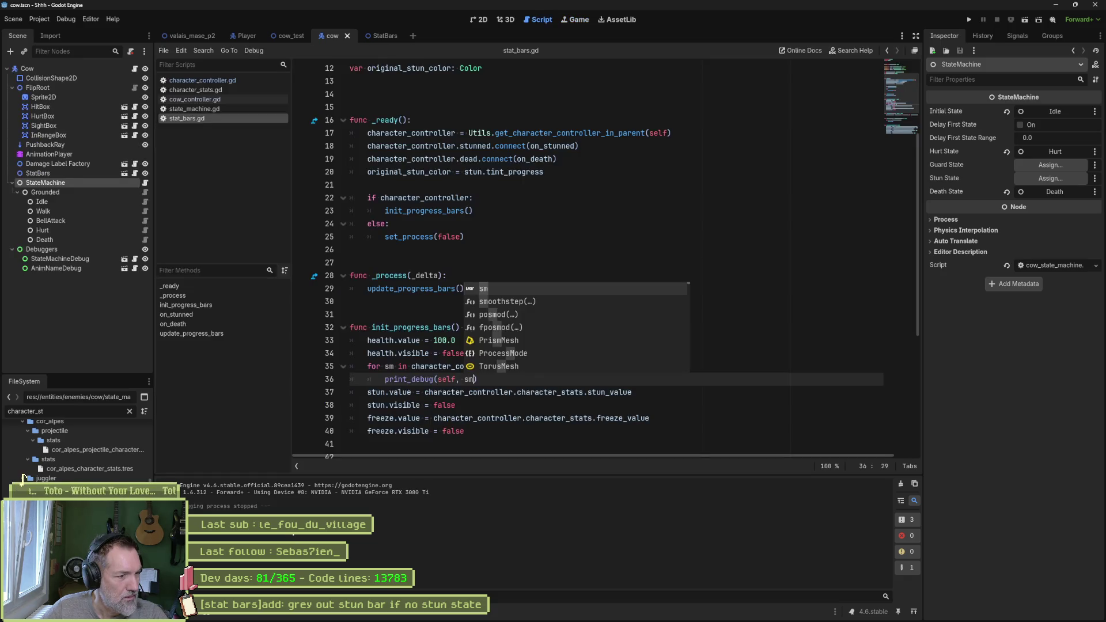
click(388, 379)
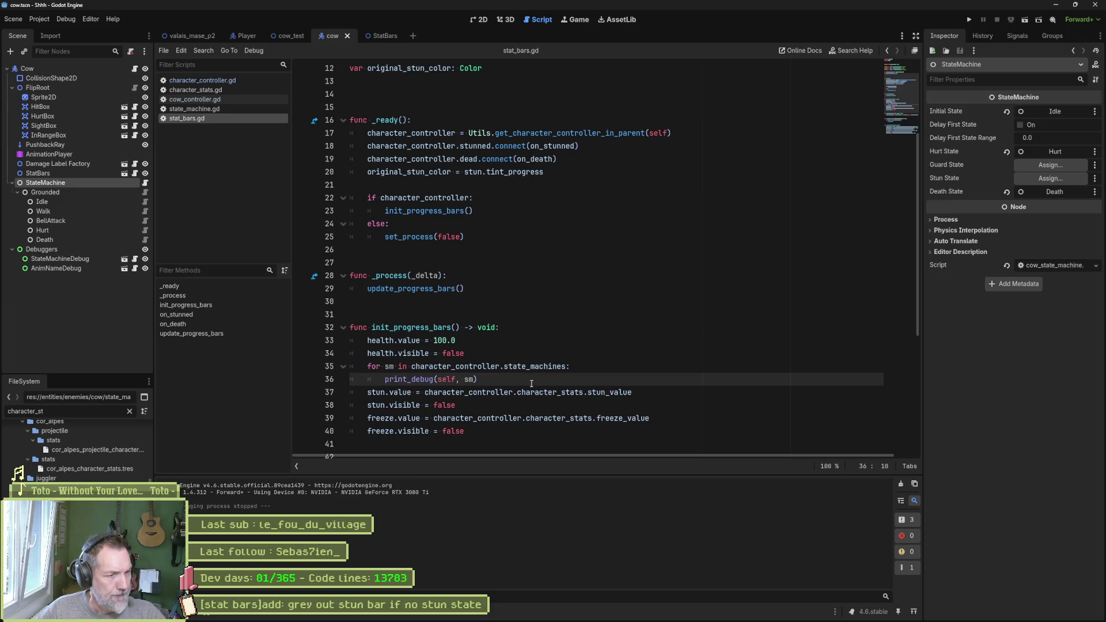
click(301, 366)
Run to the breakpoint and evaluate character_controller.state_machines, which returns an empty Array.
key(F6)
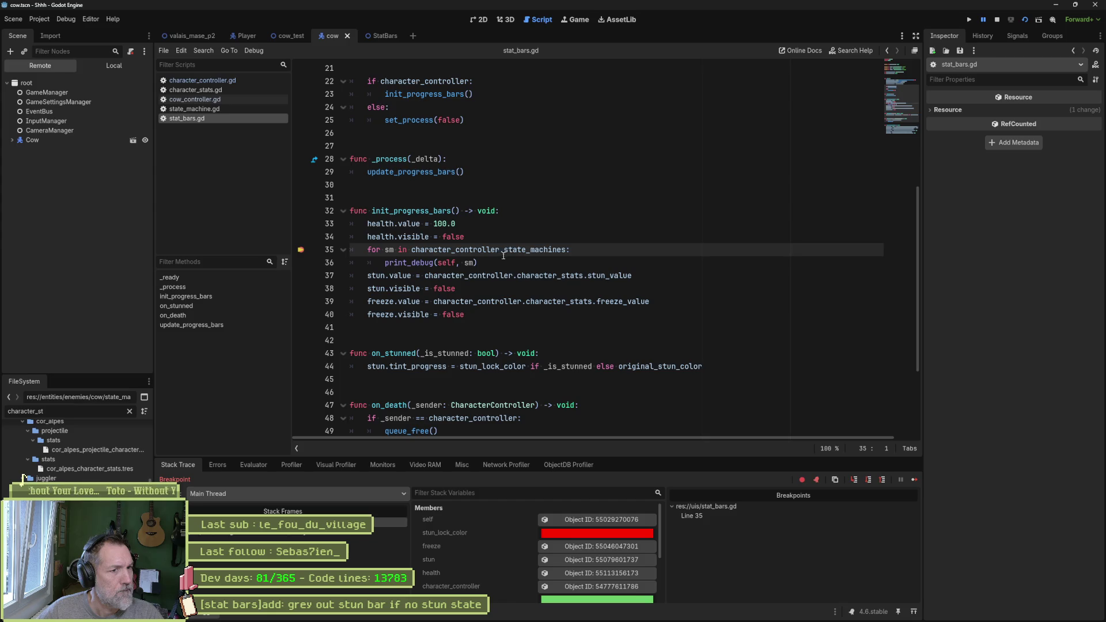
drag(411, 249, 566, 249)
key(ctrl+c)
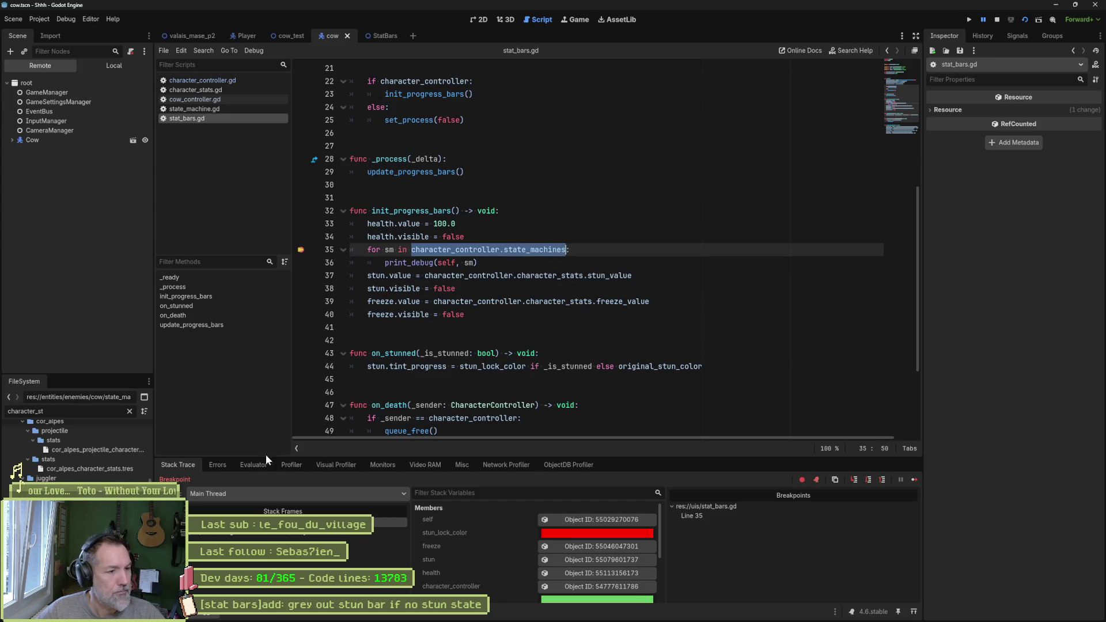
click(253, 465)
click(259, 481)
key(ctrl+v)
key(Return)
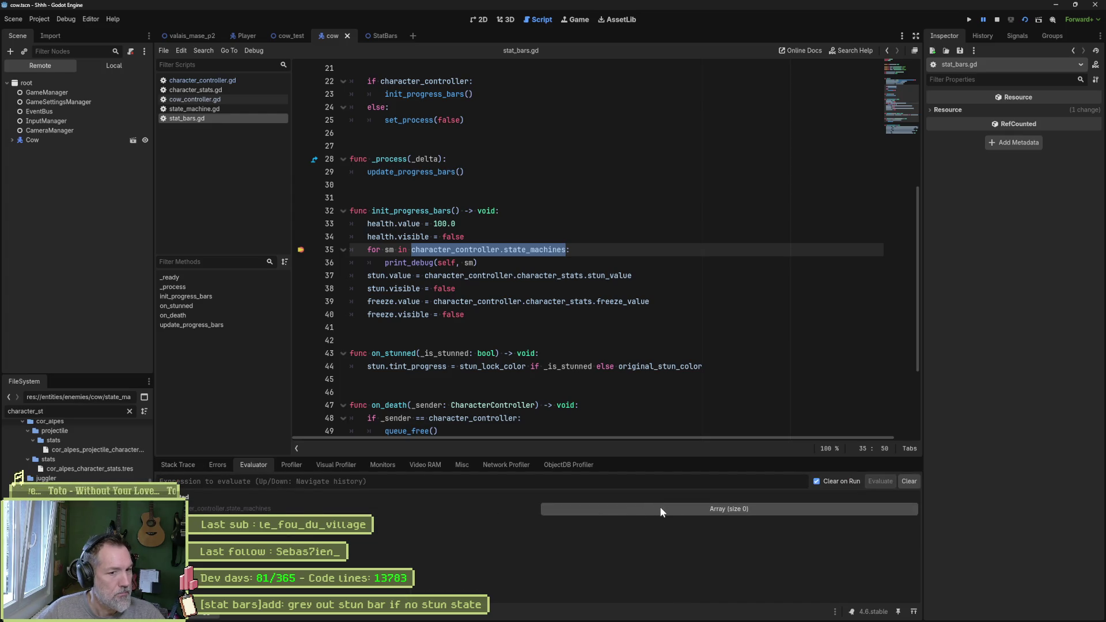
click(721, 511)
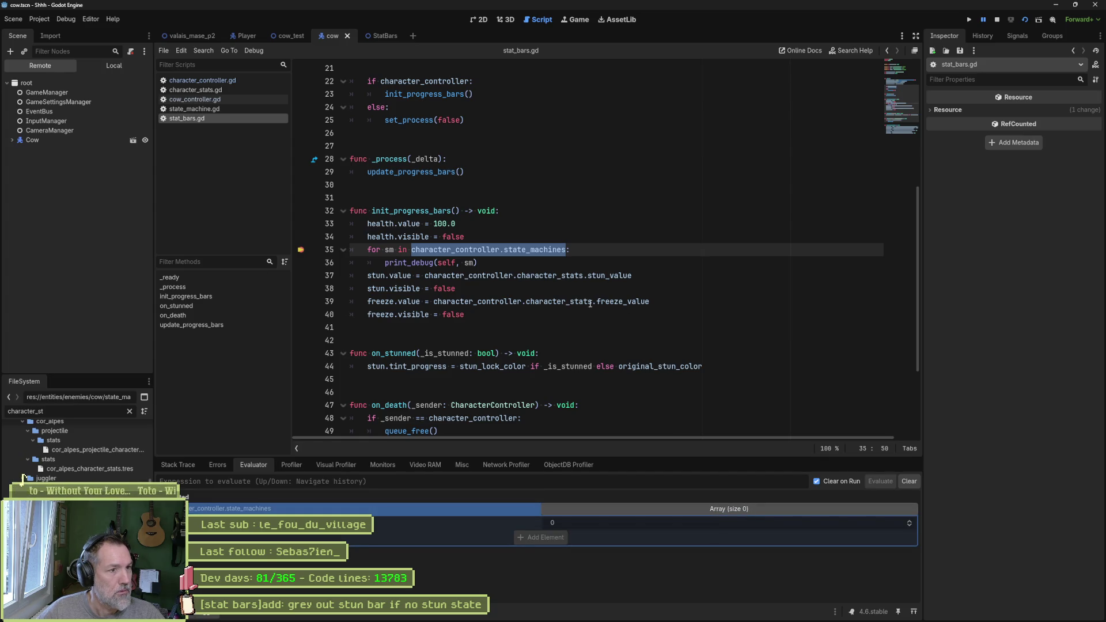
Evaluate character_controller, inspect the live object remotely, then stop the game.
double_click(431, 210)
scroll(438, 242, up, 6)
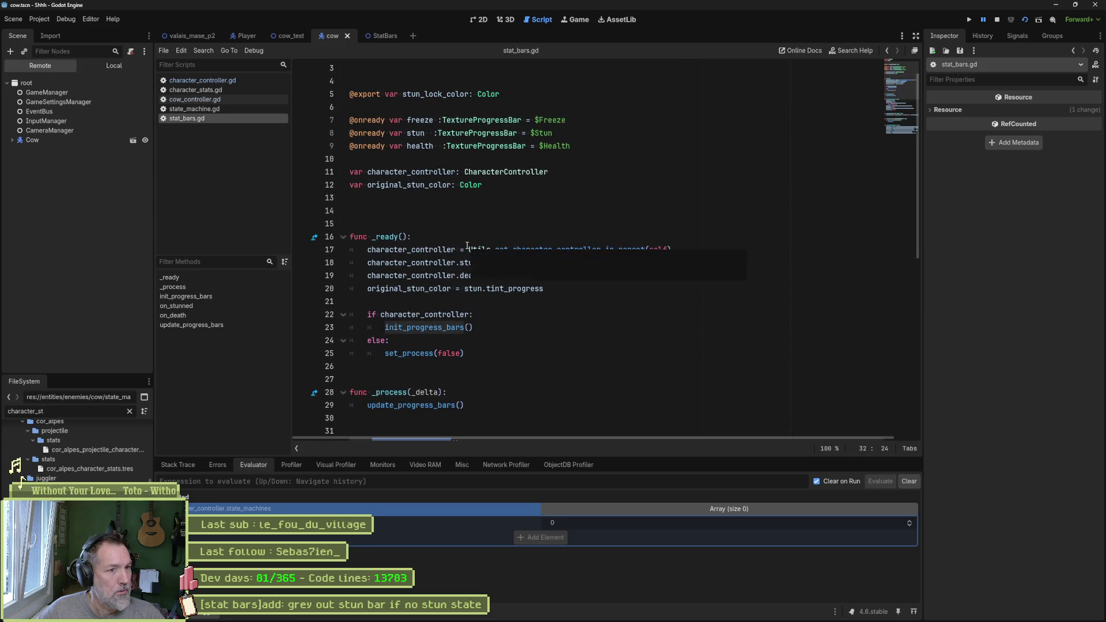
double_click(411, 262)
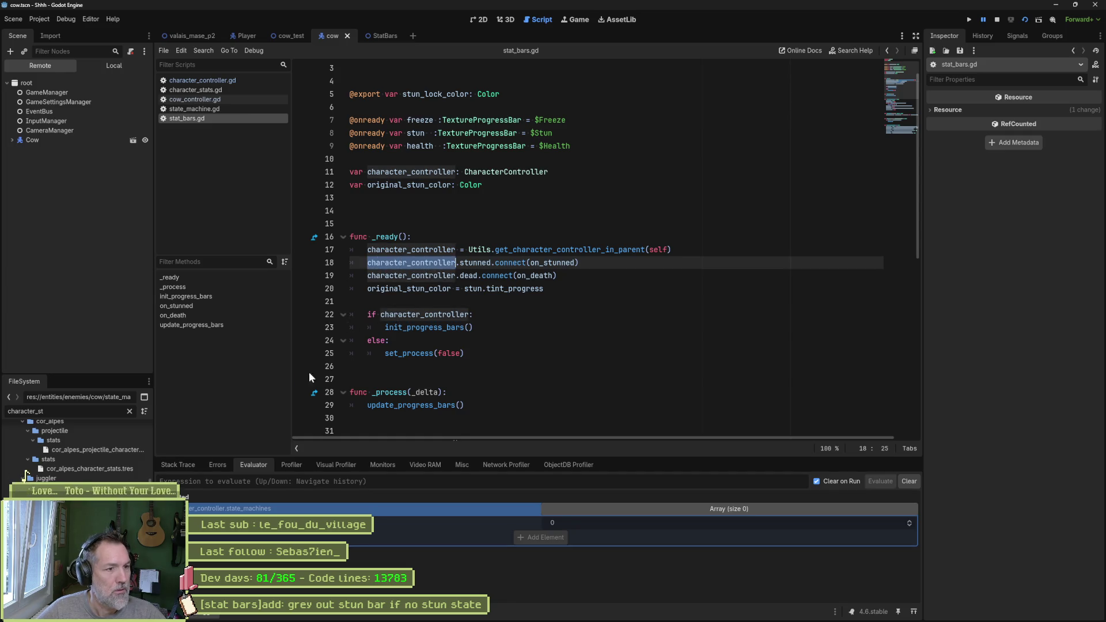
key(Up)
key(Return)
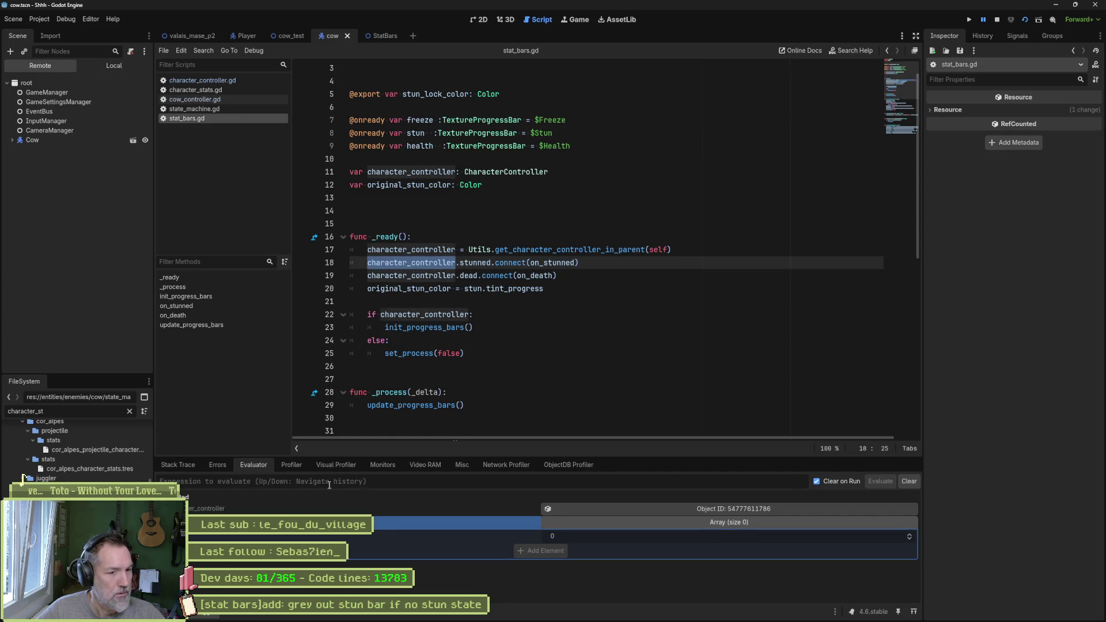
click(728, 510)
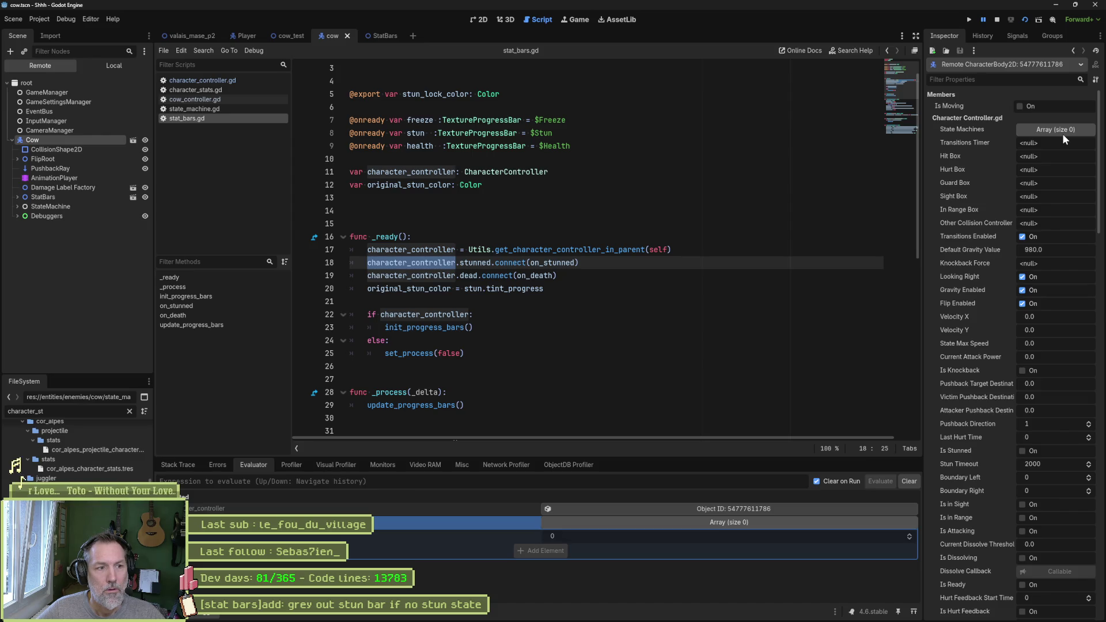
click(997, 23)
double_click(424, 327)
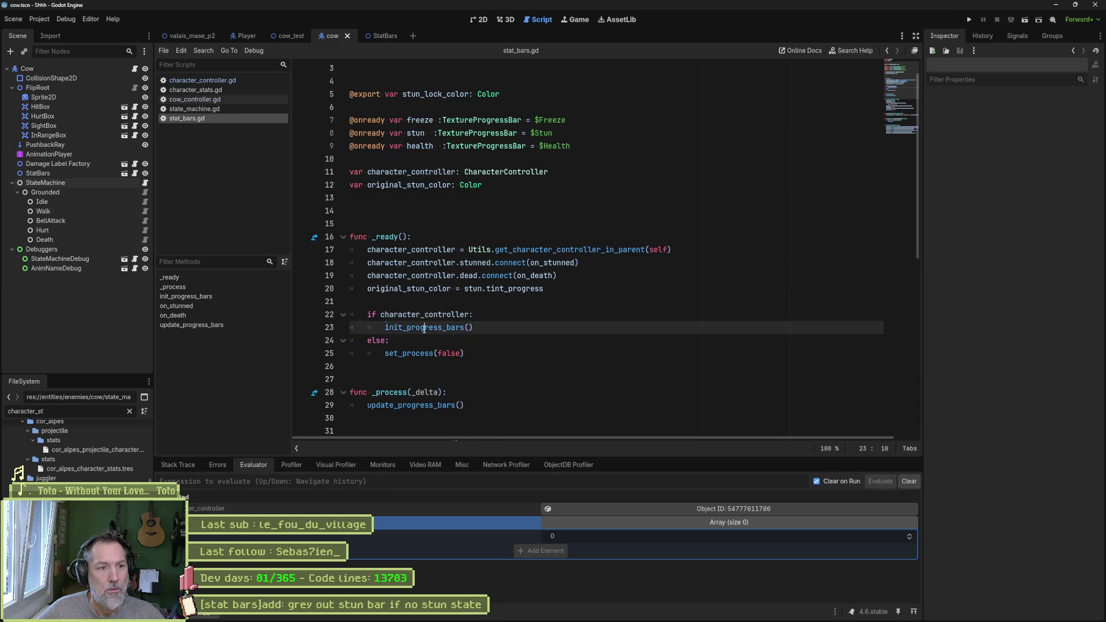
Scroll through stat_bars.gd, show the Cow's CharacterController properties, and open character_controller.gd.
scroll(590, 294, down, 6)
scroll(590, 294, down, 3)
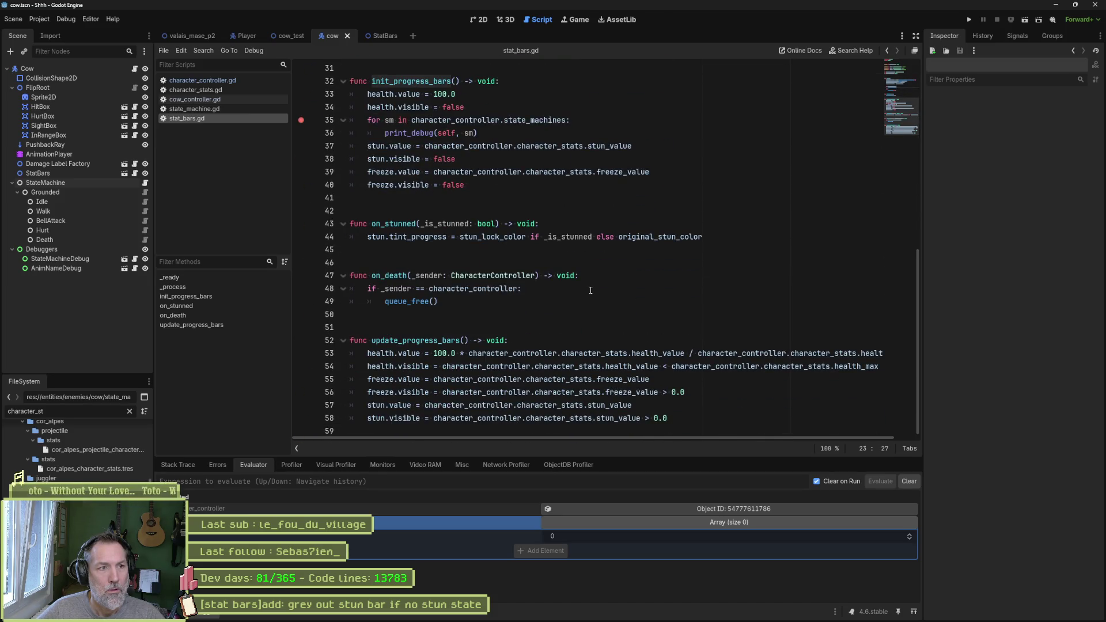
scroll(591, 289, up, 3)
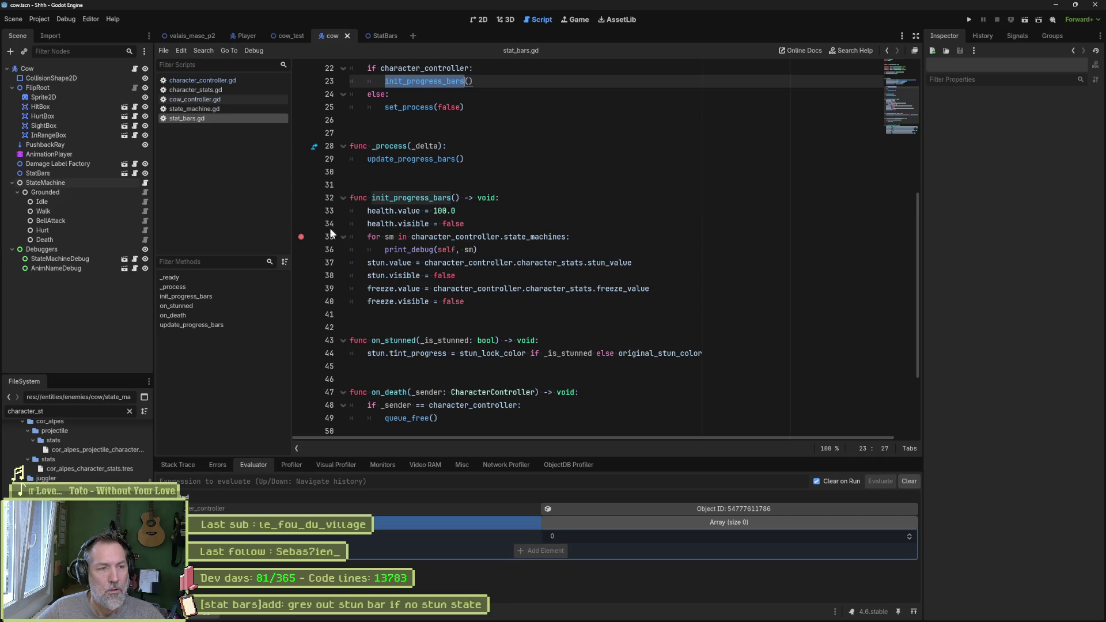
scroll(319, 230, up, 4)
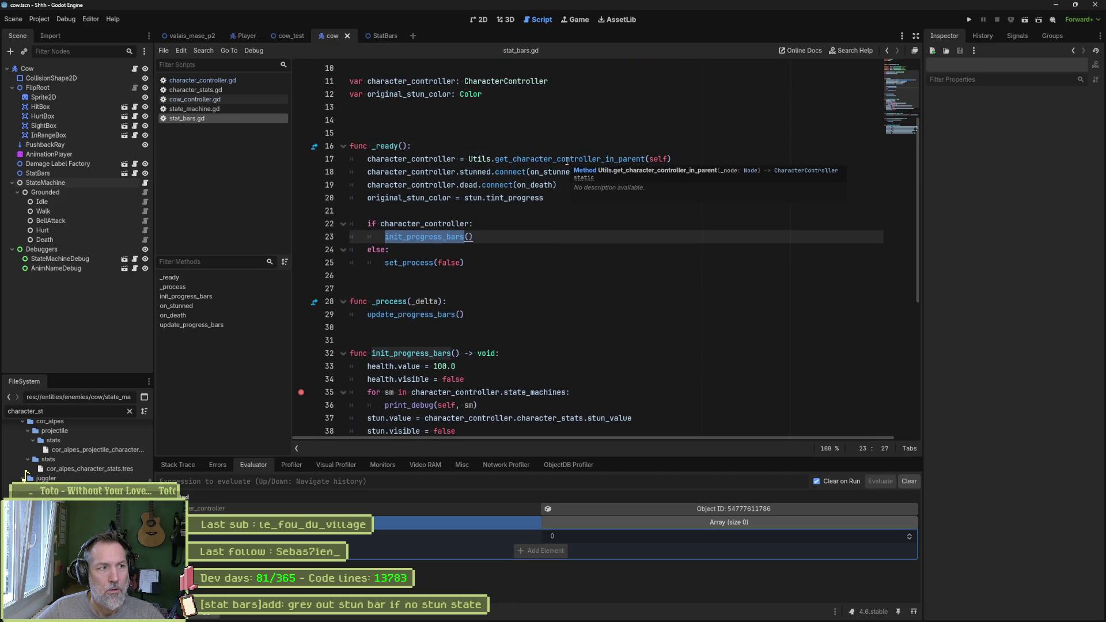
click(80, 68)
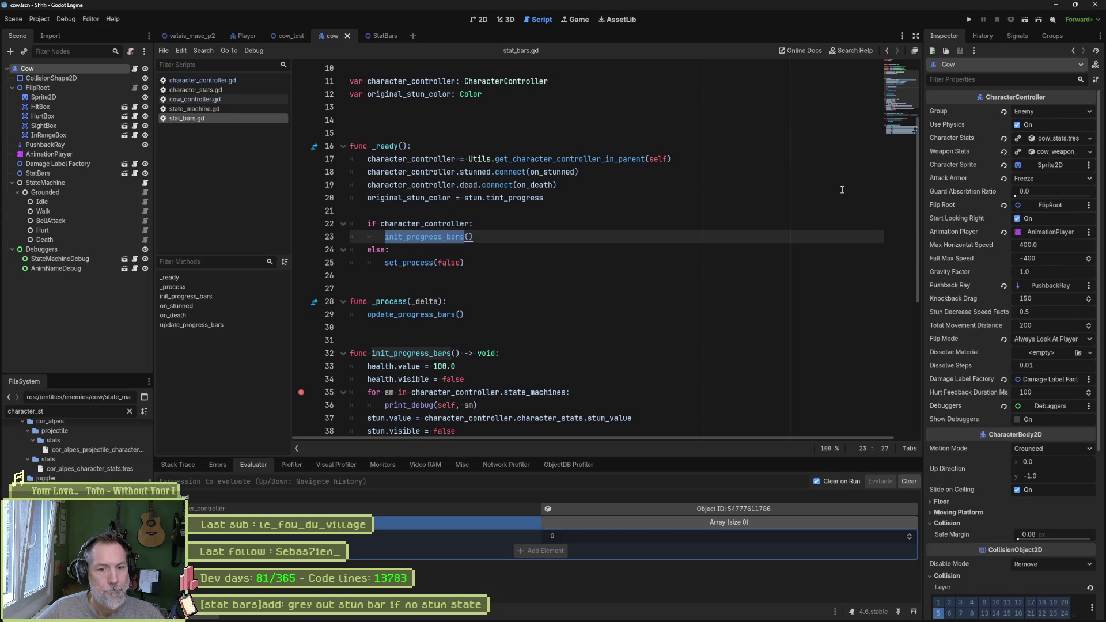
click(203, 80)
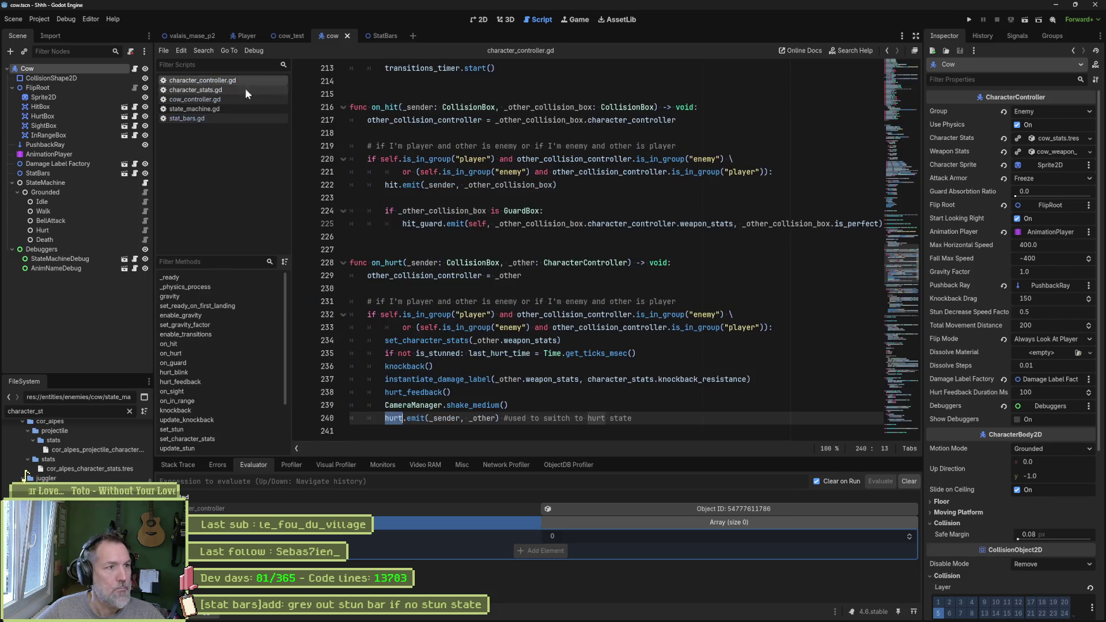
Search the whole project for state_machines, finding 5 matches in 3 files.
click(903, 91)
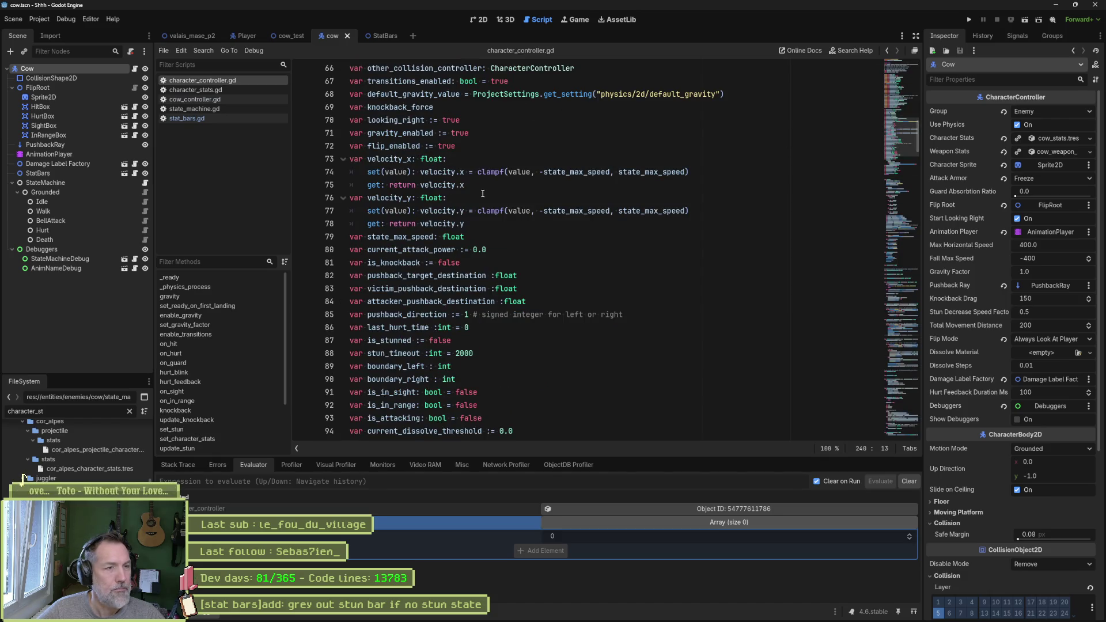
scroll(400, 117, up, 4)
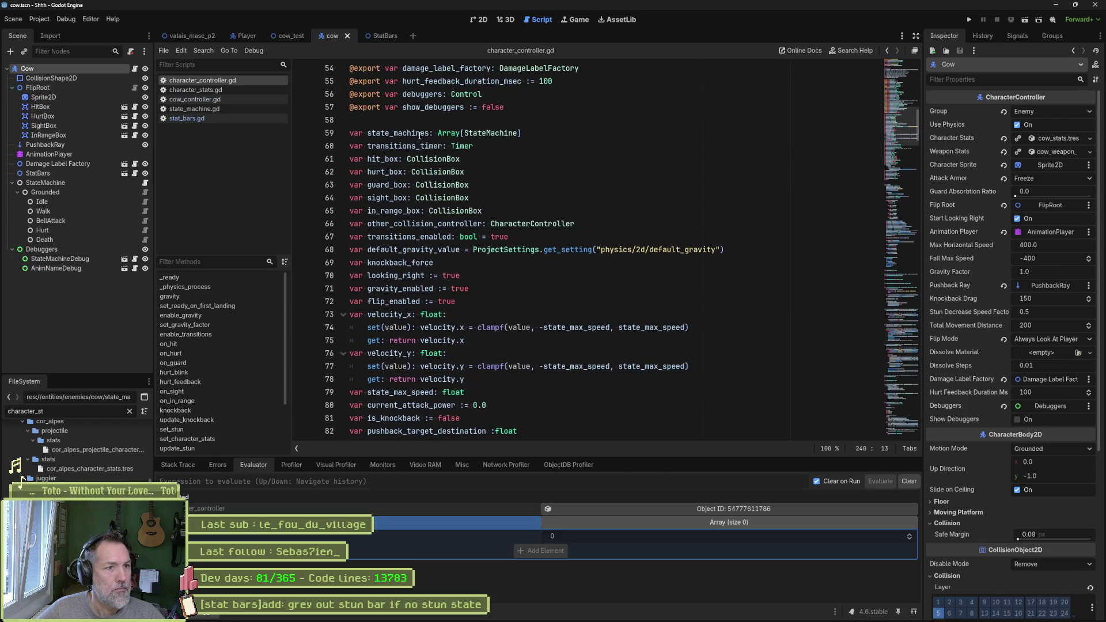
double_click(423, 137)
key(ctrl+shift+f)
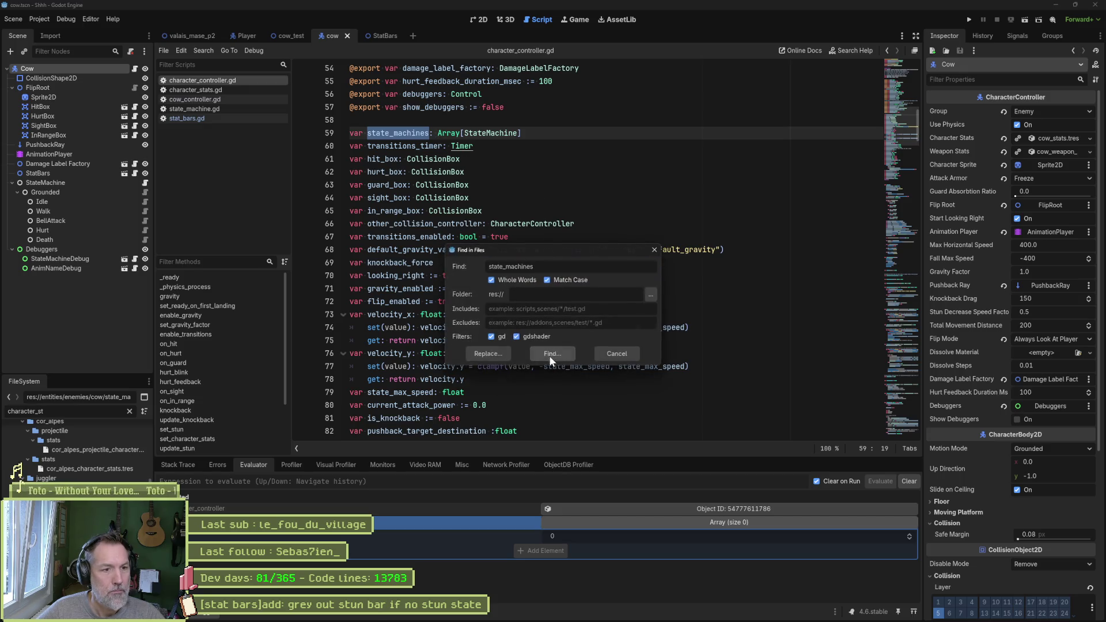
click(550, 353)
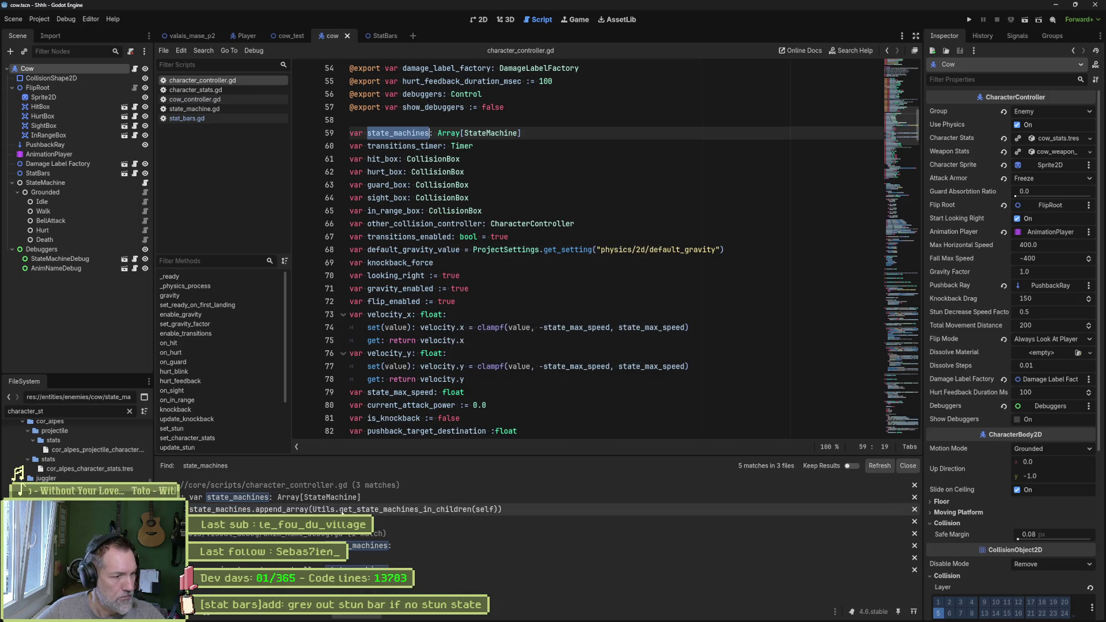
Review the state_machines.append_array match on line 150 in _ready, then open state_machine.gd.
click(342, 510)
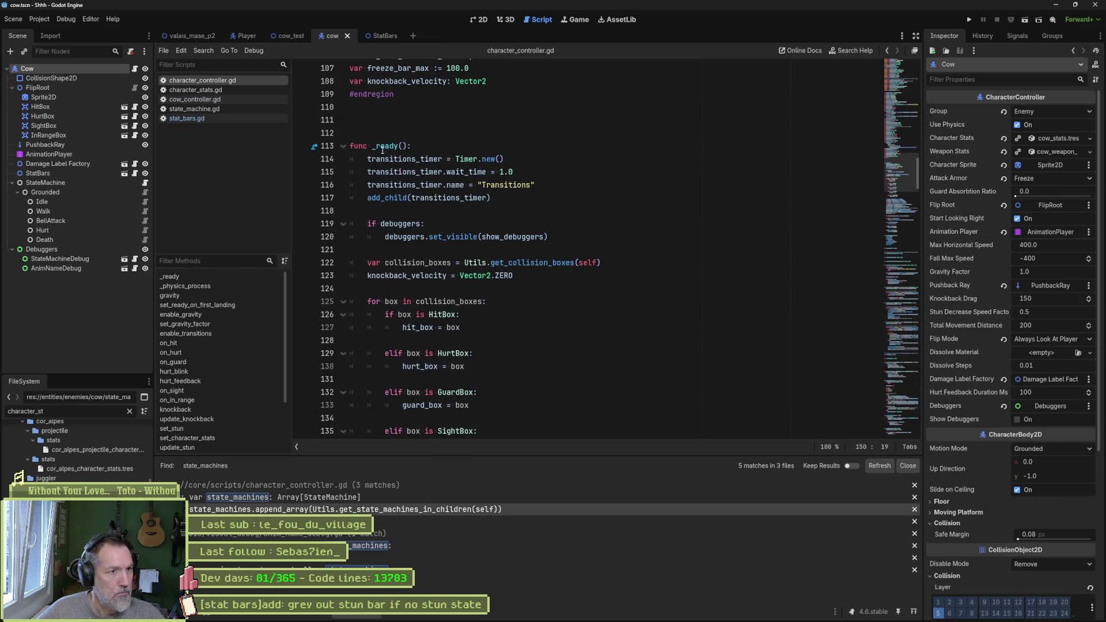
double_click(386, 146)
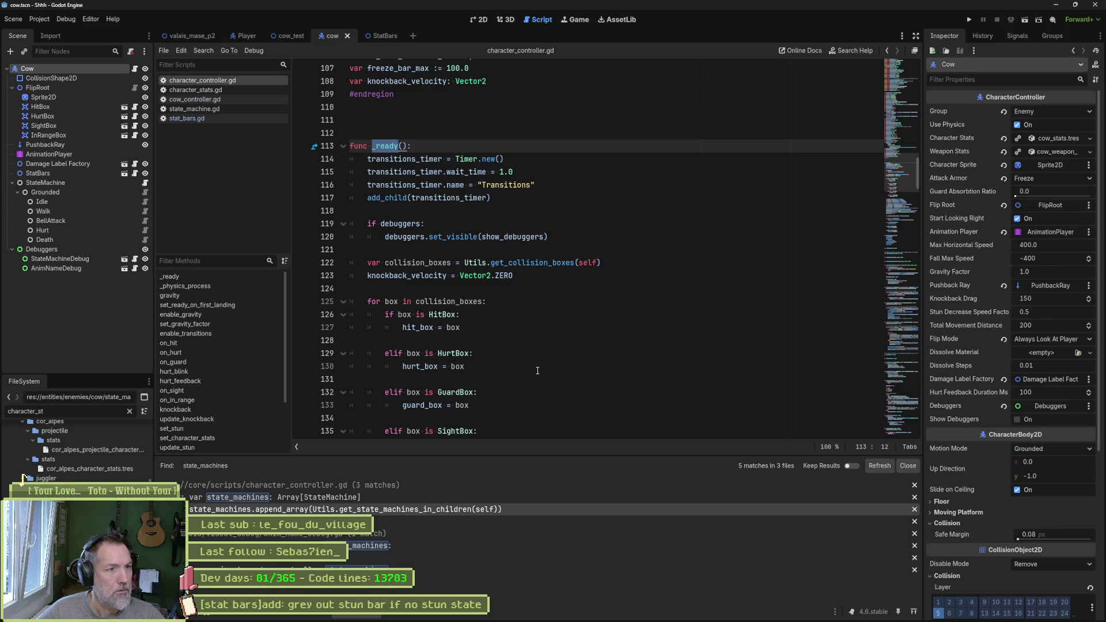
scroll(538, 370, down, 8)
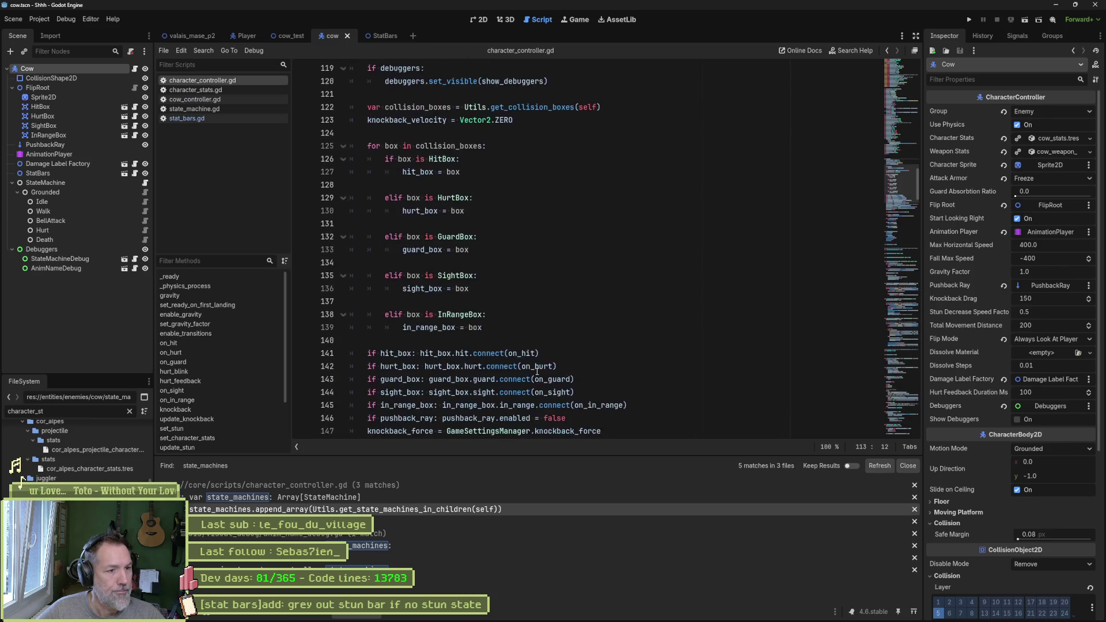
scroll(537, 372, down, 3)
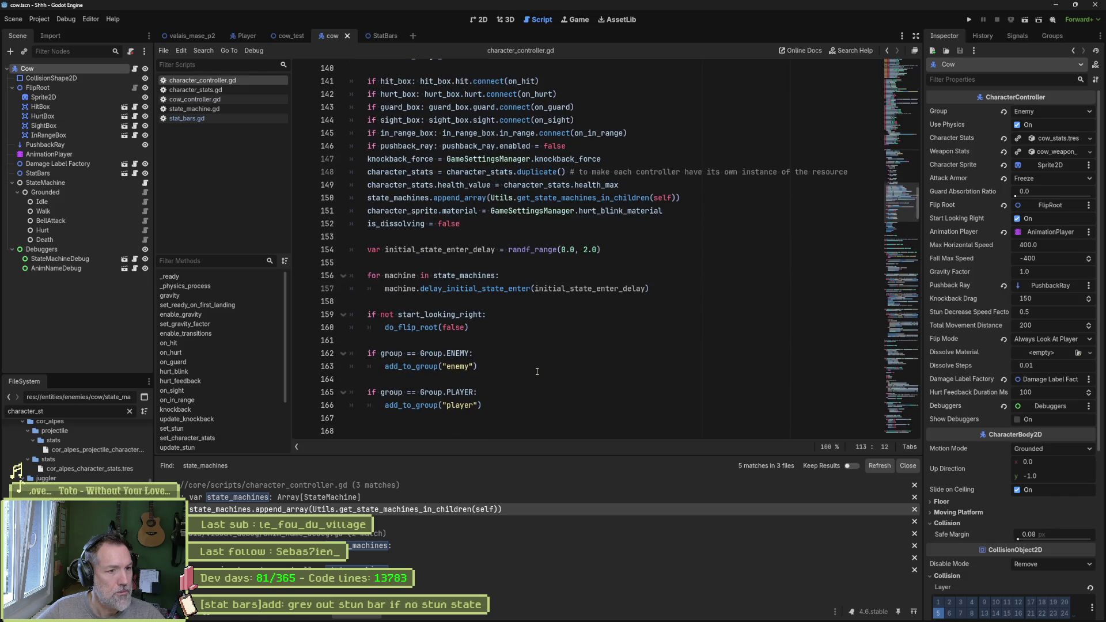
scroll(536, 372, down, 2)
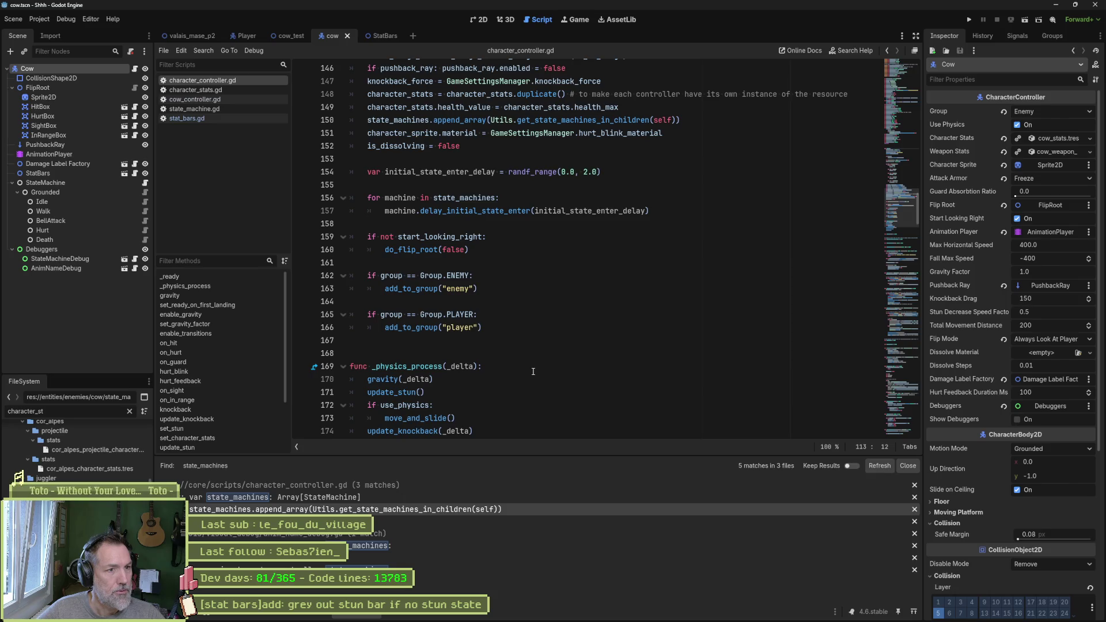
scroll(532, 372, up, 1)
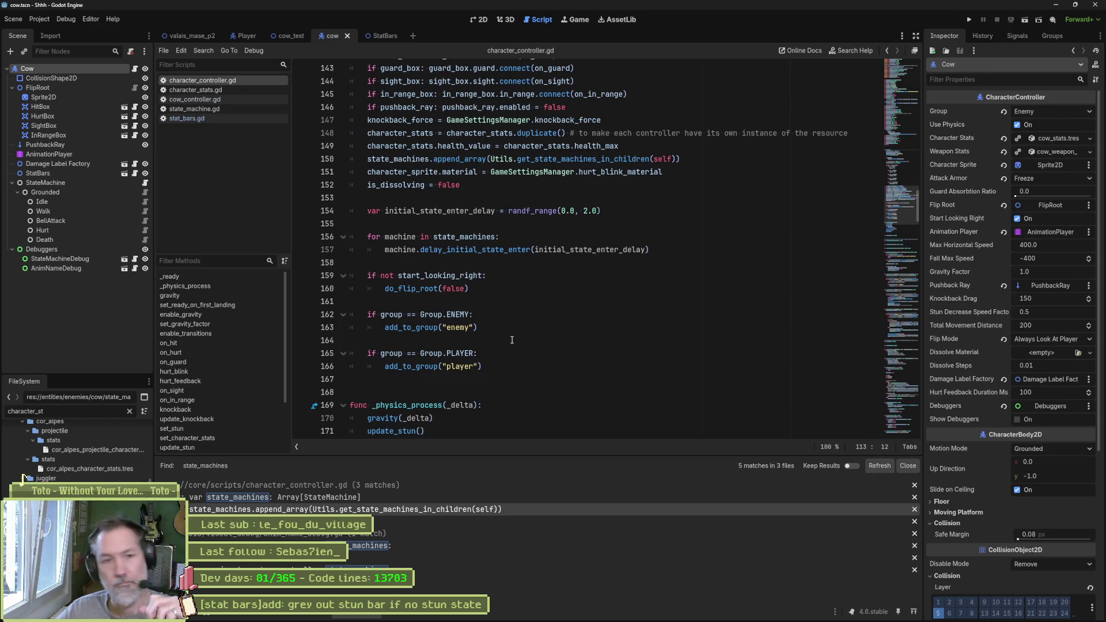
click(234, 108)
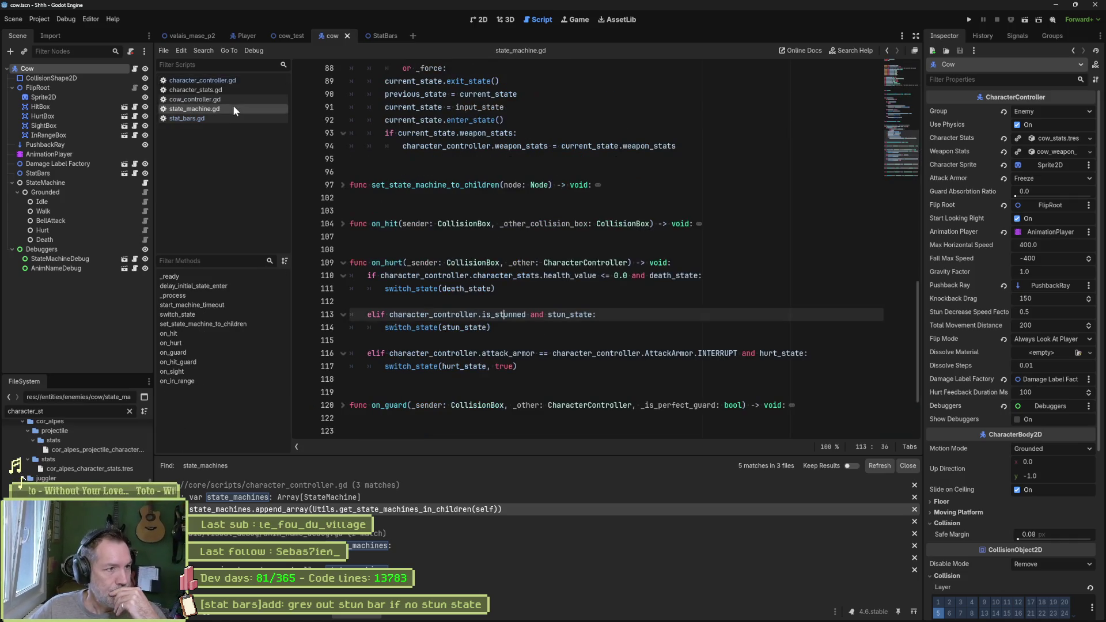
Switch back to stat_bars.gd and highlight get_character_controller_in_parent on line 17.
click(228, 118)
double_click(570, 159)
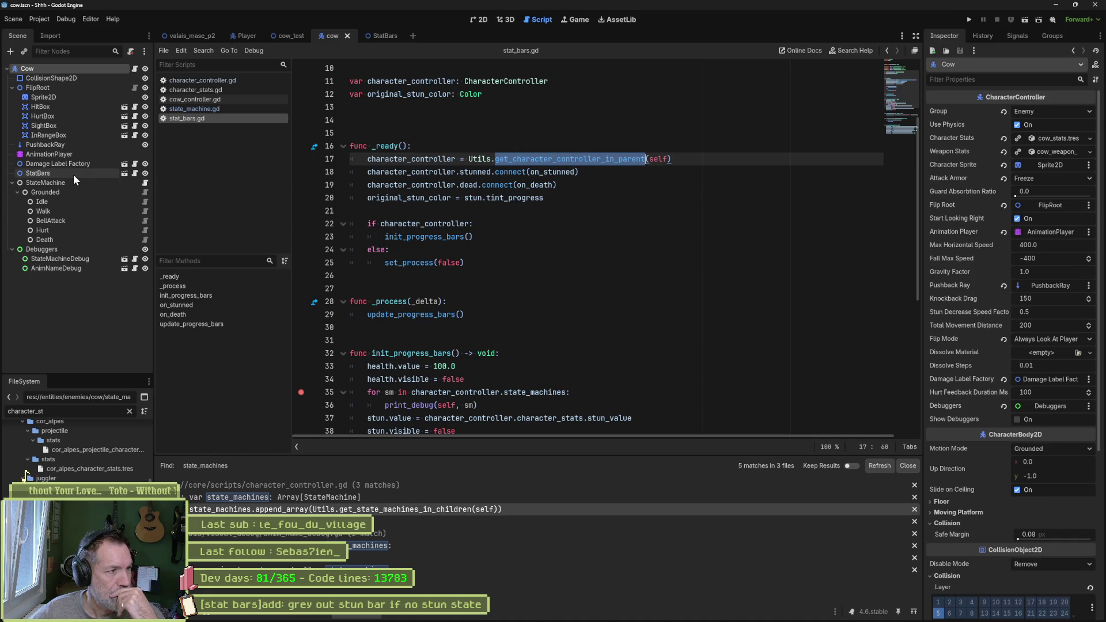
Check the StatBars node's red Stun Lock Color, then open the StatBars scene with its progress bars.
click(57, 173)
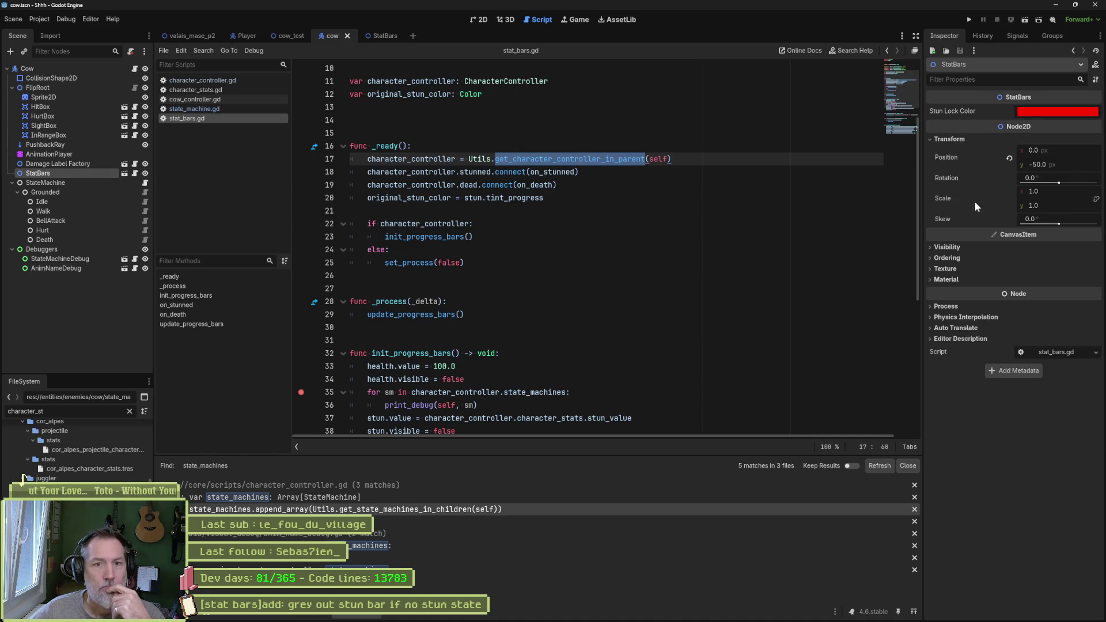
mouse_move(969, 234)
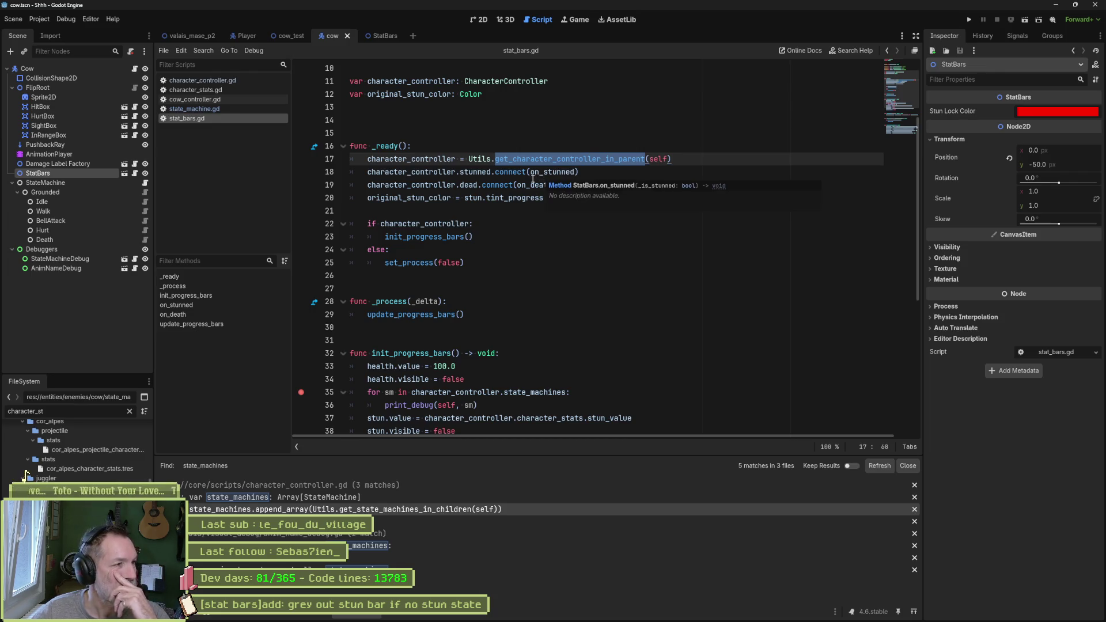
mouse_move(533, 180)
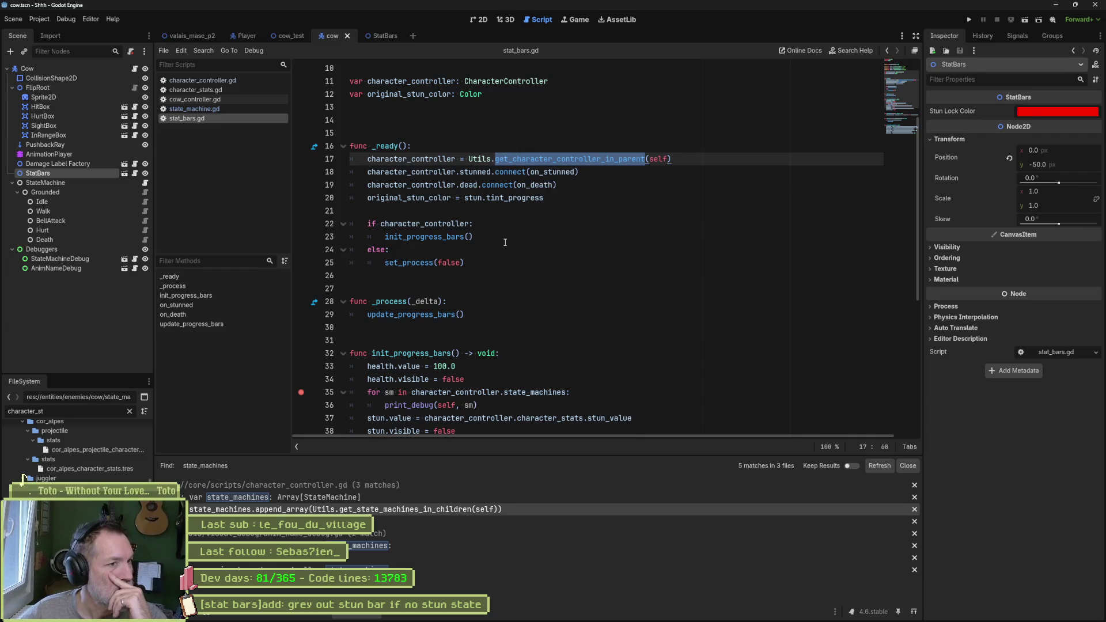
scroll(460, 205, down, 3)
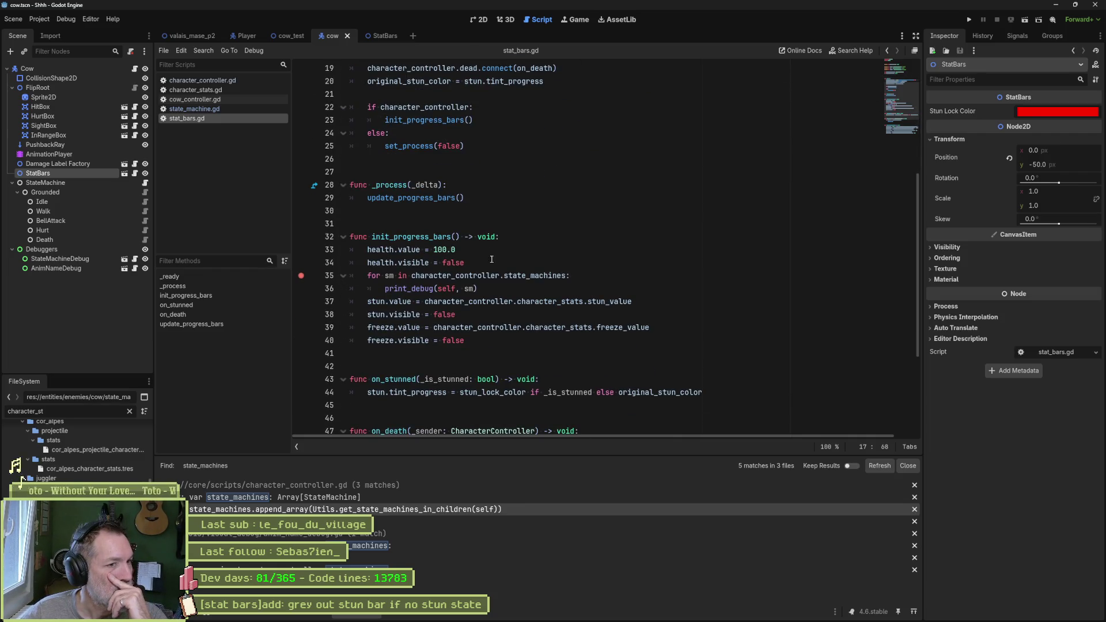
double_click(535, 275)
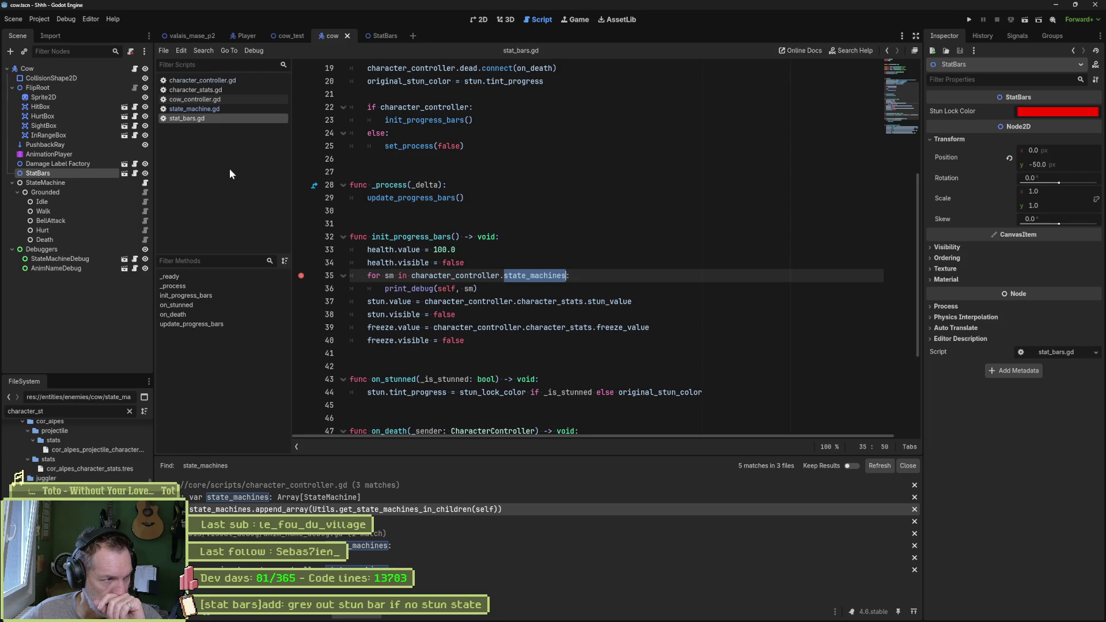
click(371, 36)
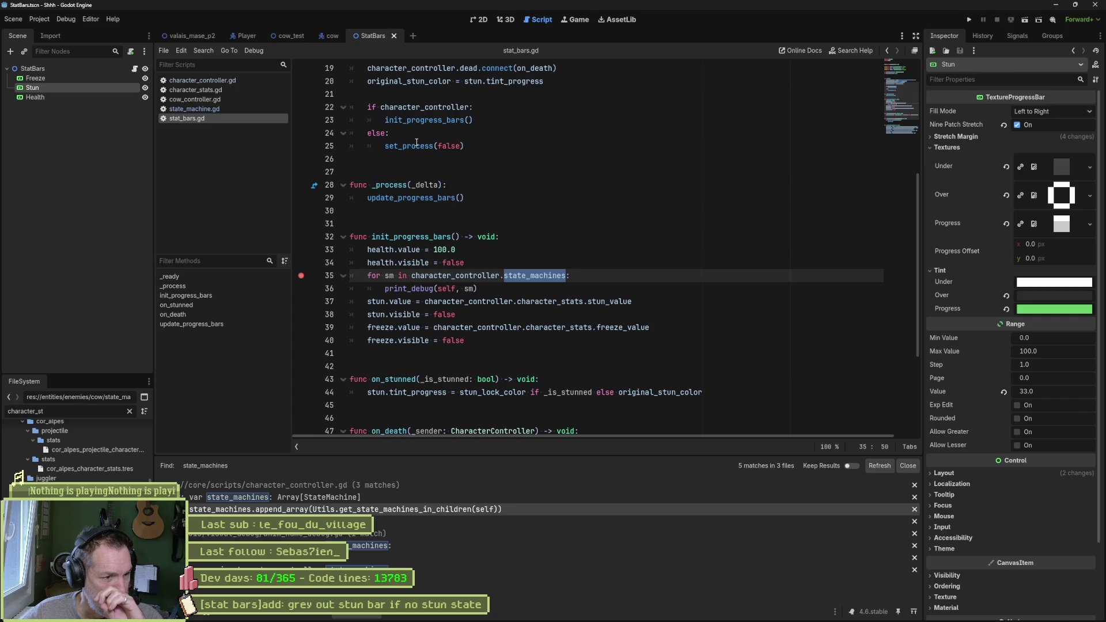
Delete the state_machines print_debug loop from stat_bars.gd, save, and open state_machine.gd.
mouse_move(417, 142)
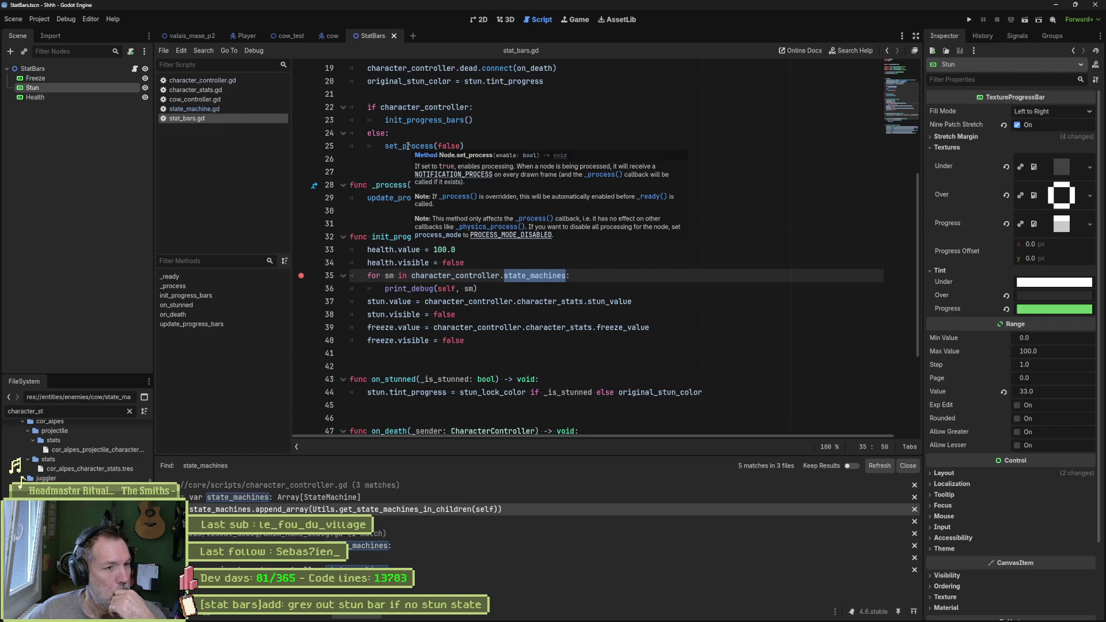
click(438, 266)
drag(490, 288, 500, 269)
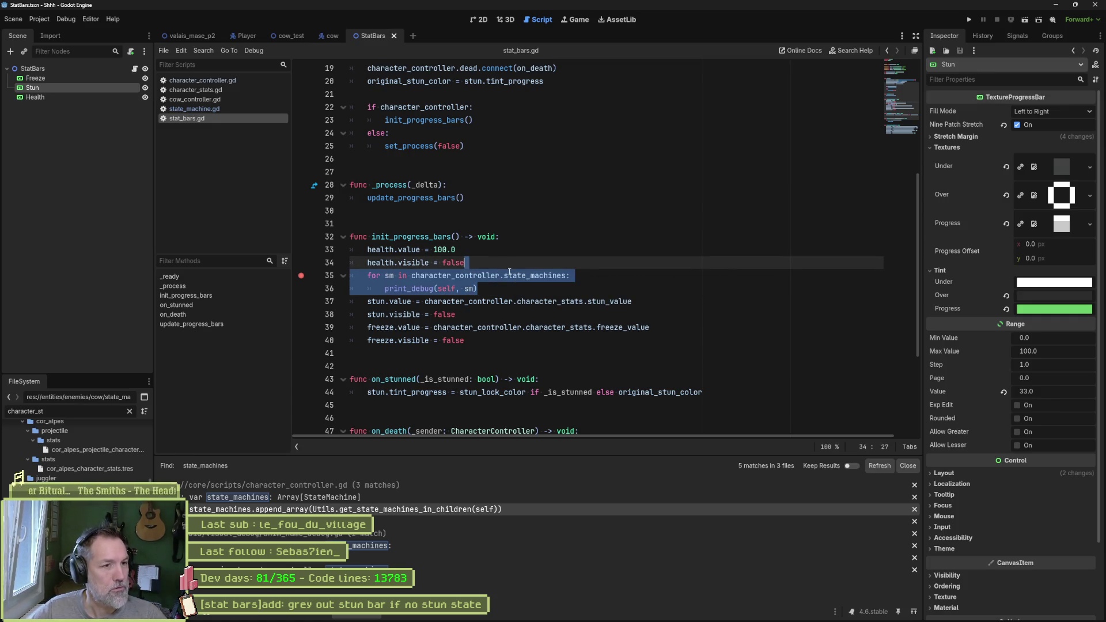
key(Delete)
key(ctrl+s)
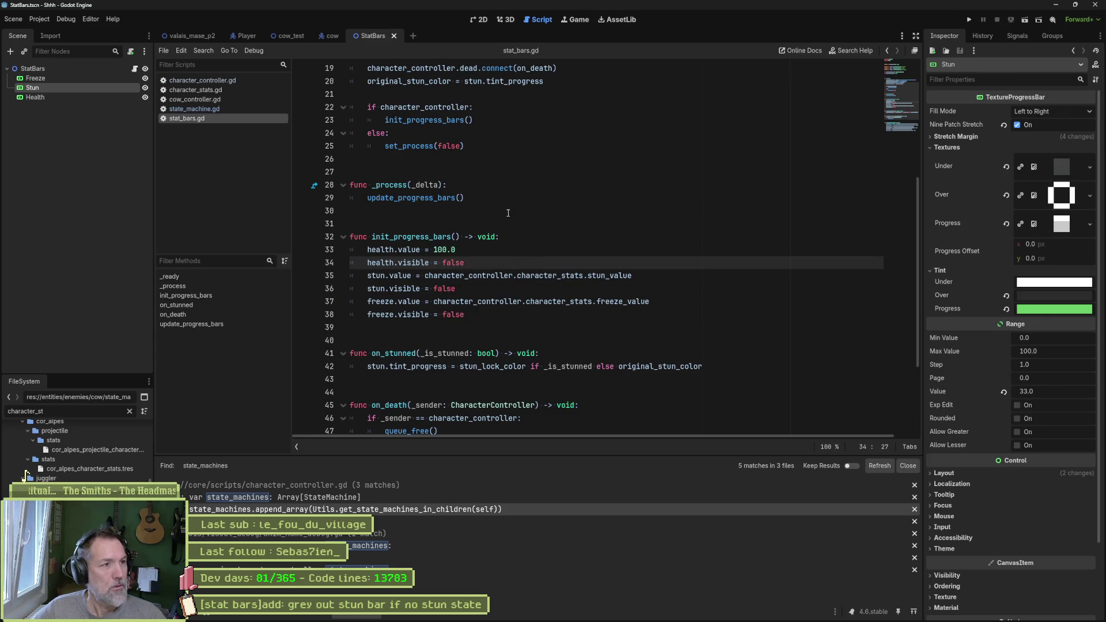
click(202, 110)
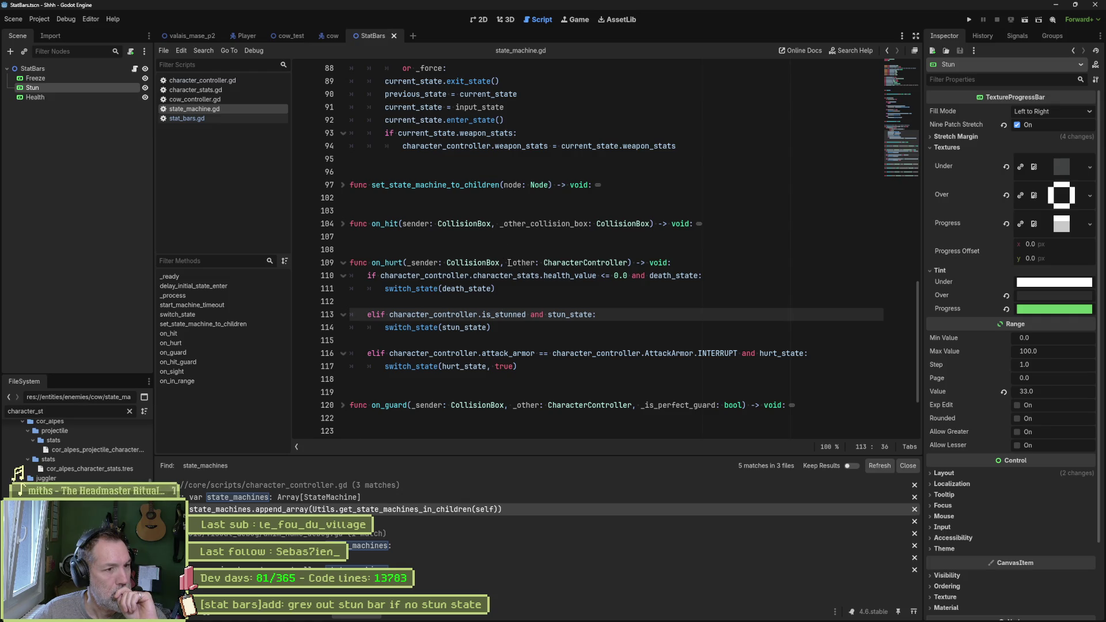
Breakpoint the last signal connection on line 38 in _ready, debug-run the game, and stop after the Nil error.
click(212, 276)
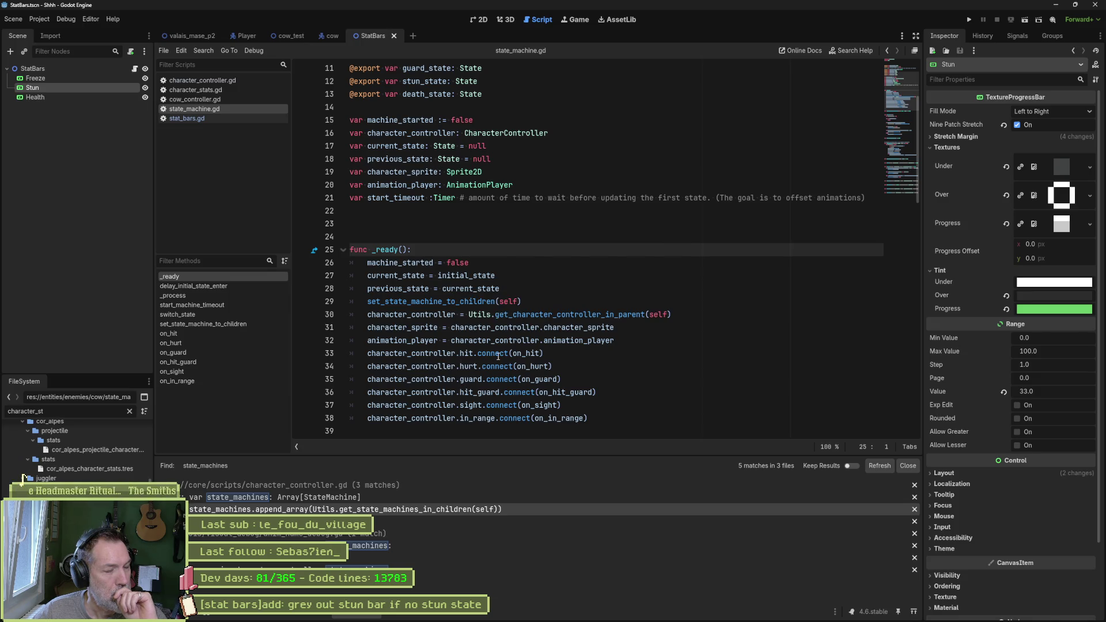
scroll(498, 356, down, 2)
click(535, 340)
key(End)
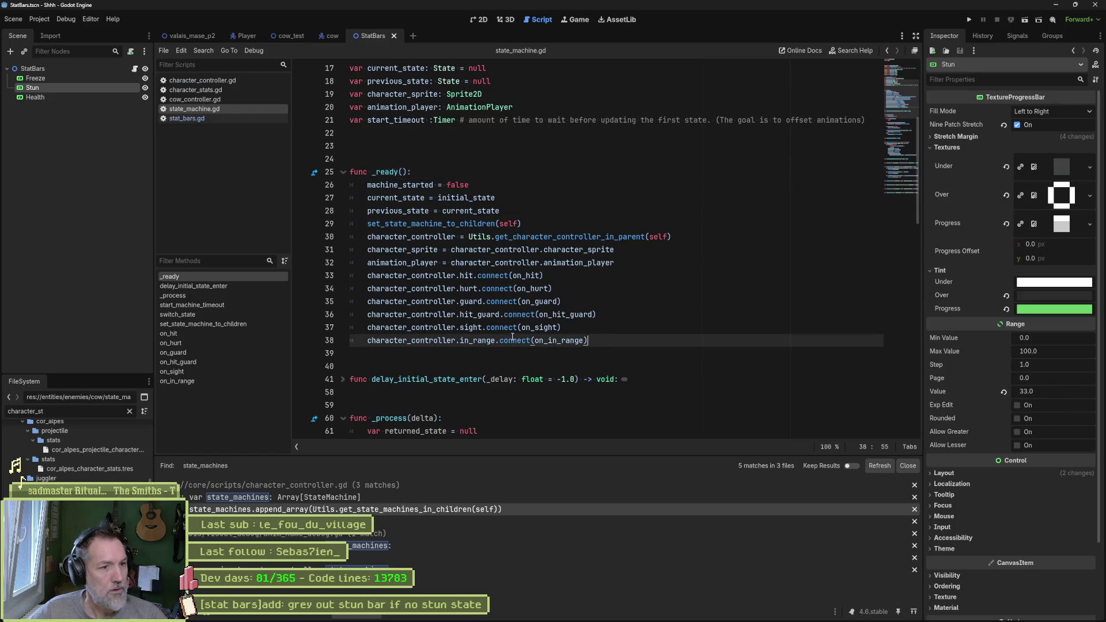
key(ctrl+shift+F5)
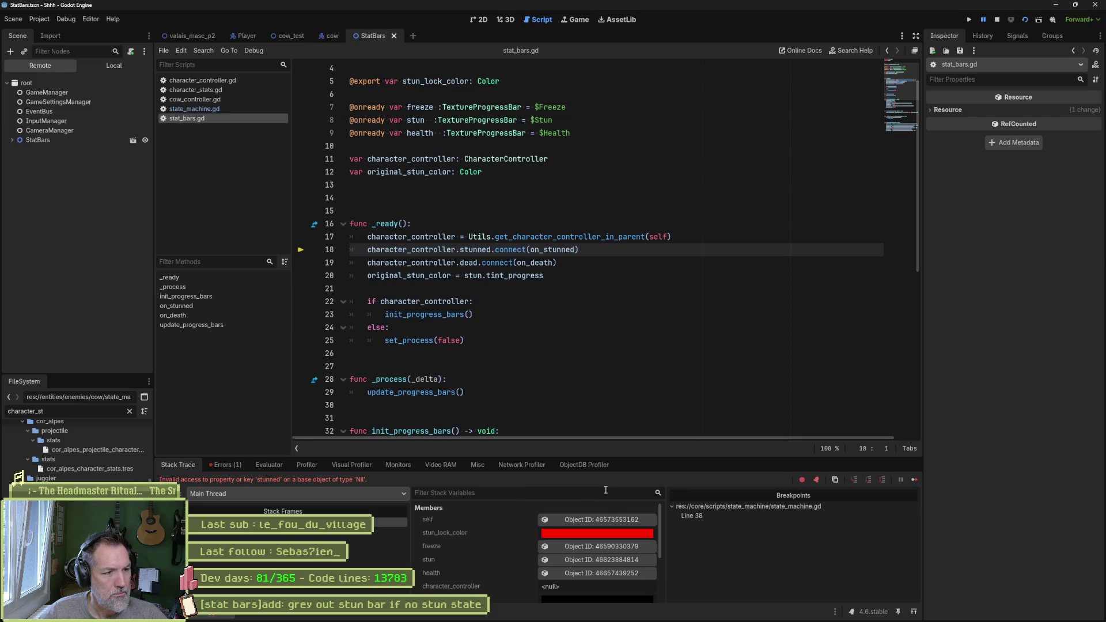
click(999, 22)
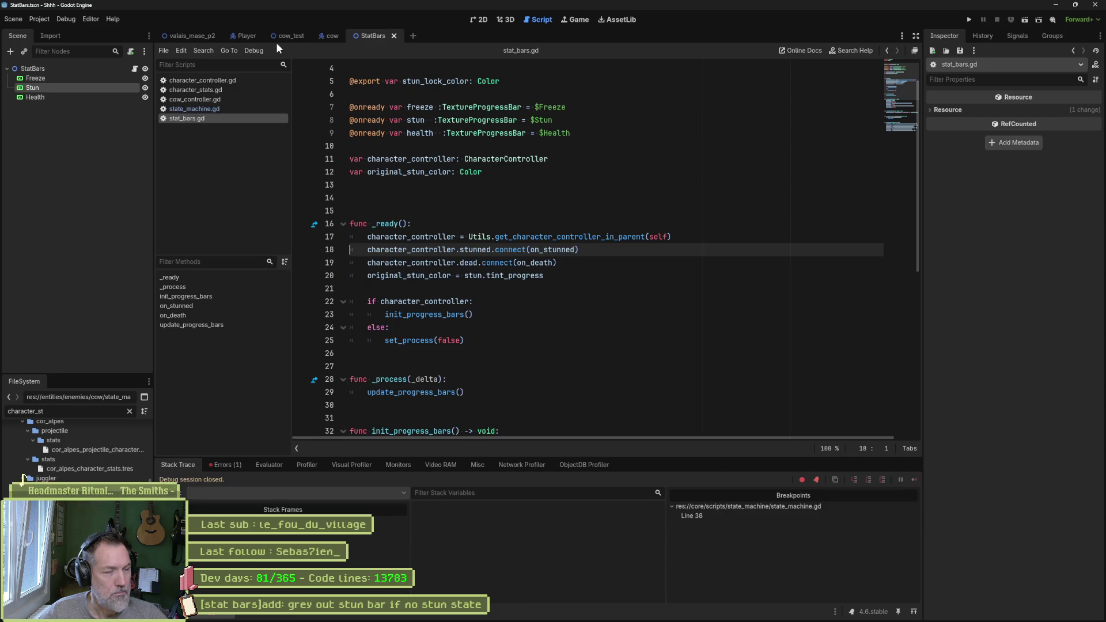
Run the cow_test scene so it halts at the line 38 breakpoint.
click(292, 35)
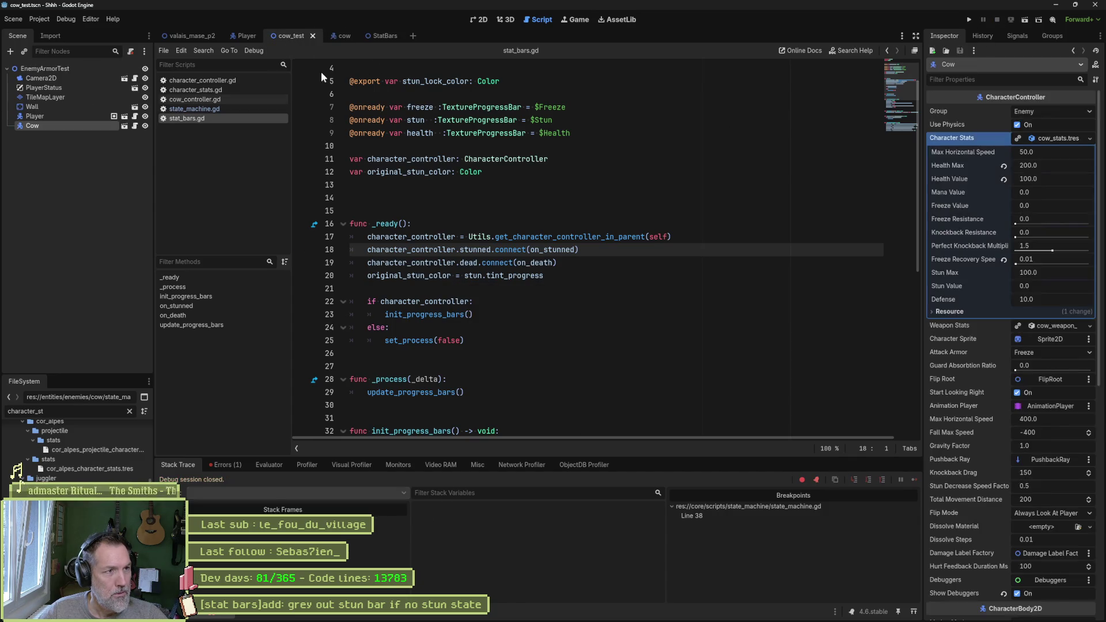
click(552, 285)
key(F6)
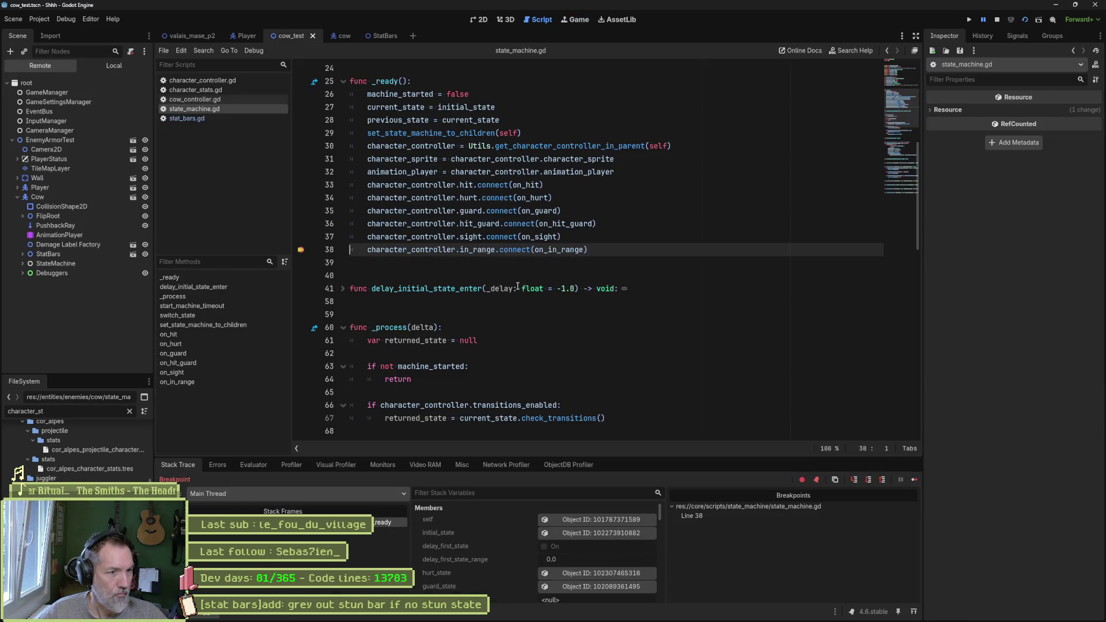
Inspect character_controller in the debugger, confirm its State Machines array is empty, then stop the session.
double_click(441, 251)
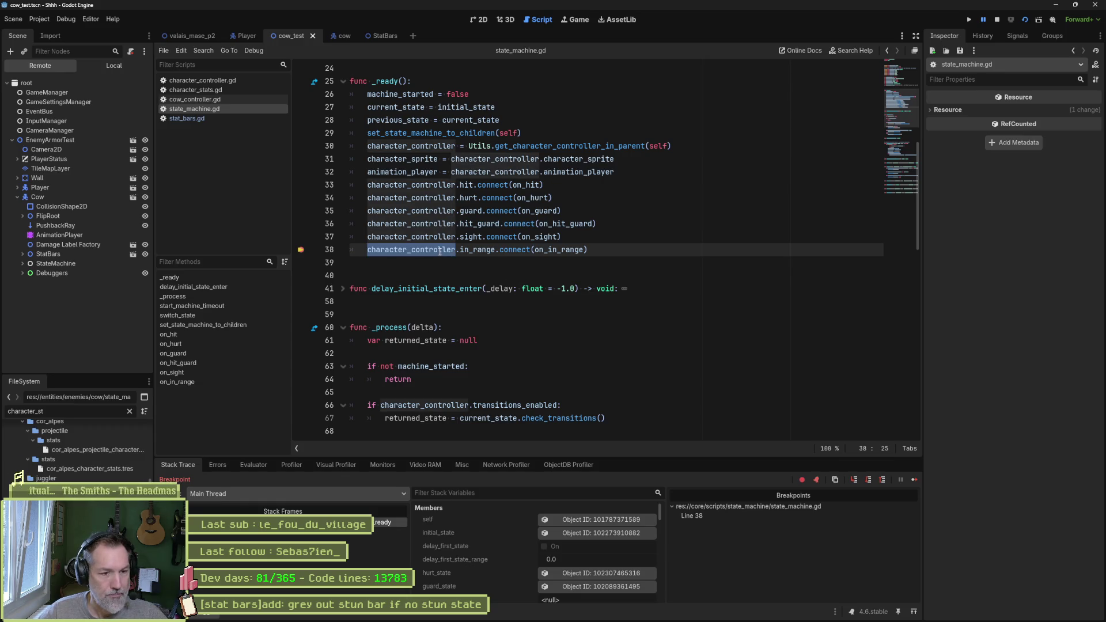
scroll(504, 550, down, 3)
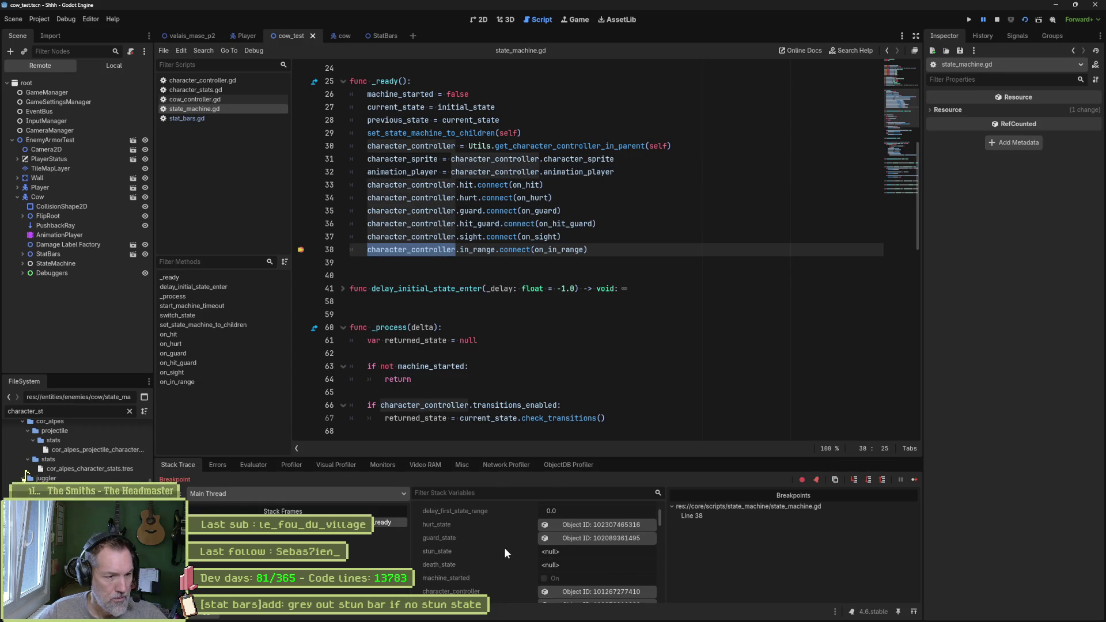
click(628, 592)
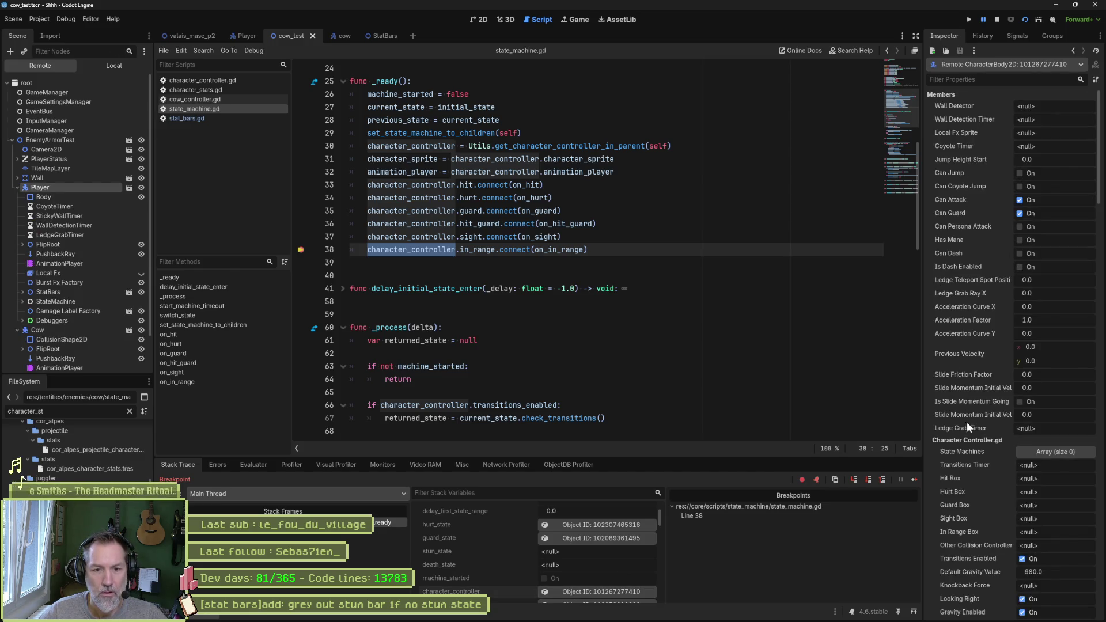
click(1034, 454)
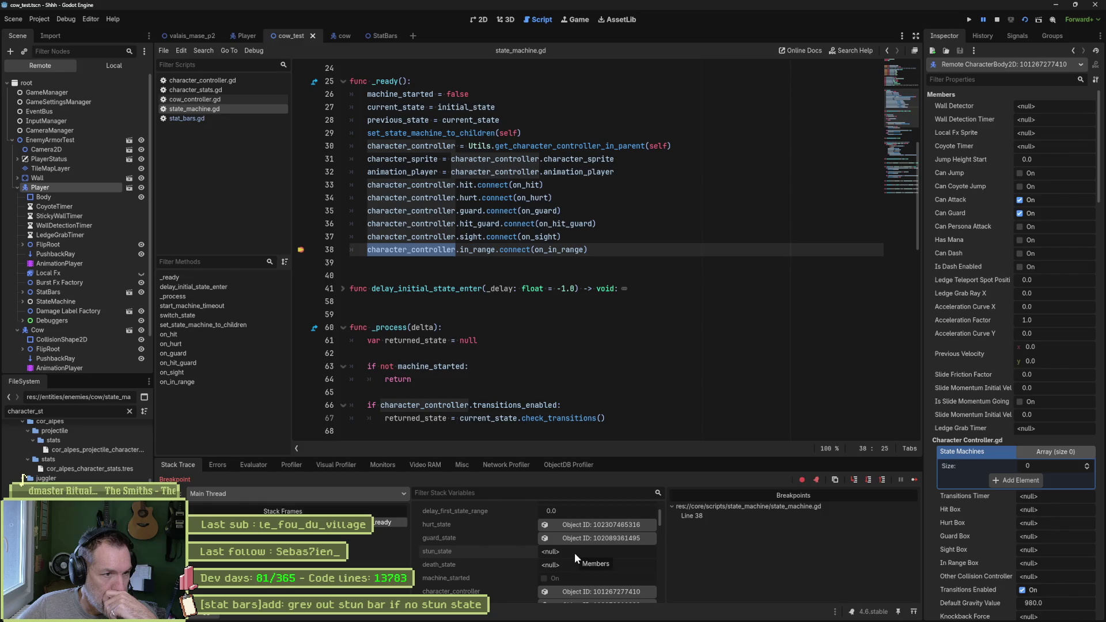
click(997, 21)
key(End)
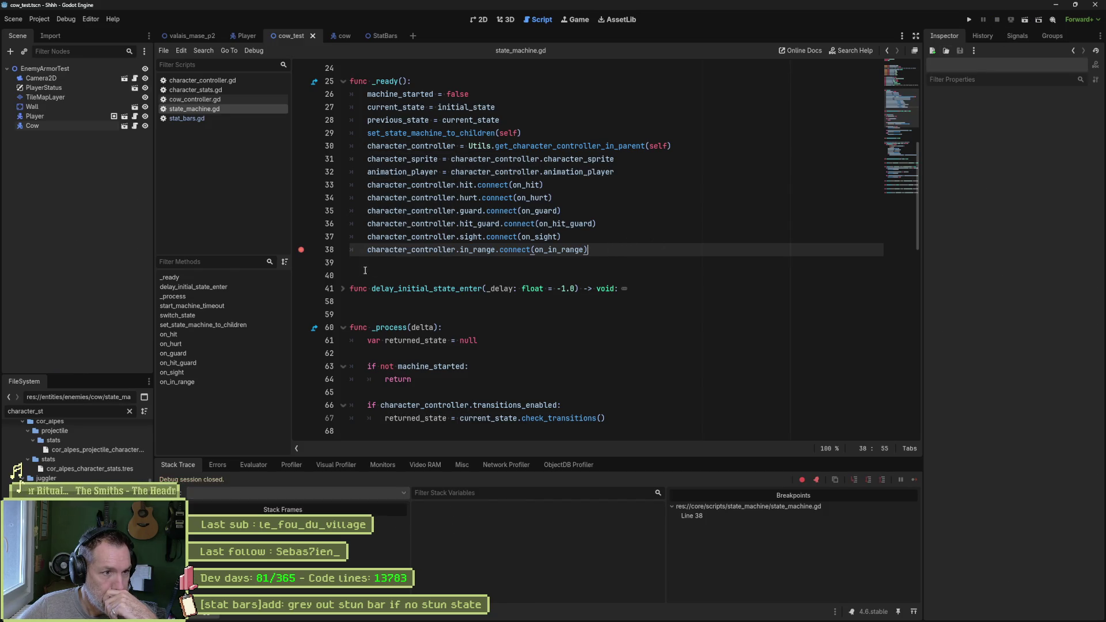
Remove the line 38 breakpoint and start a new line below it.
click(300, 252)
drag(589, 250, 374, 245)
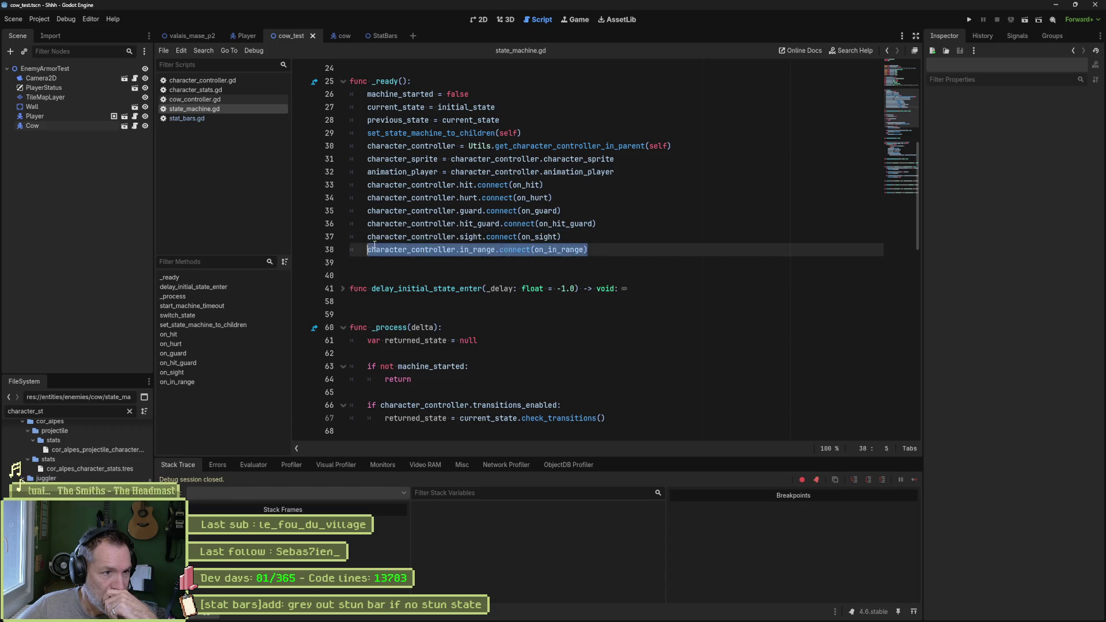
click(620, 249)
key(Return)
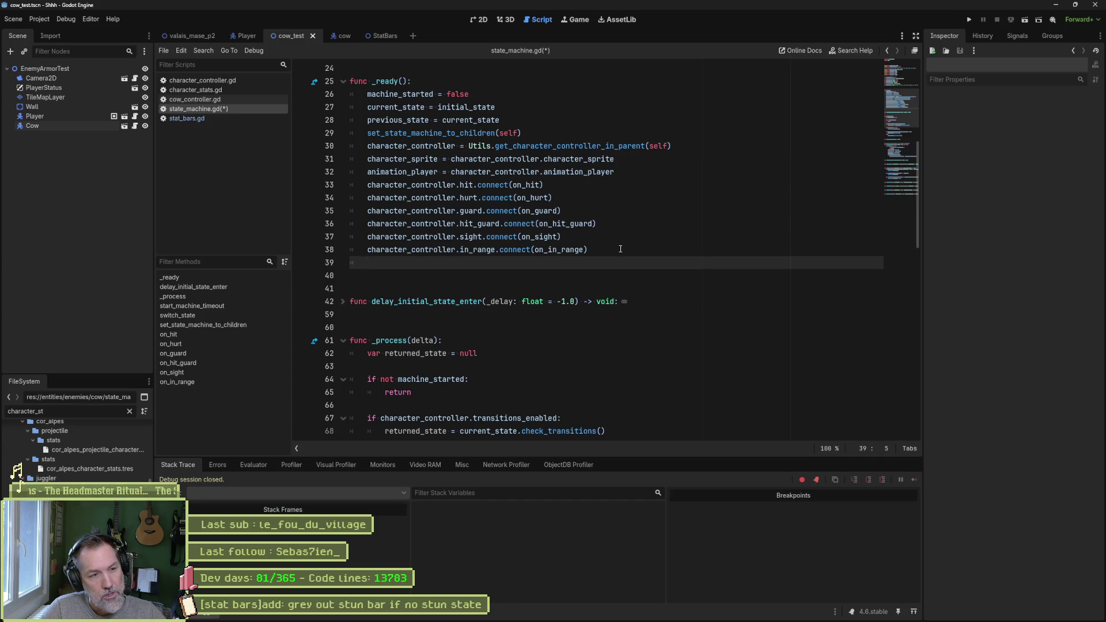
Add character_controller.character_stats.stun_max = -100.0 and save state_machine.gd.
text(char)
key(Return)
text(.stats)
key(Down)
key(Return)
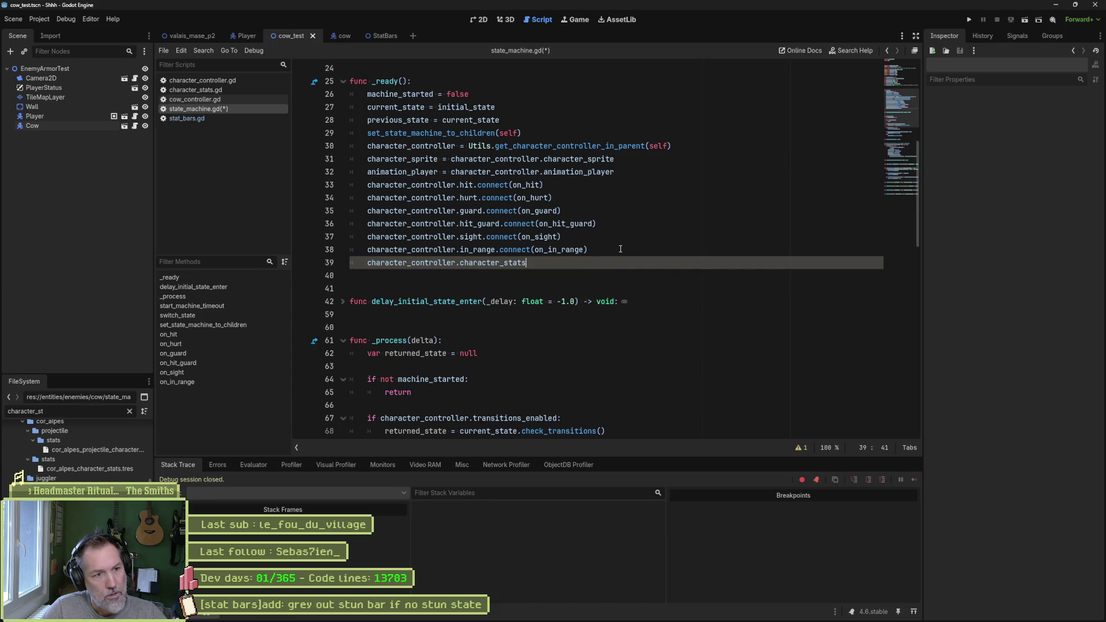
text(.stun)
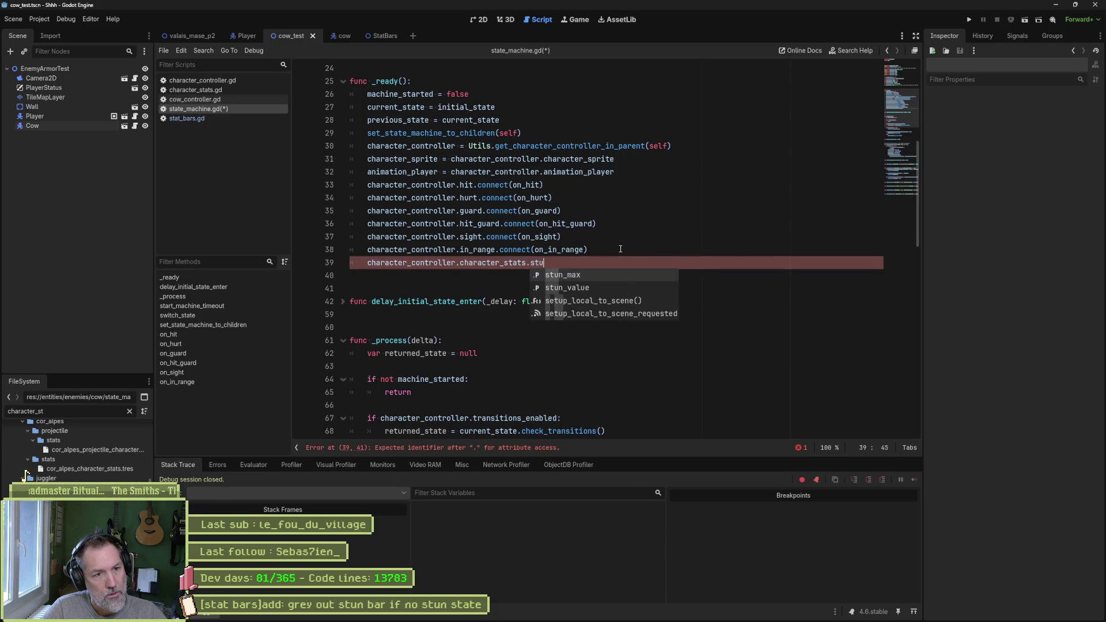
key(Return)
text(= /100)
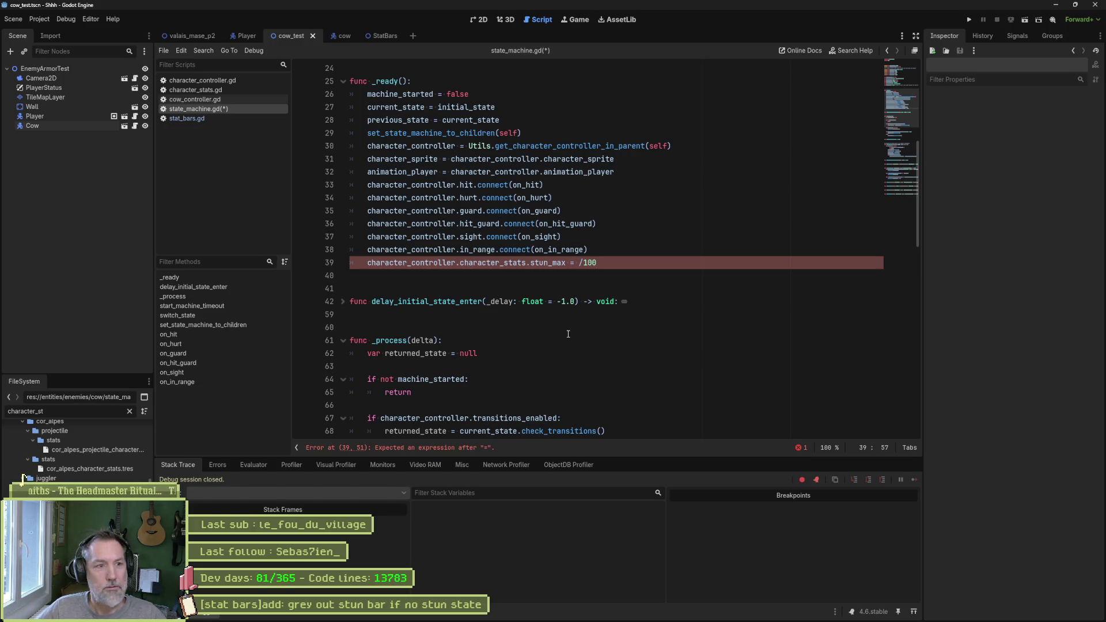
key(Left)
key(Left)
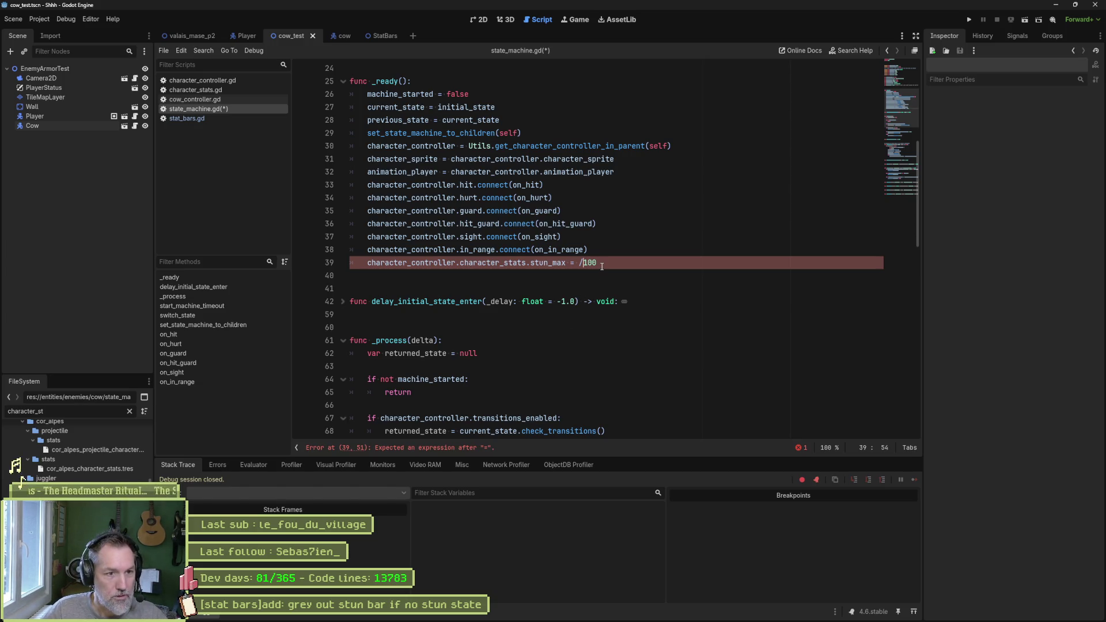
key(BackSpace)
text(-100)
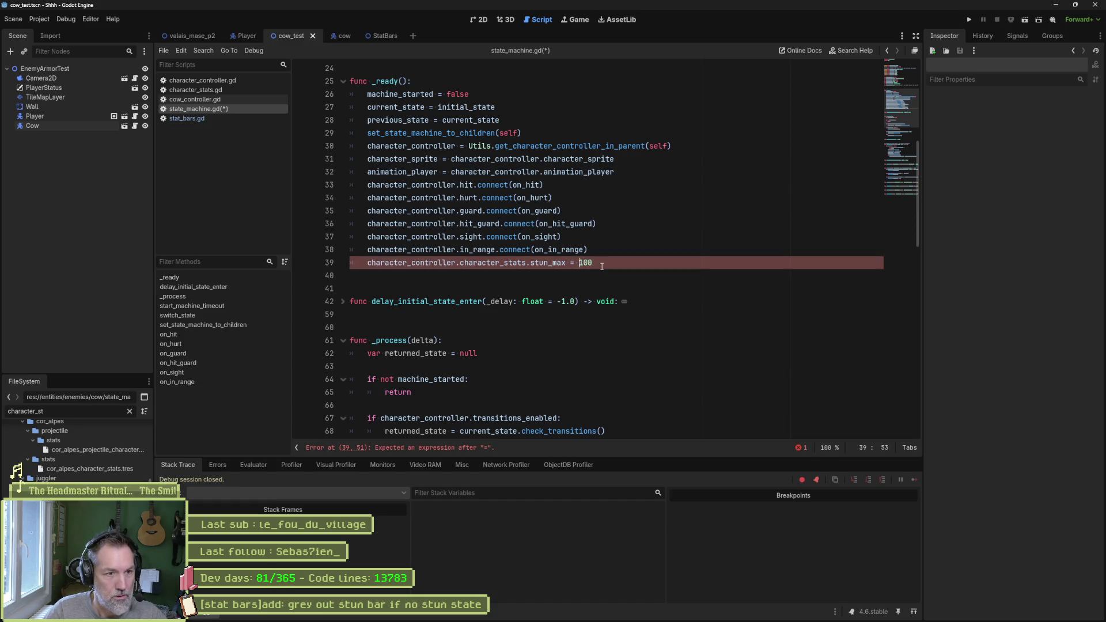
text(.0)
key(ctrl+s)
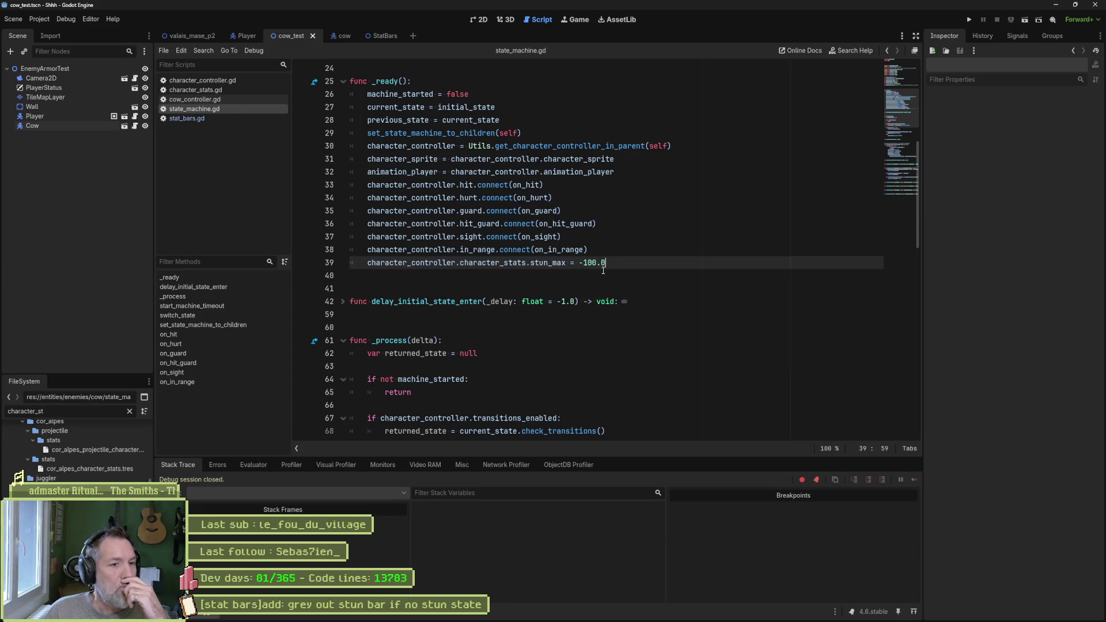
Look up the stun_max declaration, then return to stat_bars.gd.
click(552, 264)
ctrl+click(552, 264)
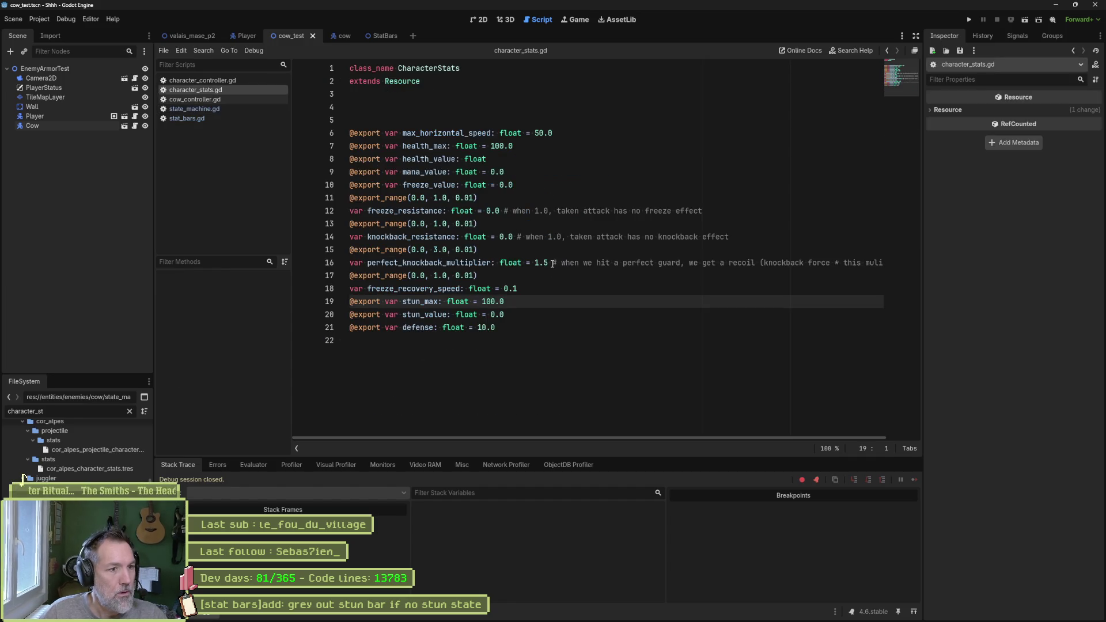
click(617, 303)
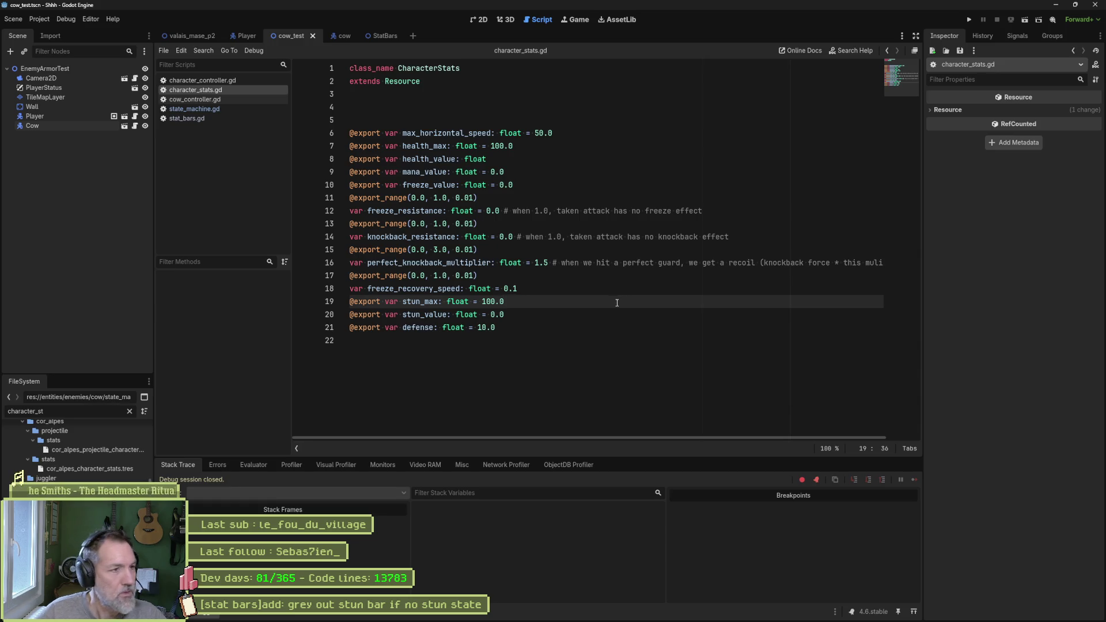
click(190, 118)
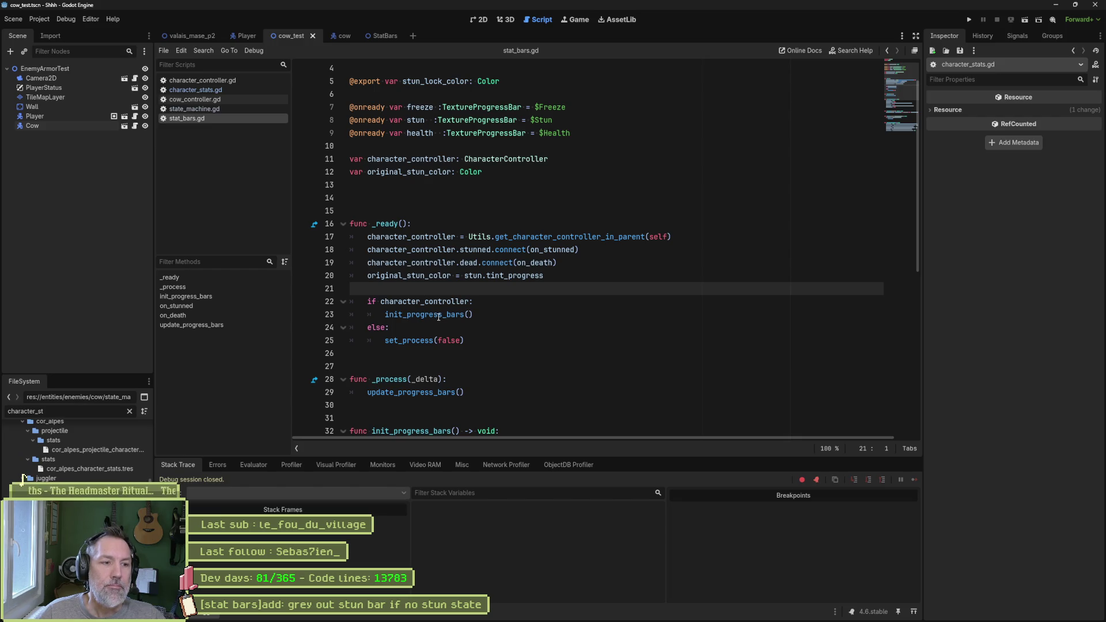
Rerun the scene and inspect character_controller at the line 18 pause.
scroll(439, 318, down, 1)
scroll(438, 318, down, 1)
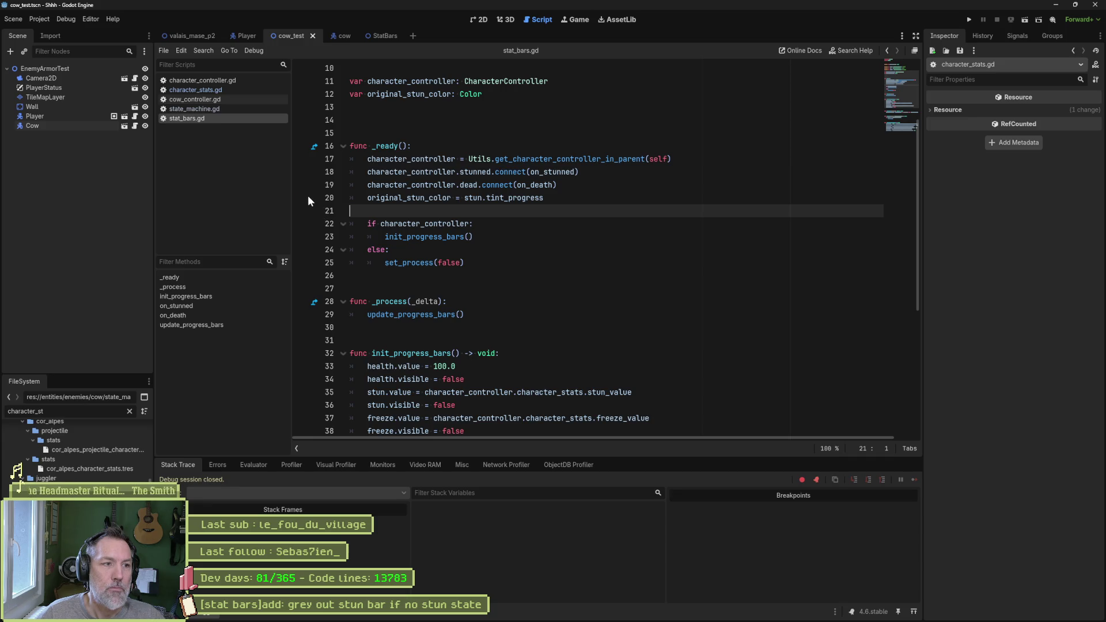
key(F6)
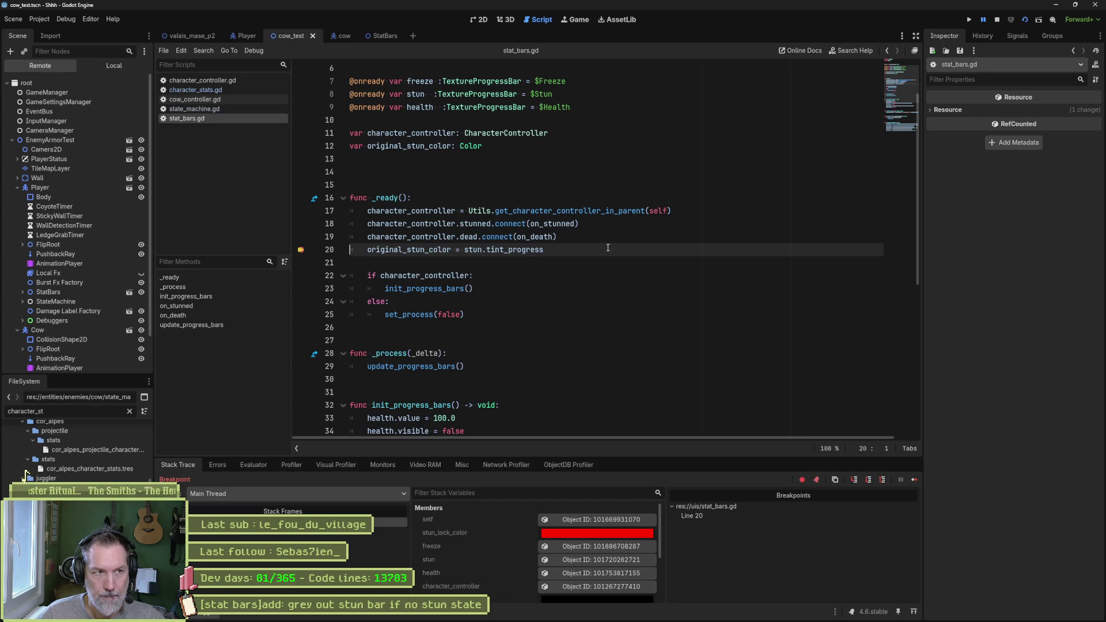
double_click(438, 224)
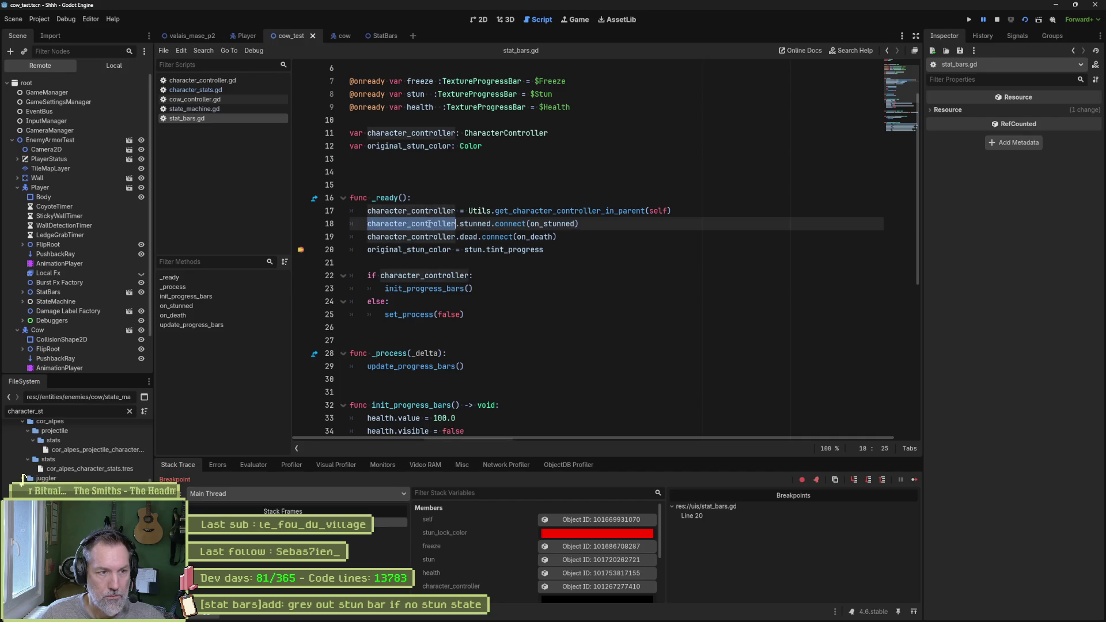
click(587, 586)
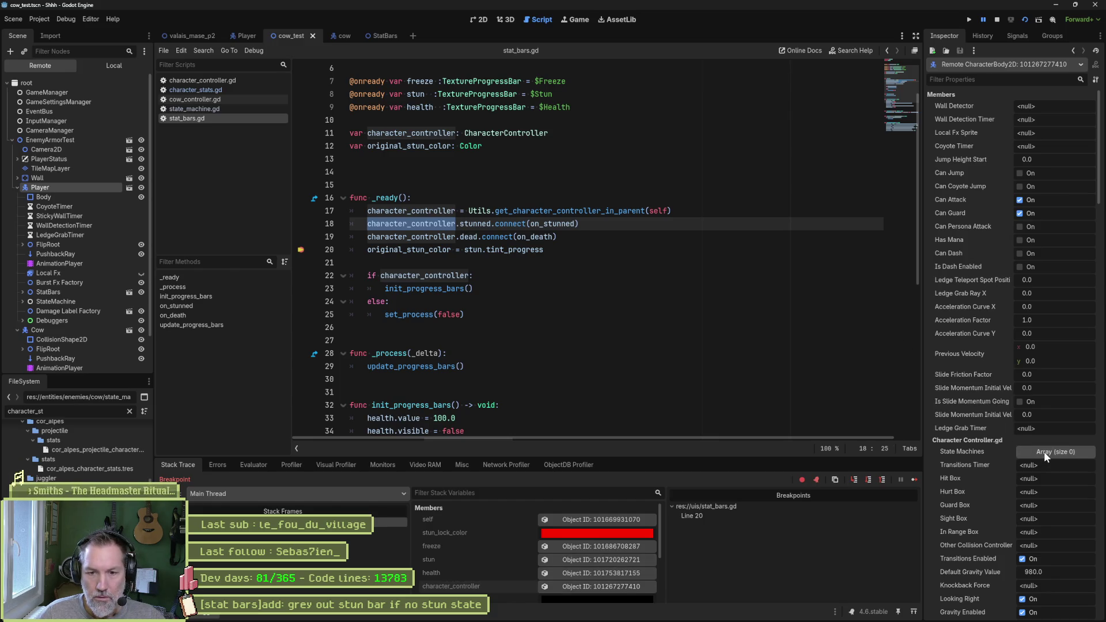
Expand the player's Character Stats, then step back through character_stats.gd to state_machine.gd.
scroll(991, 437, down, 10)
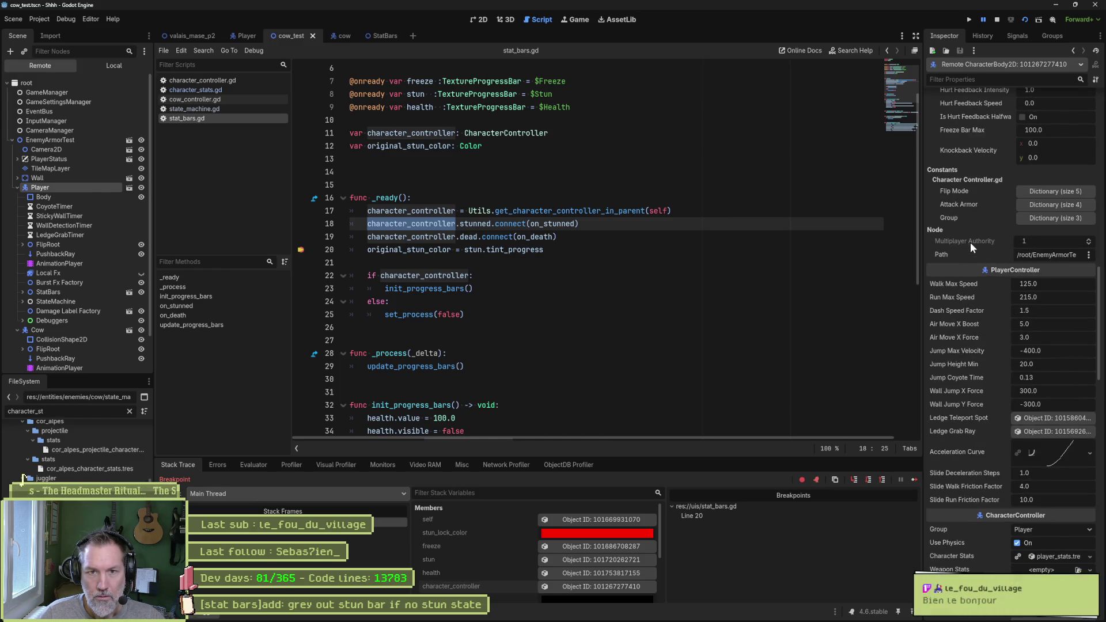
scroll(969, 403, down, 5)
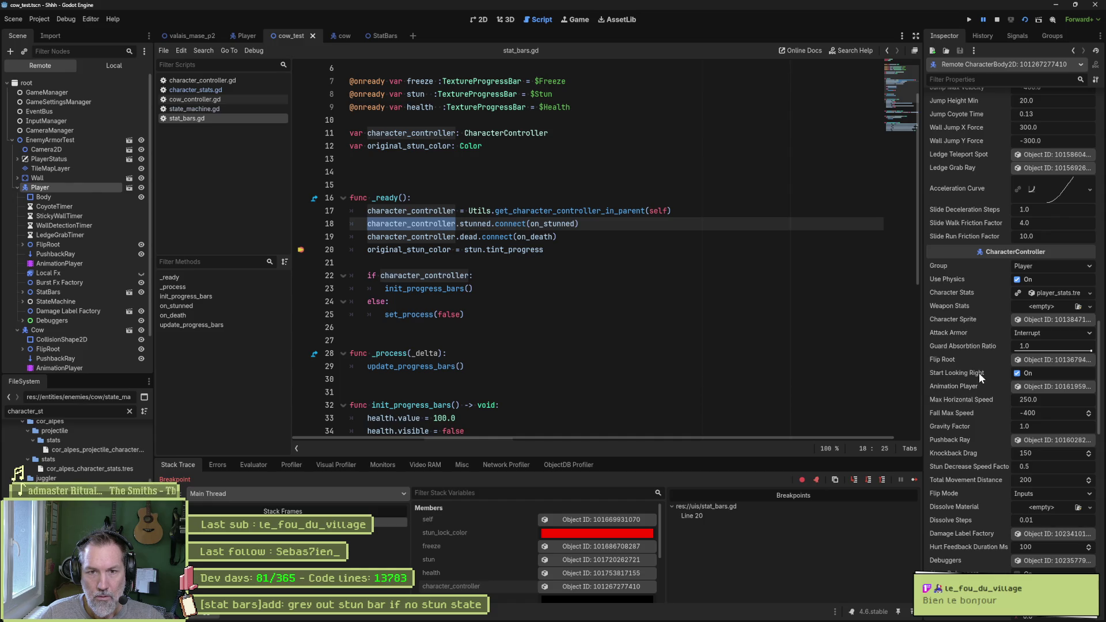
click(1042, 292)
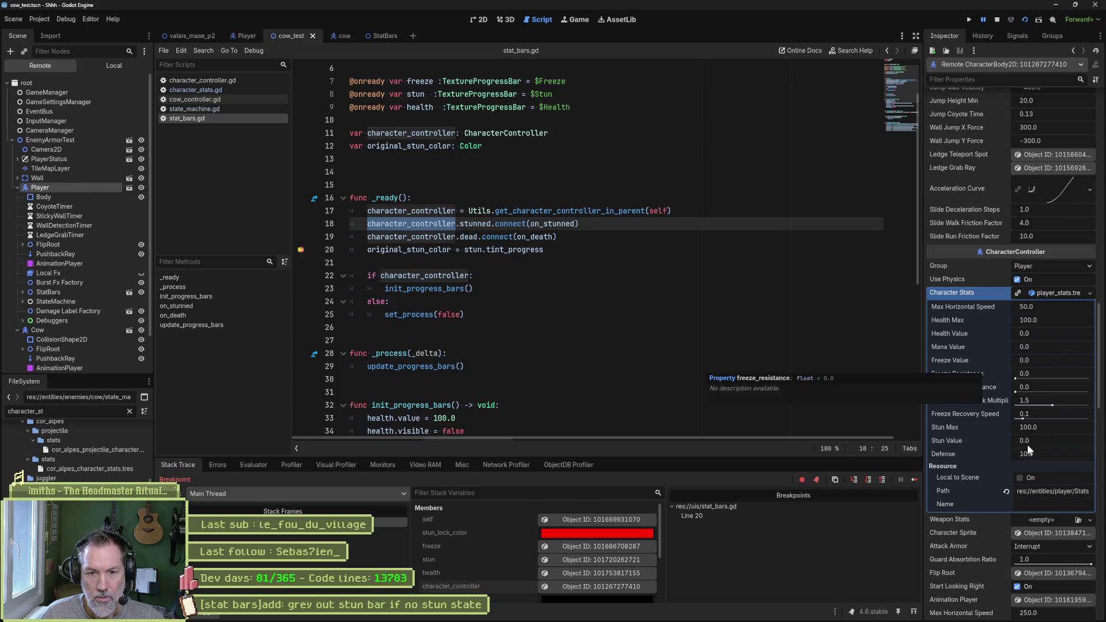
click(704, 301)
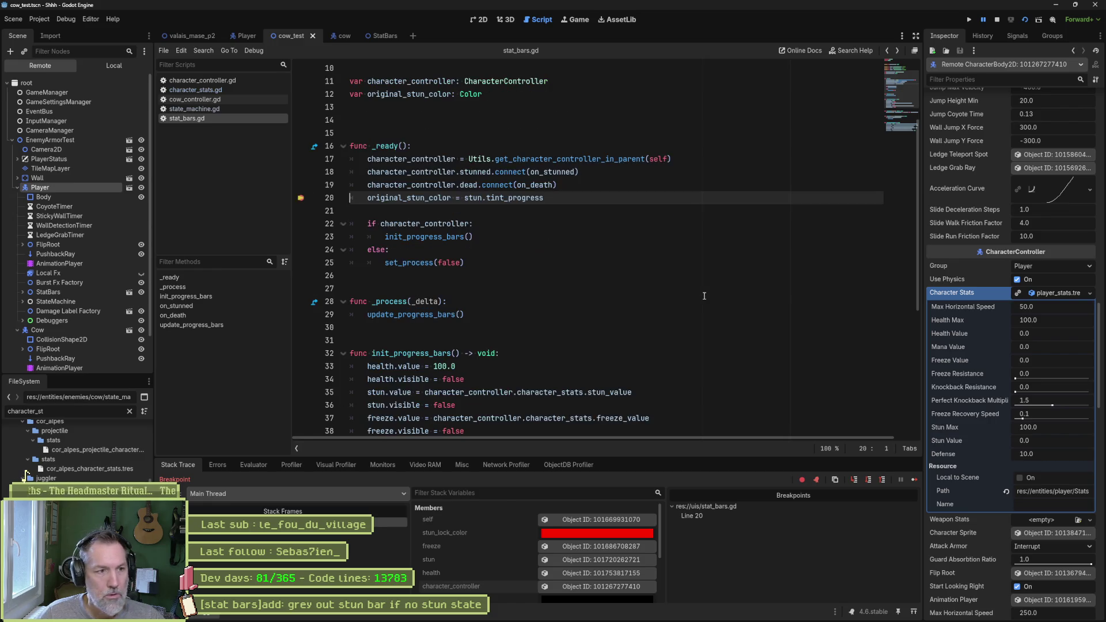
key(alt+Left)
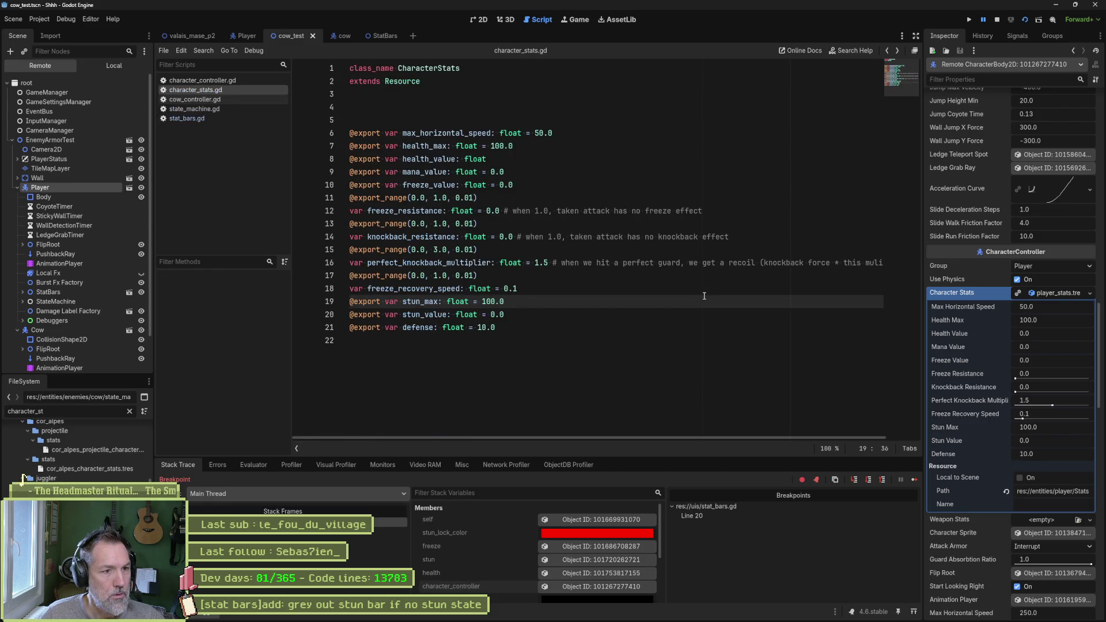
key(alt+Left)
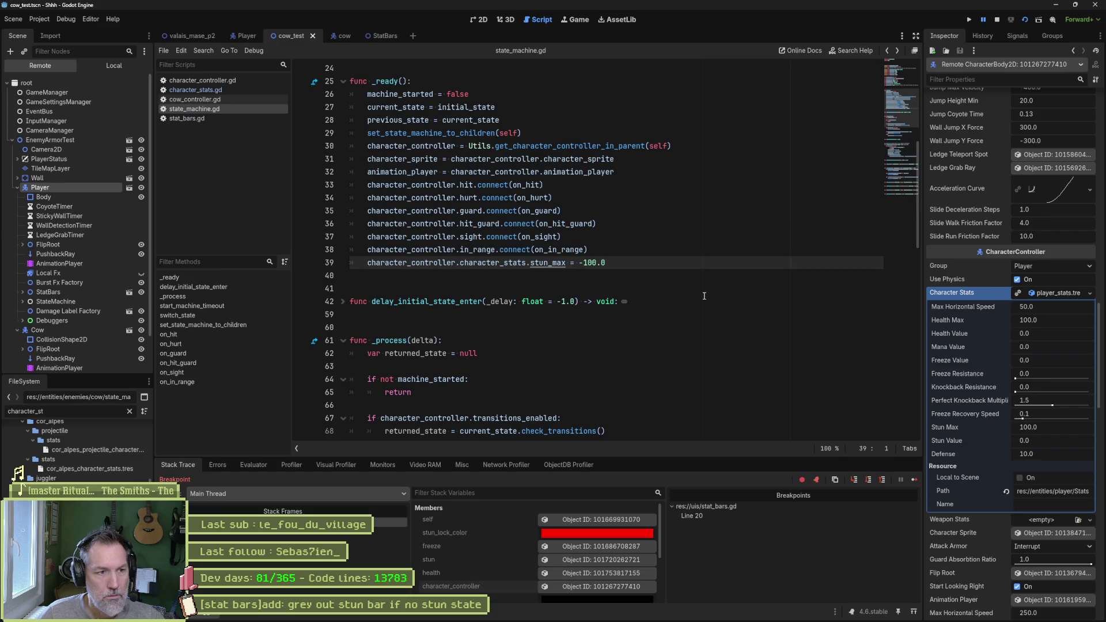
Breakpoint the line 39 stun_max = -100.0 assignment, continue to it, then stop debugging.
click(304, 265)
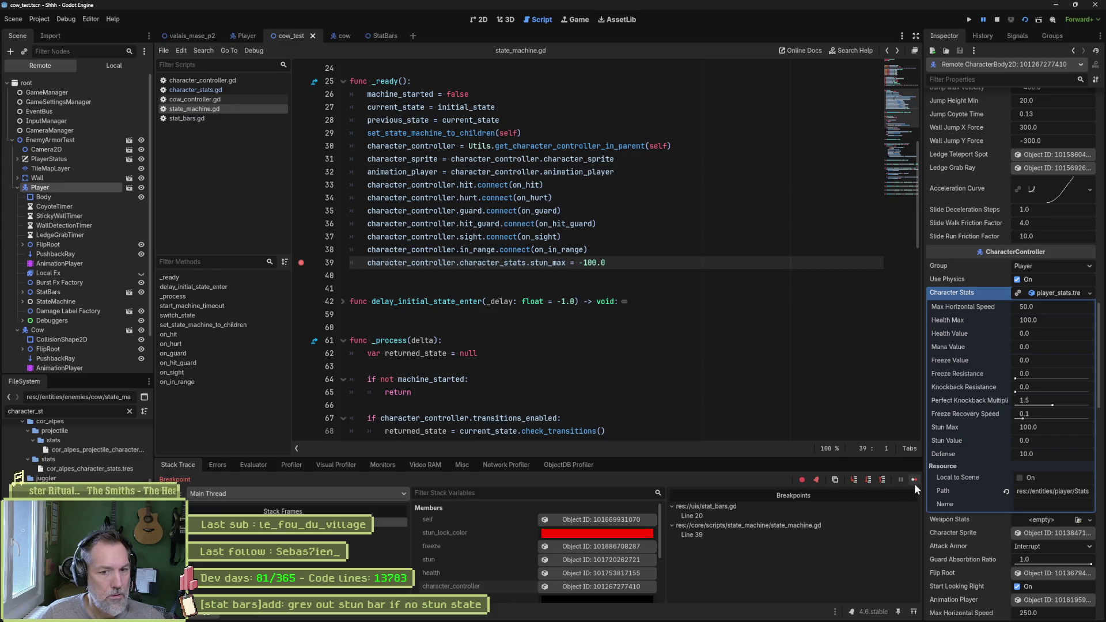
click(914, 481)
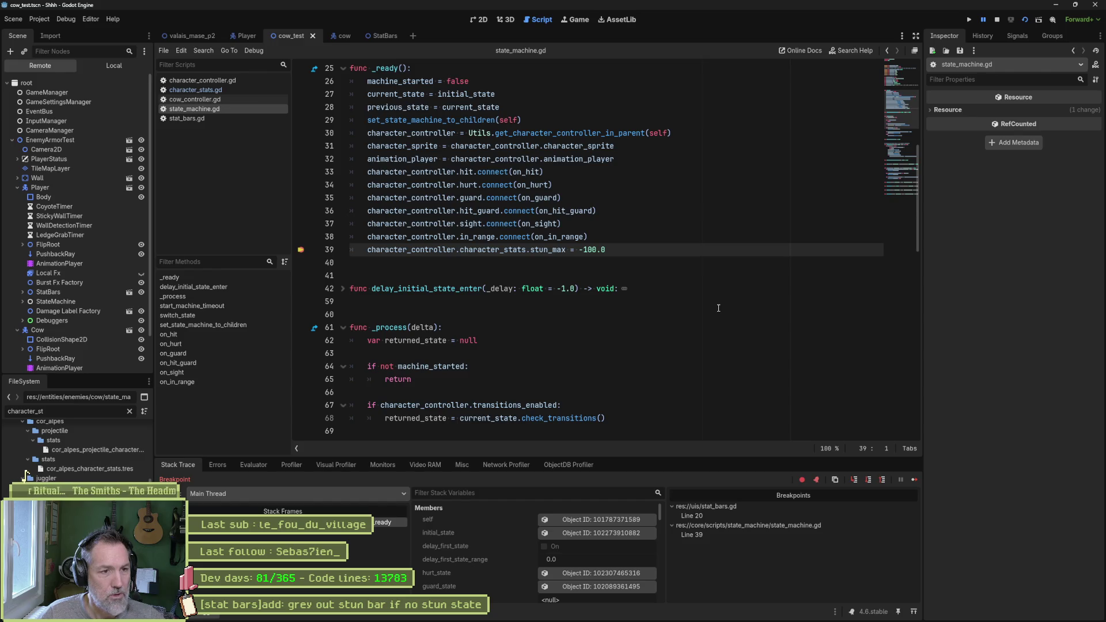
key(F8)
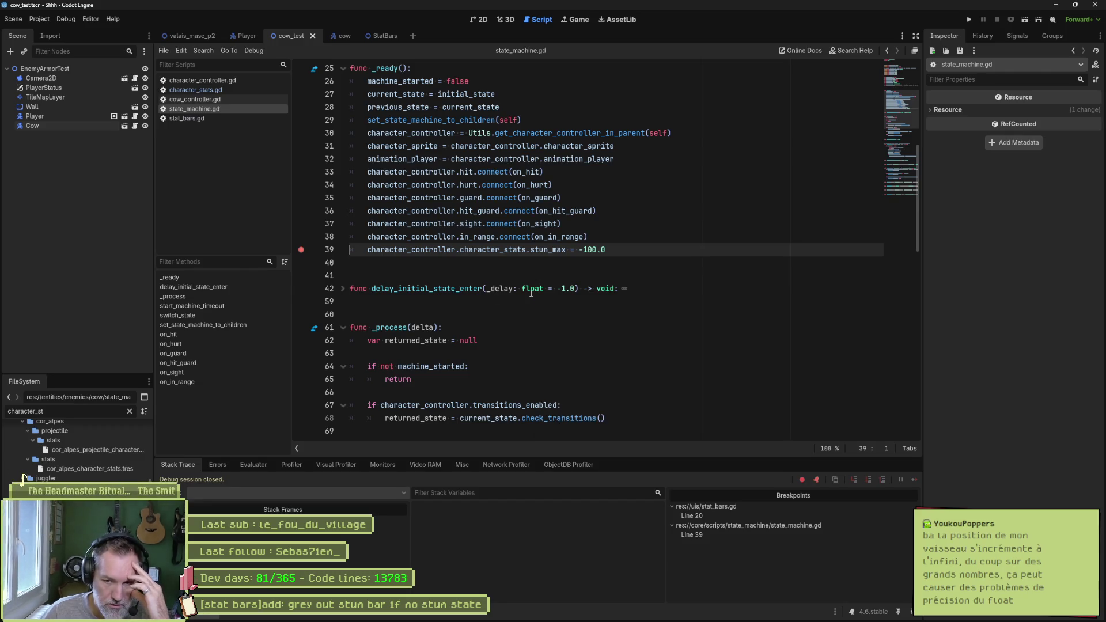
mouse_move(531, 294)
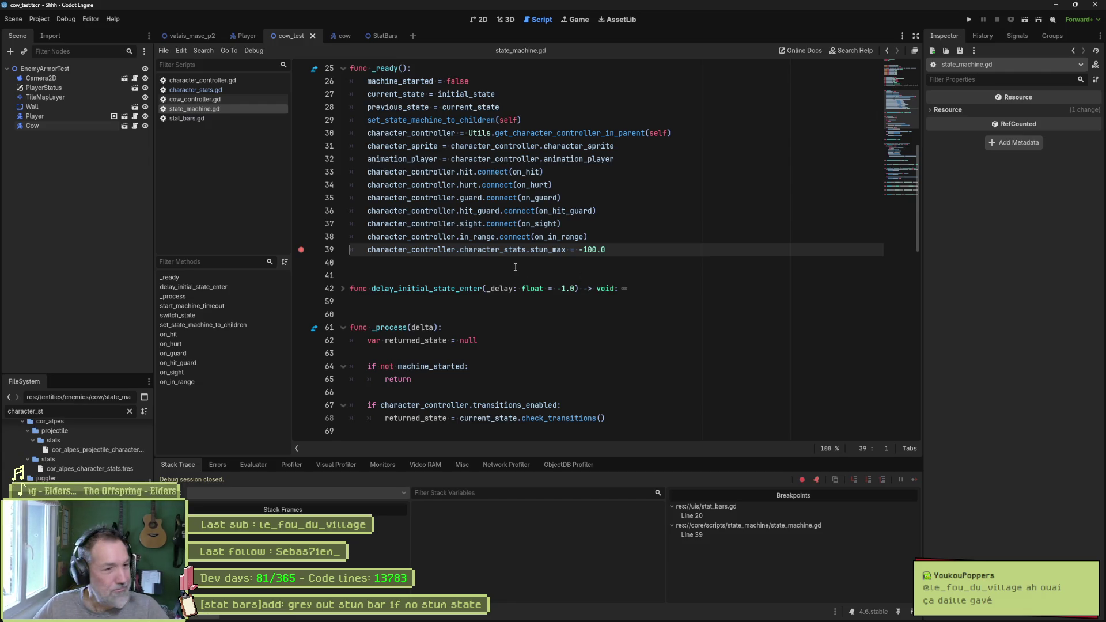
drag(531, 249, 566, 249)
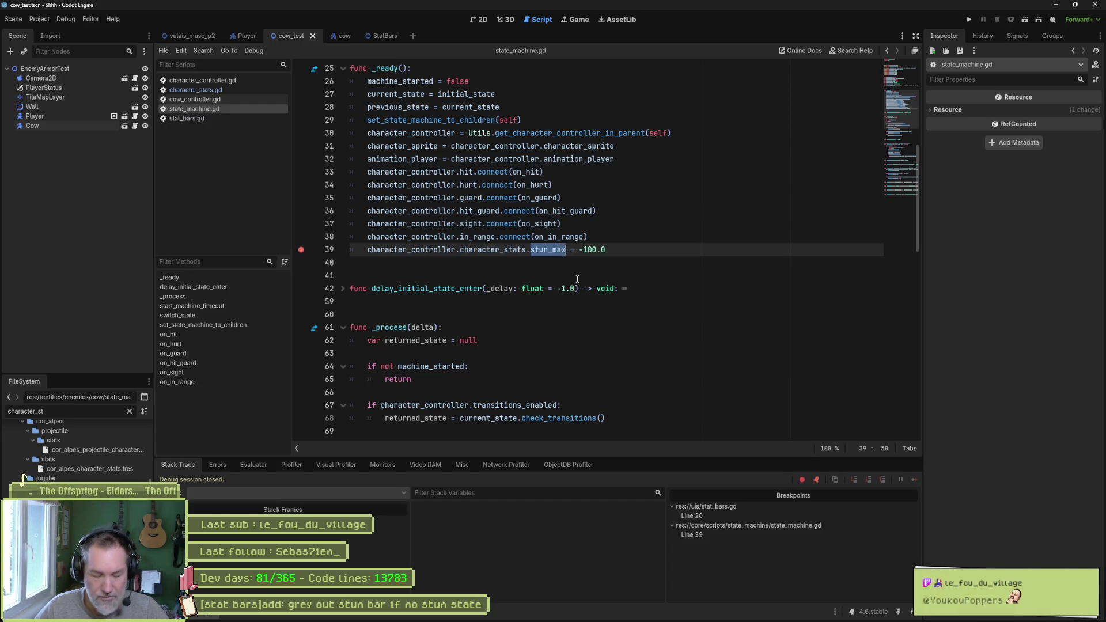
click(190, 118)
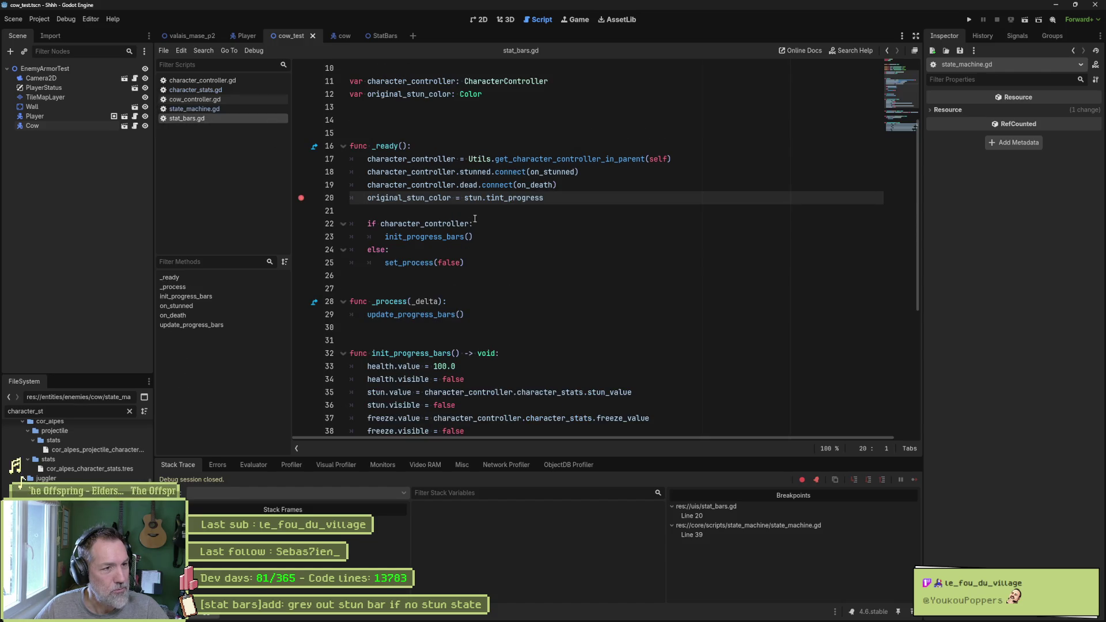
Go to the update_progress_bars definition and start a new line below line 54.
click(466, 310)
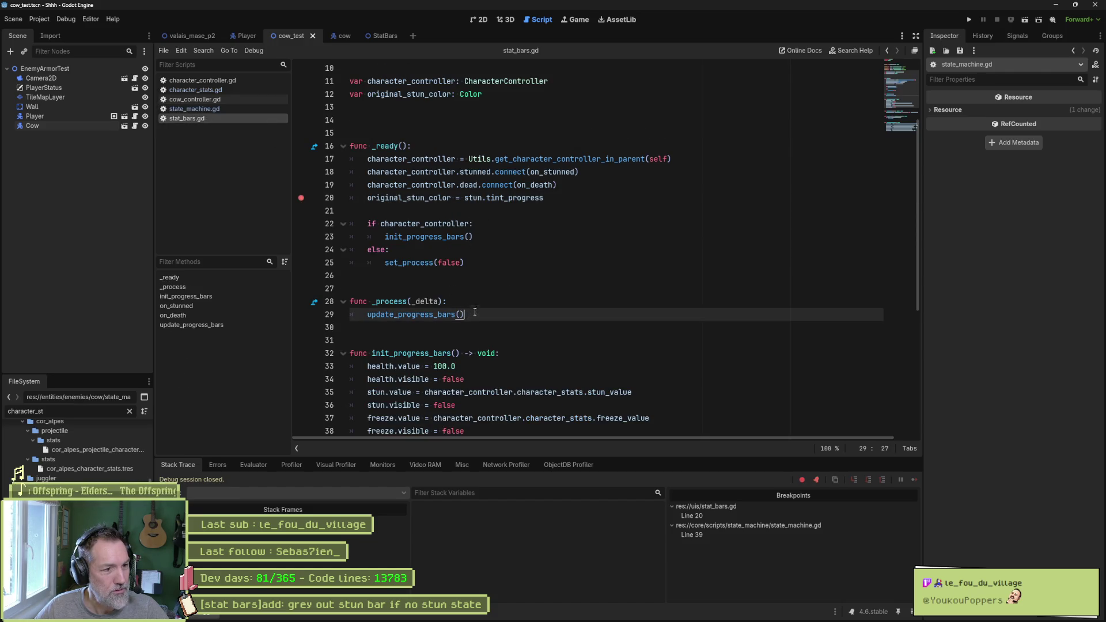
ctrl+click(419, 314)
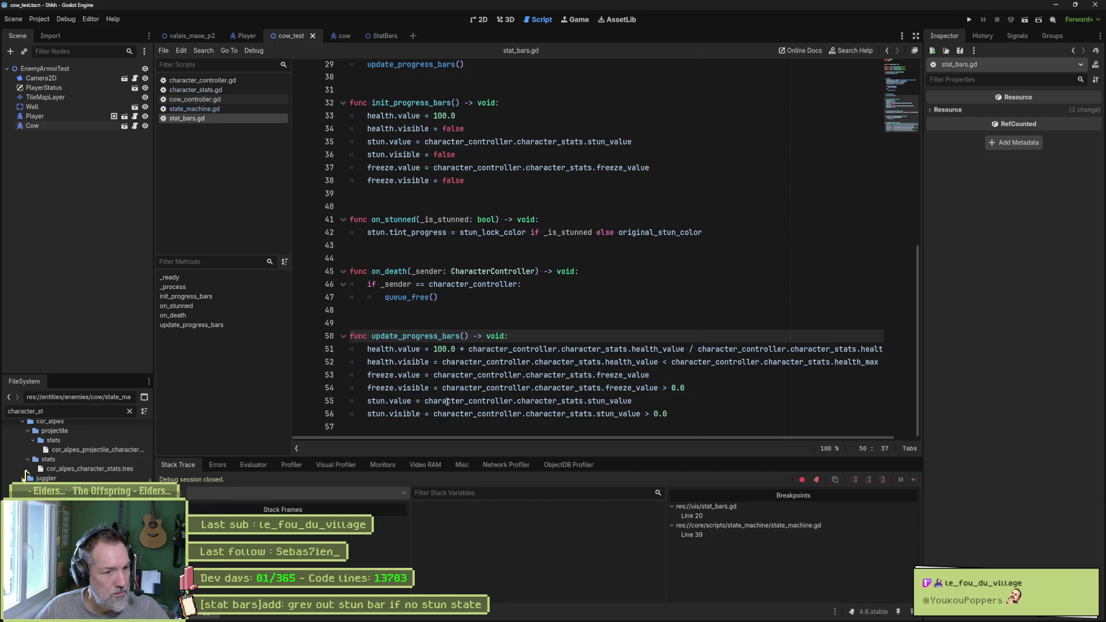
click(720, 386)
key(Return)
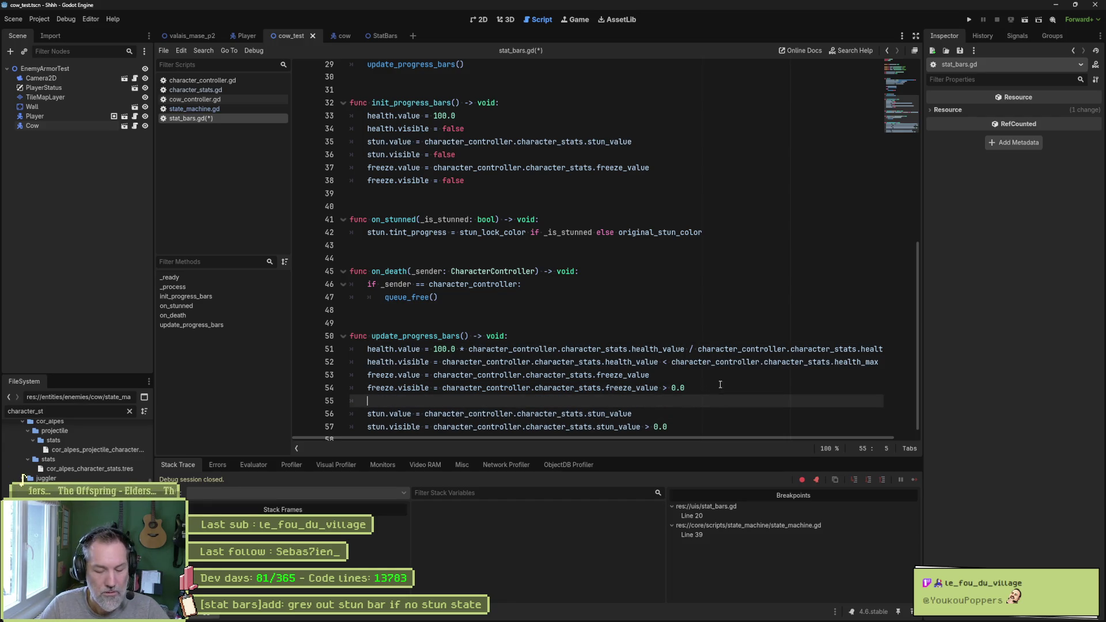
Add 'if stun.max_value < 0.0:' calling print_debug(self, "no stun"), then run the scene.
text(if)
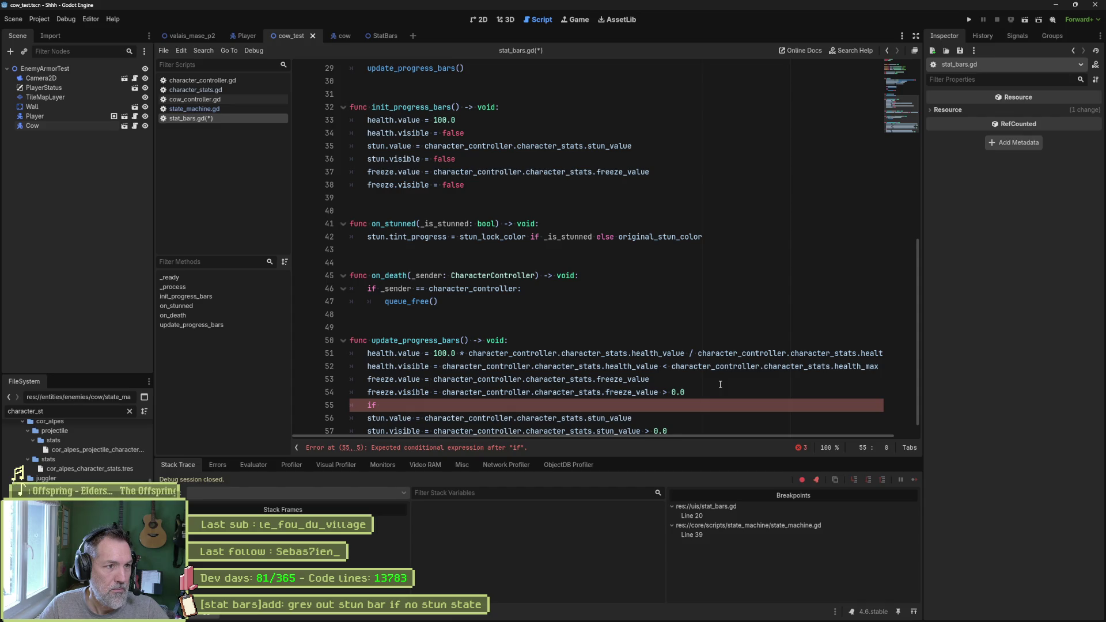
text(stun.max)
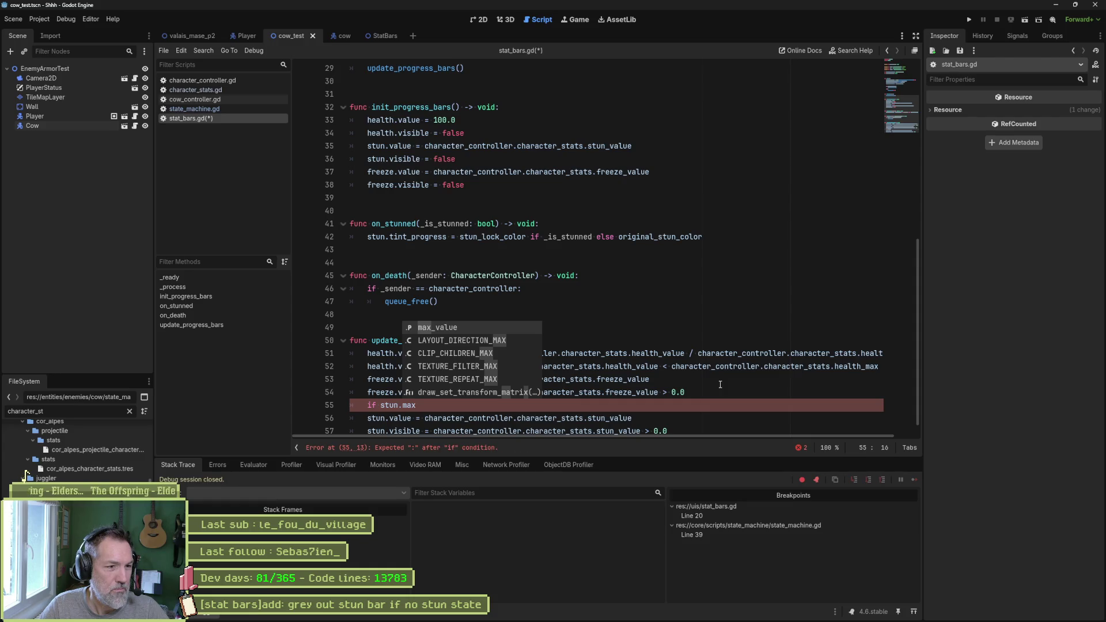
key(Return)
text(< 0.0:)
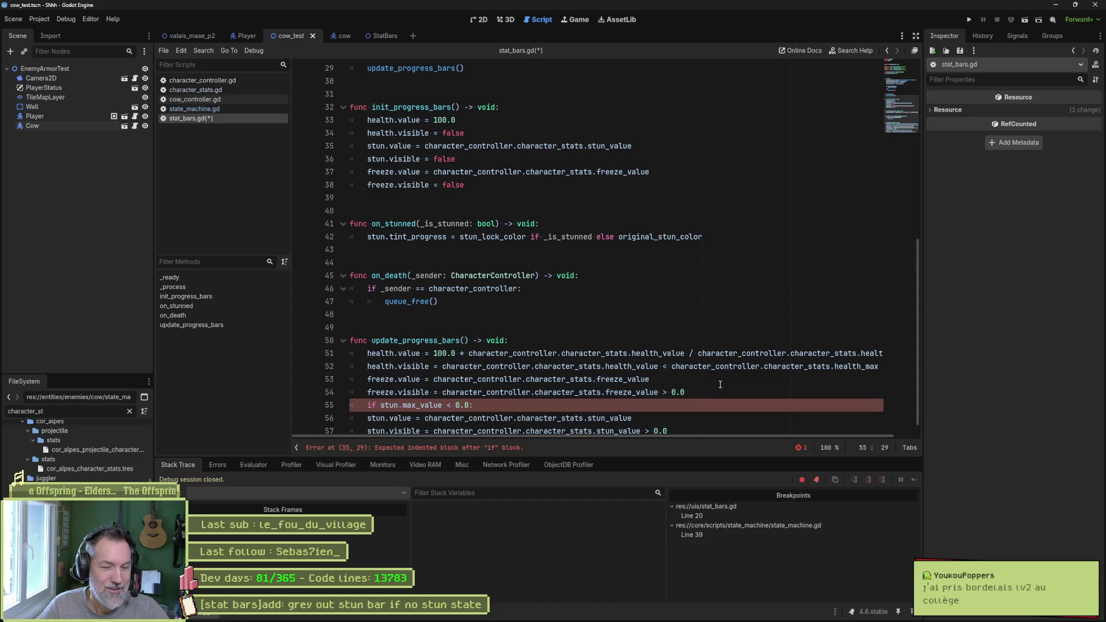
key(Return)
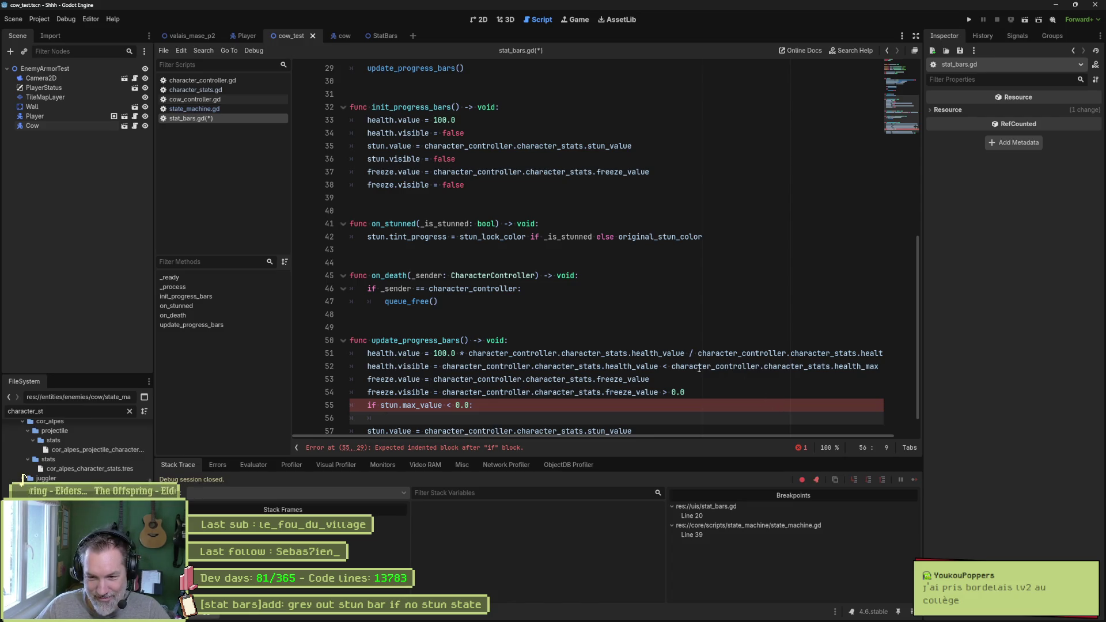
scroll(599, 332, down, 1)
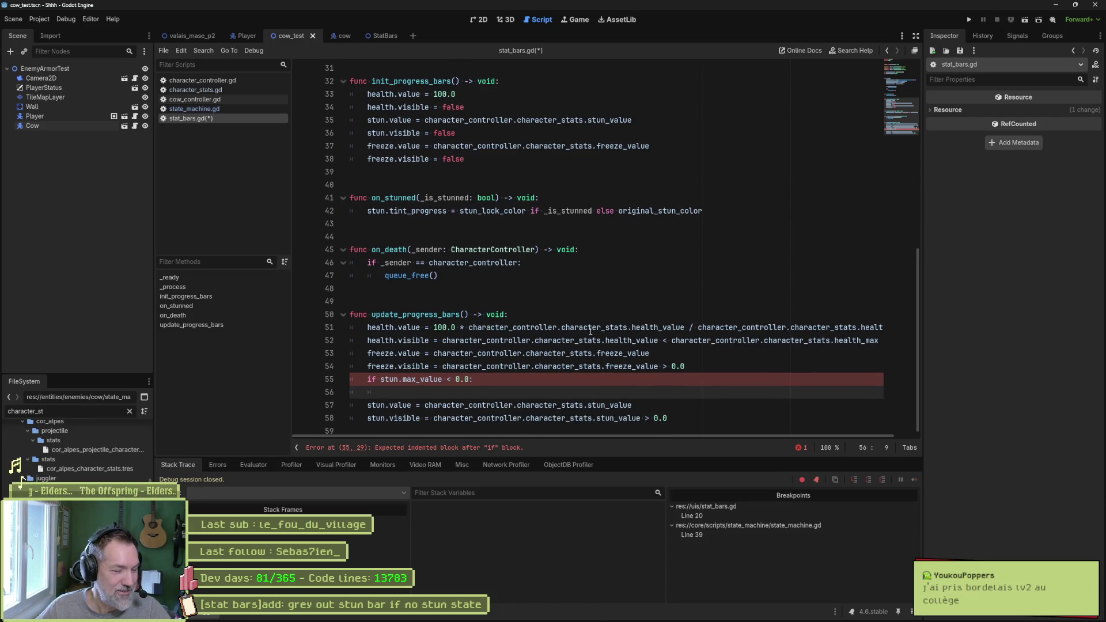
mouse_move(591, 331)
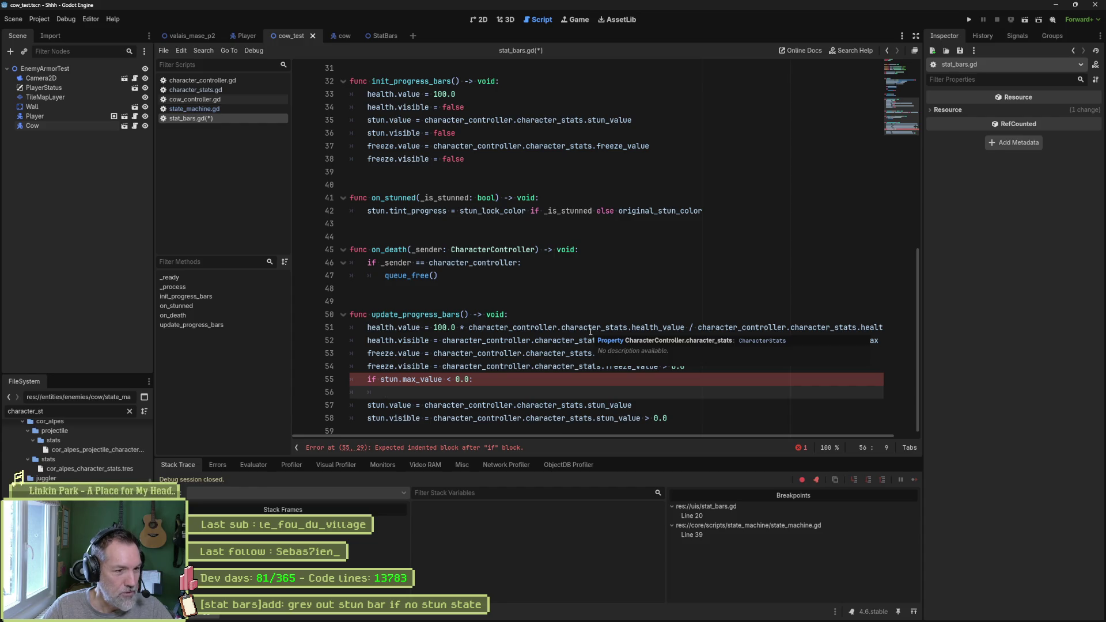
text(print)
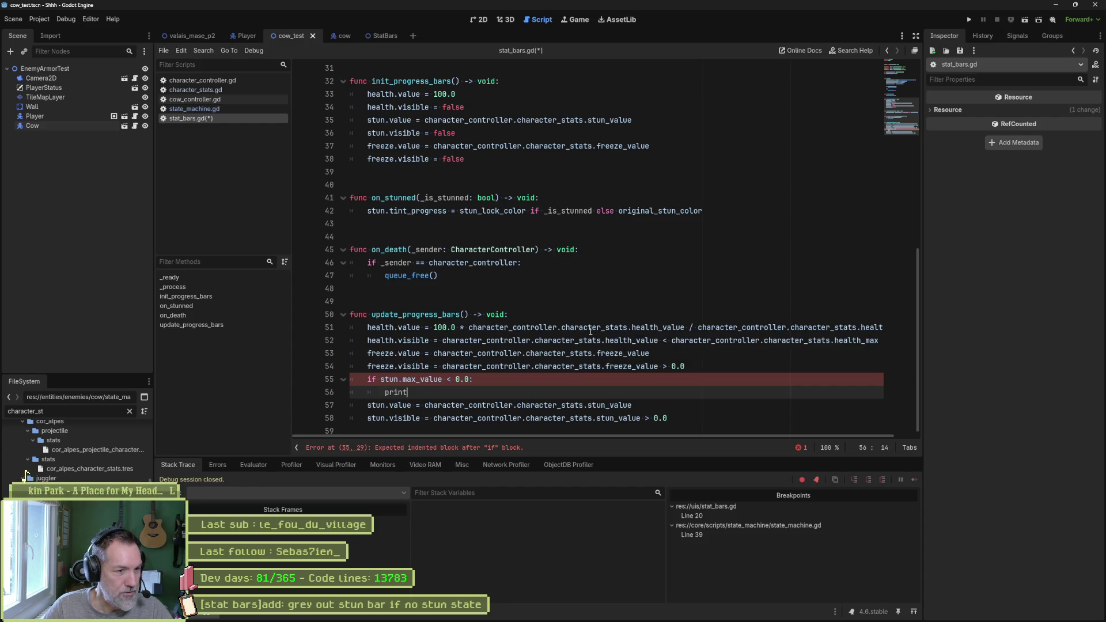
text(_debug()self, "no)
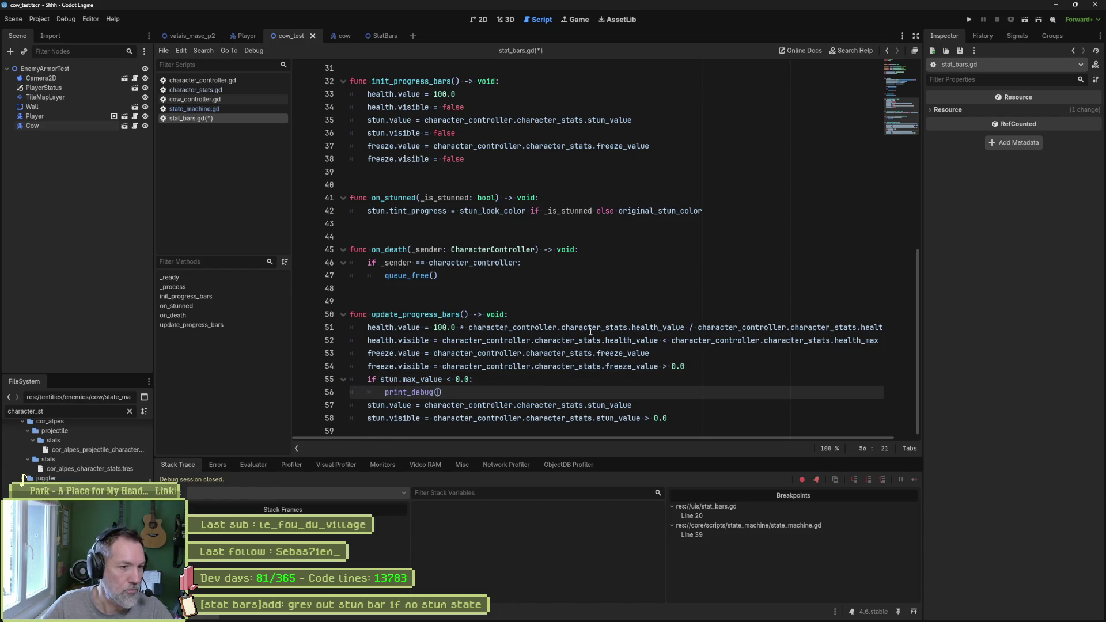
text( stun)
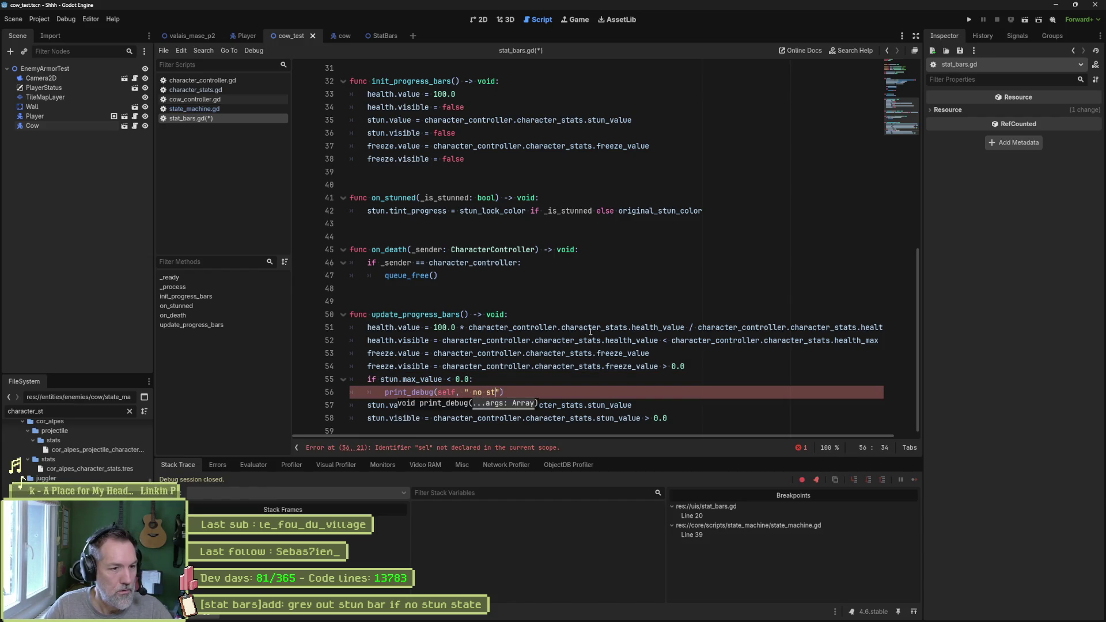
key(F6)
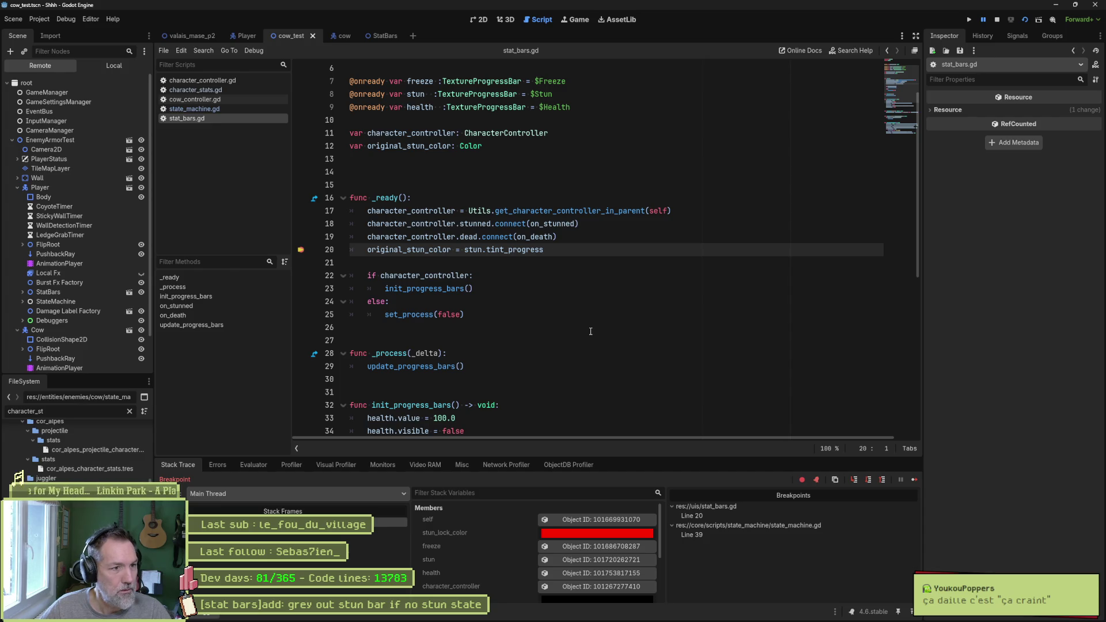
Clear the line 20 and line 39 breakpoints while continuing, then stop the game and reopen stat_bars.gd.
click(302, 250)
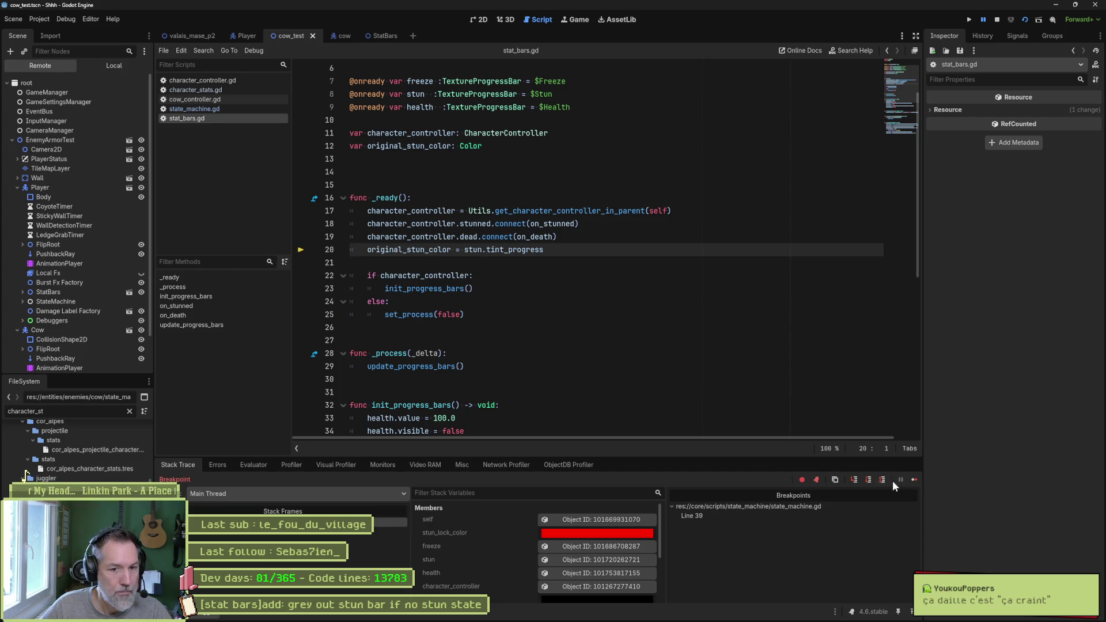
click(913, 479)
click(301, 250)
click(914, 479)
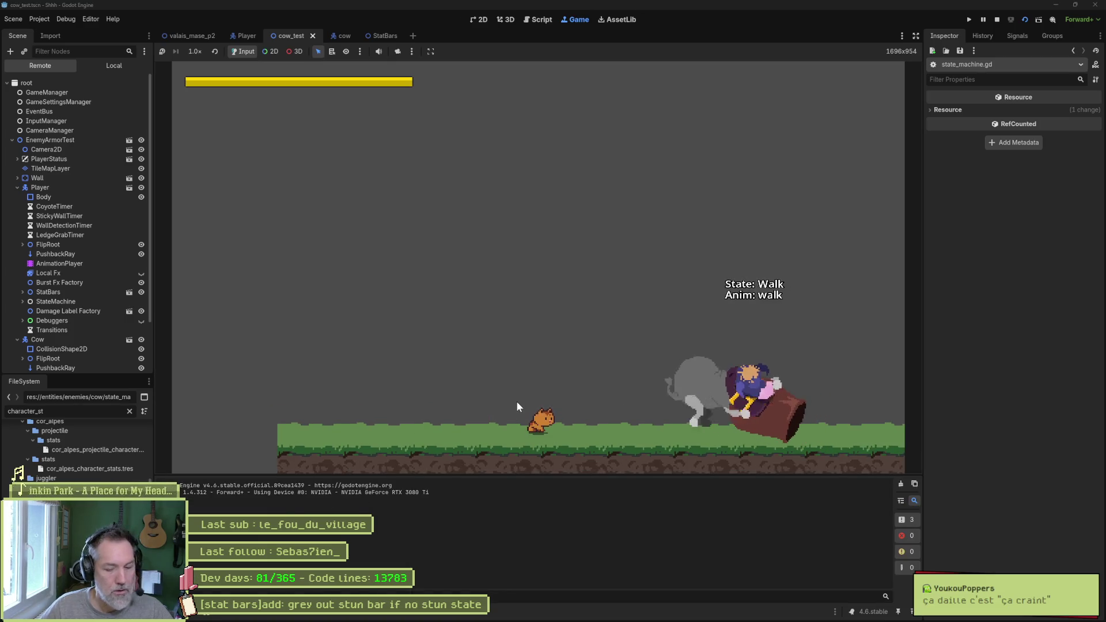
key(F8)
click(206, 119)
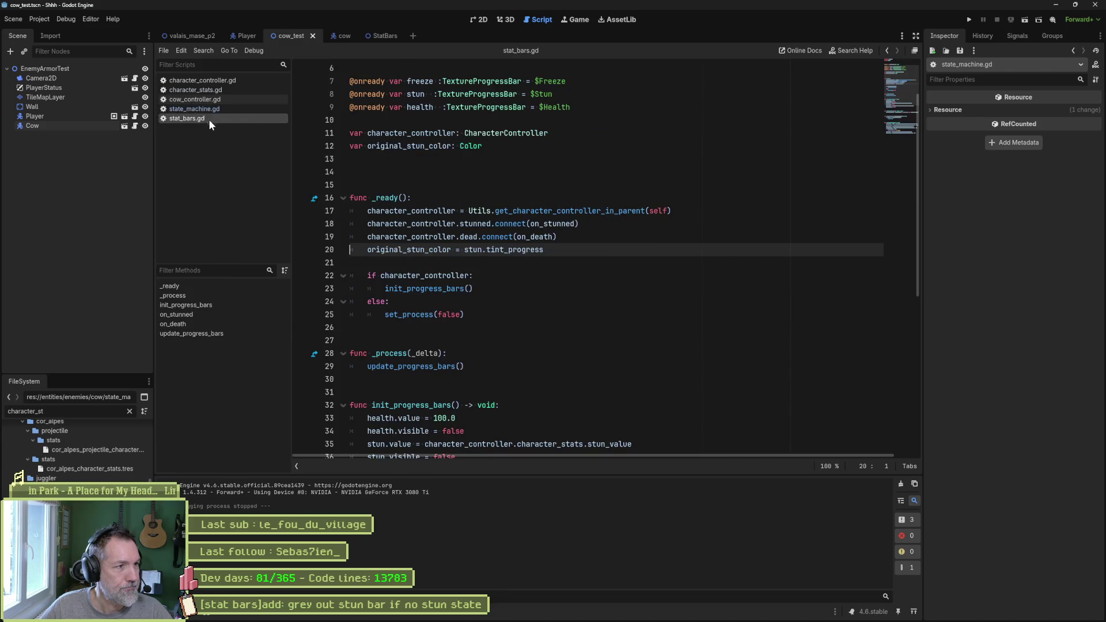
Select the character_controller.character_stats.stun_value expression on line 35.
scroll(454, 370, down, 7)
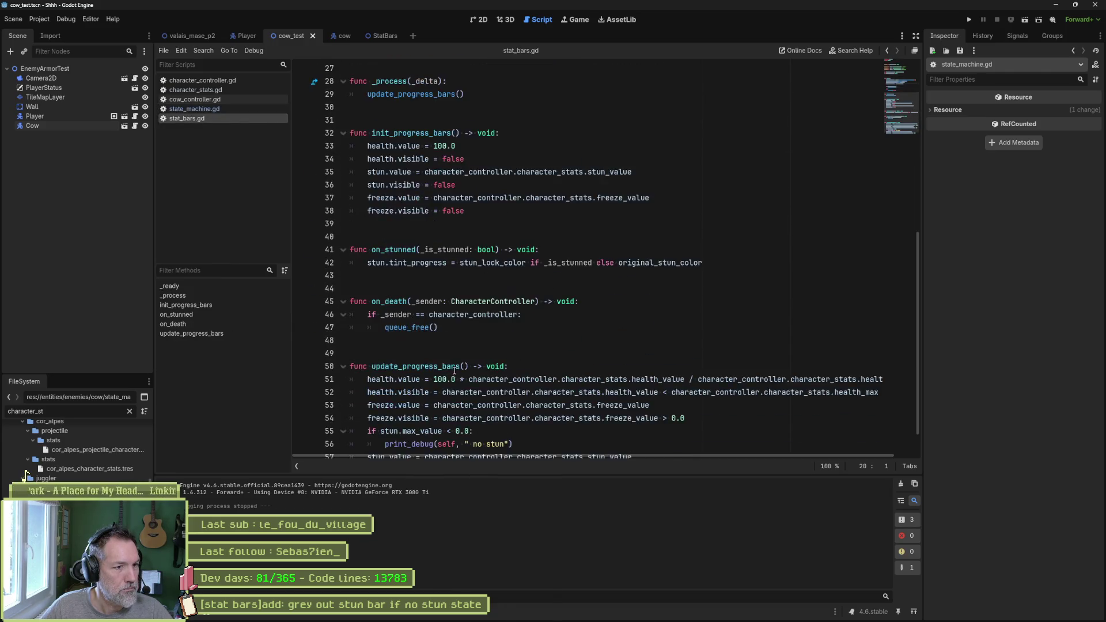
scroll(455, 370, down, 1)
drag(381, 393, 456, 393)
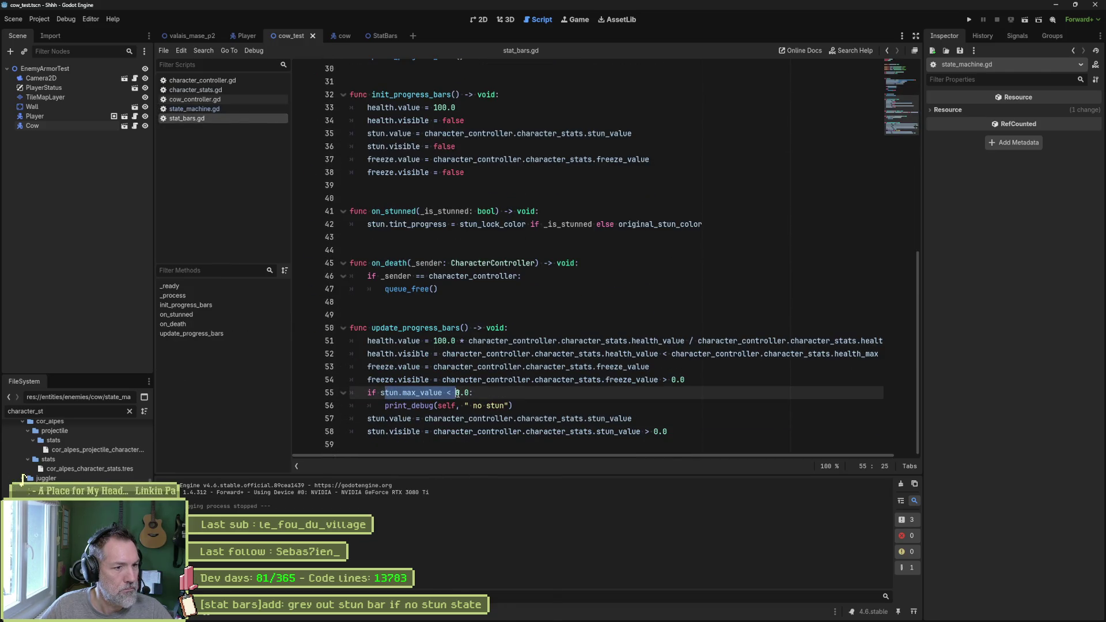
double_click(398, 392)
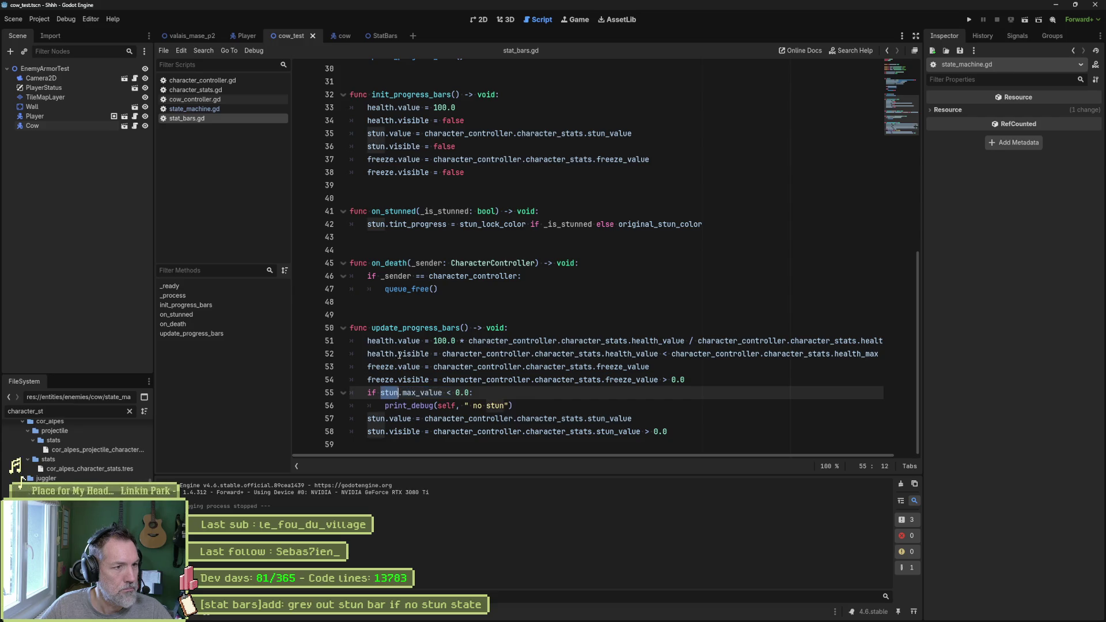
scroll(407, 275, up, 3)
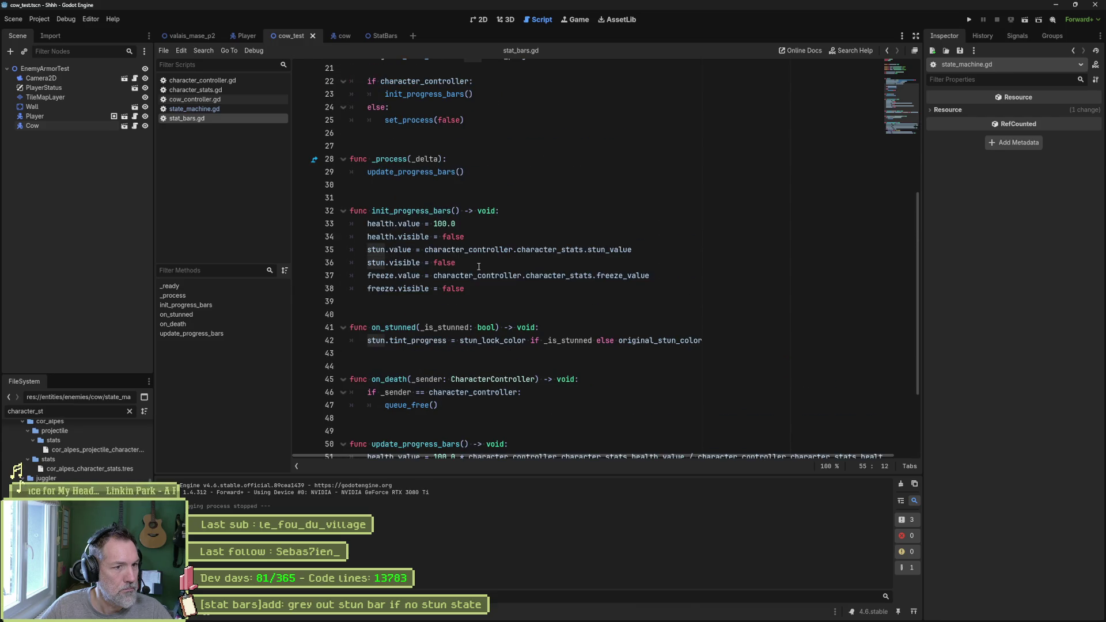
scroll(433, 252, up, 5)
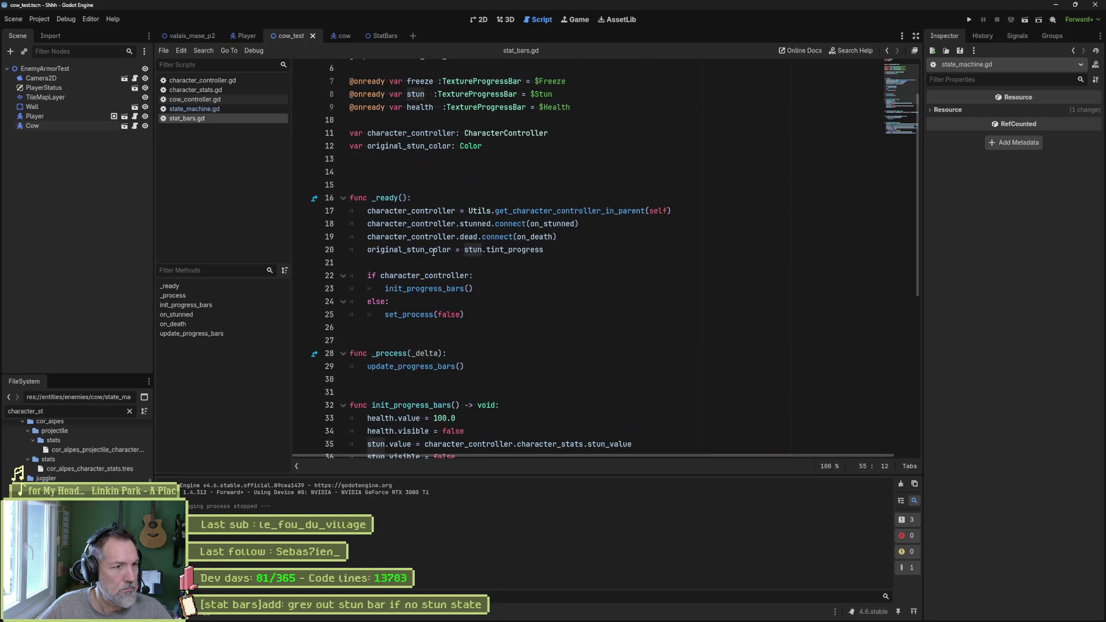
scroll(449, 255, up, 2)
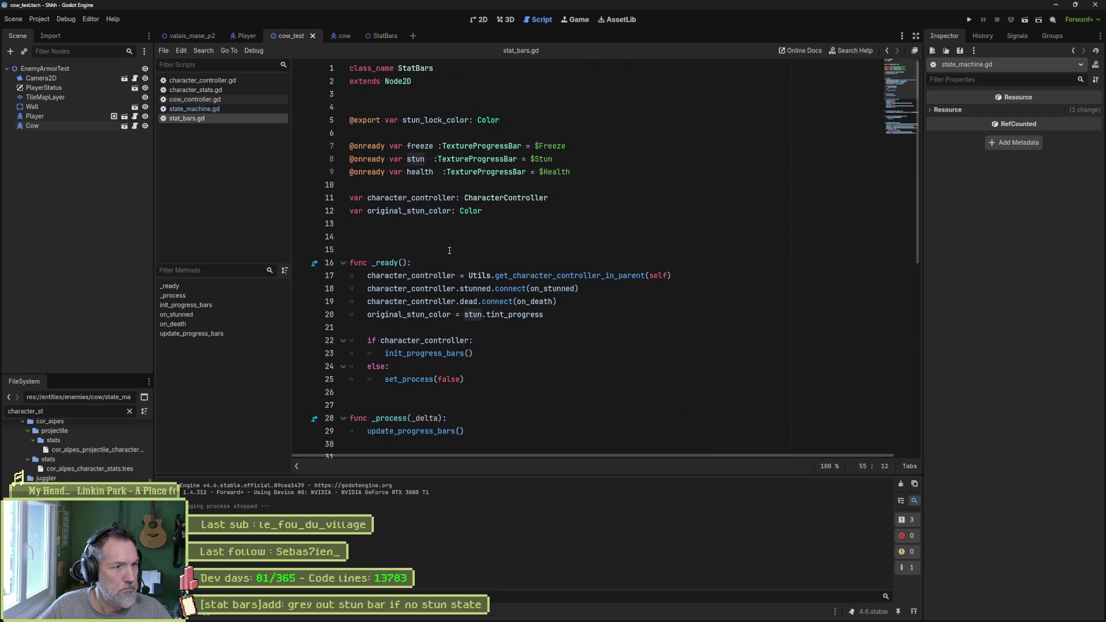
scroll(454, 291, down, 6)
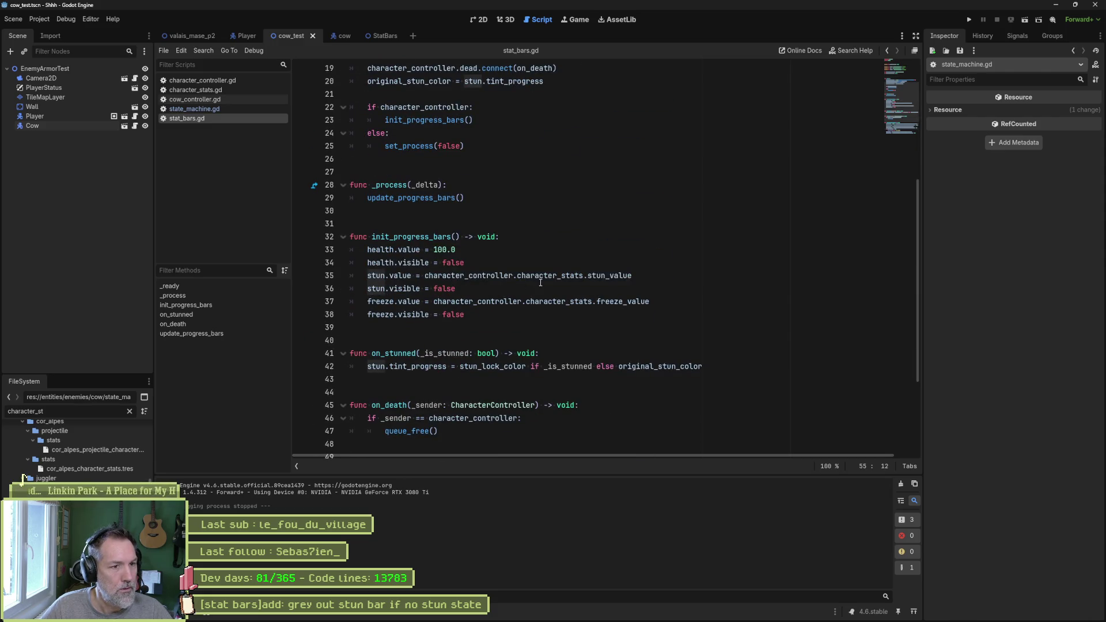
drag(425, 275, 632, 271)
key(ctrl+c)
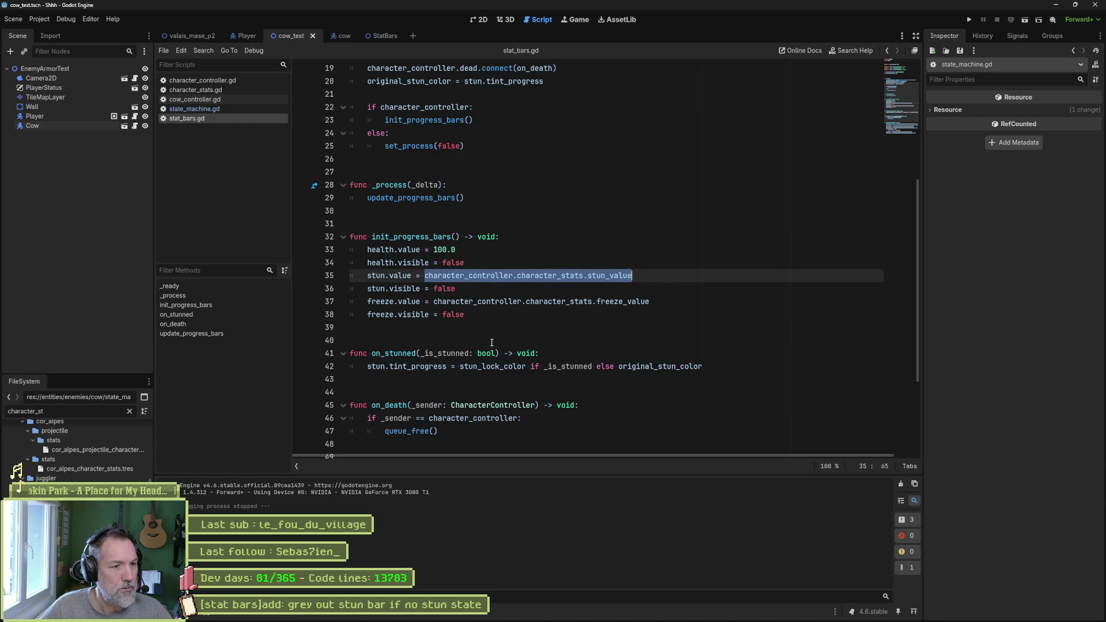
Paste it over stun.max_value in line 55's condition and run the scene.
scroll(505, 335, down, 4)
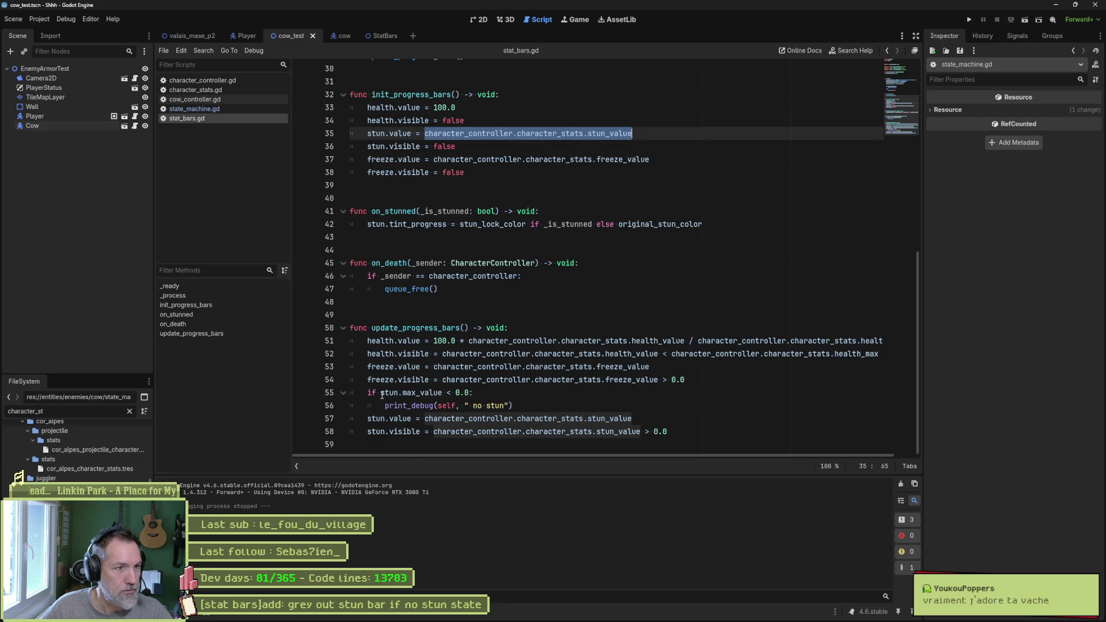
drag(382, 396, 443, 396)
key(ctrl+v)
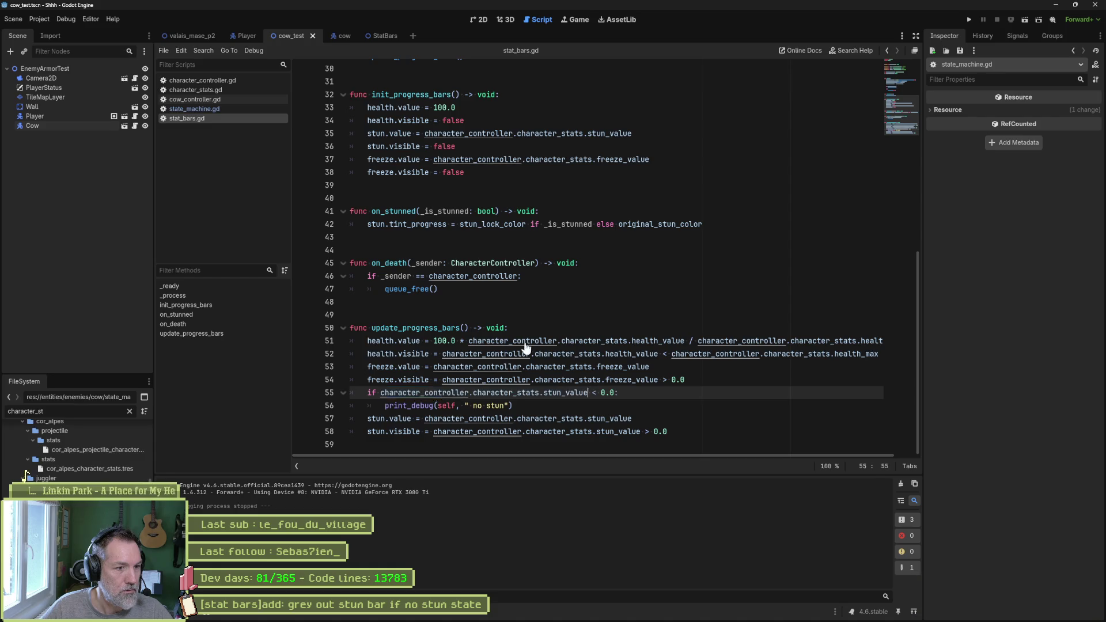
key(F6)
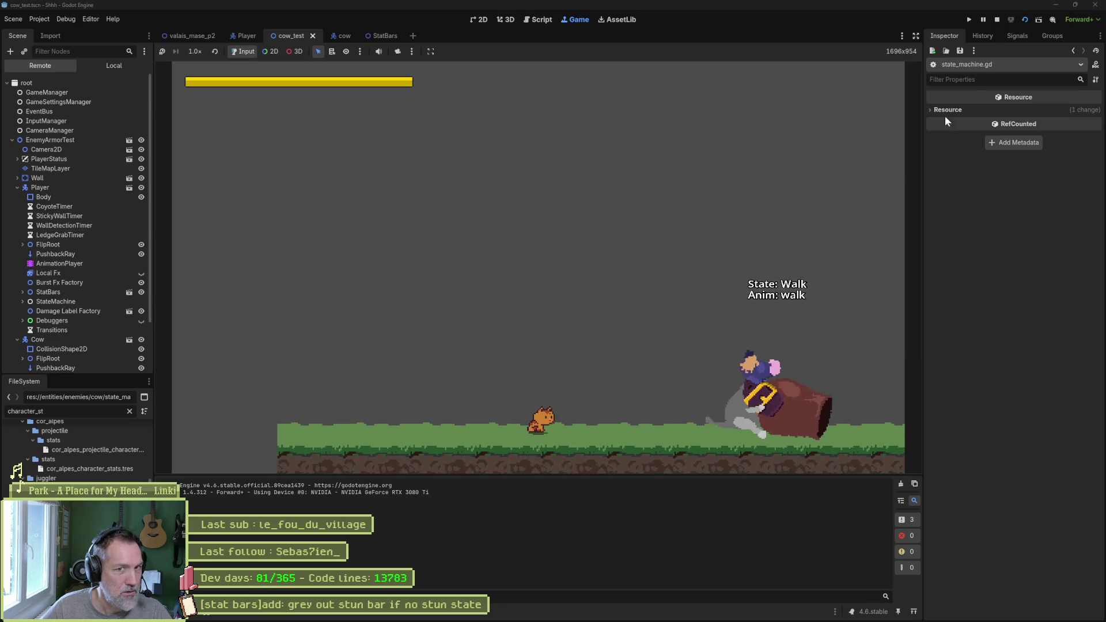
Pause the game, inspect the Cow's Character Stats (Stun Max -100.0), then return to stat_bars.gd.
click(985, 19)
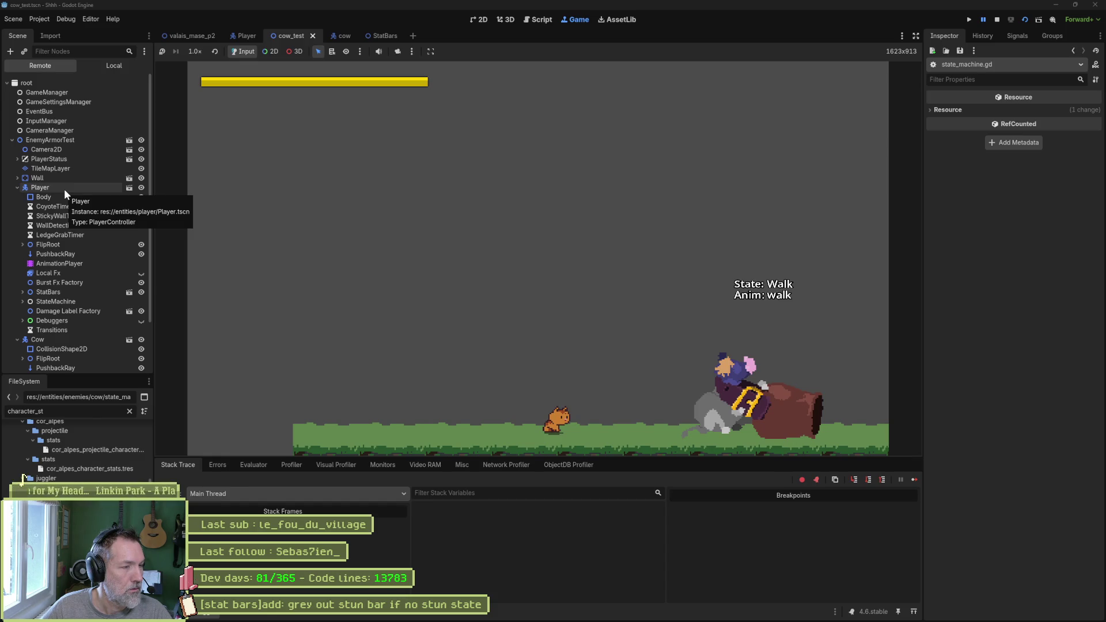
click(17, 188)
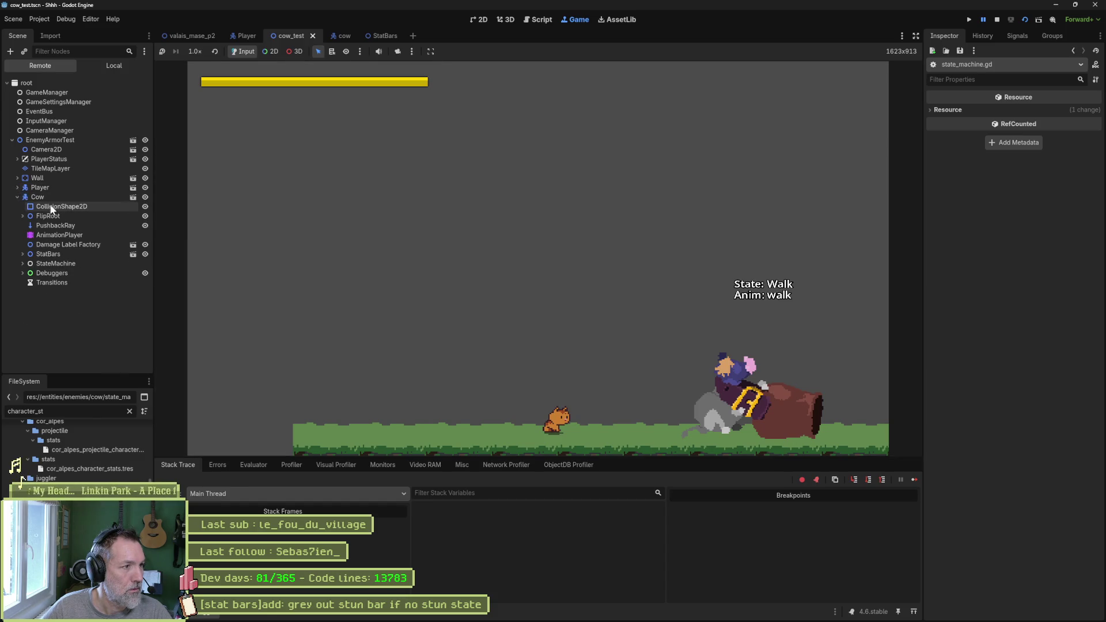
click(38, 197)
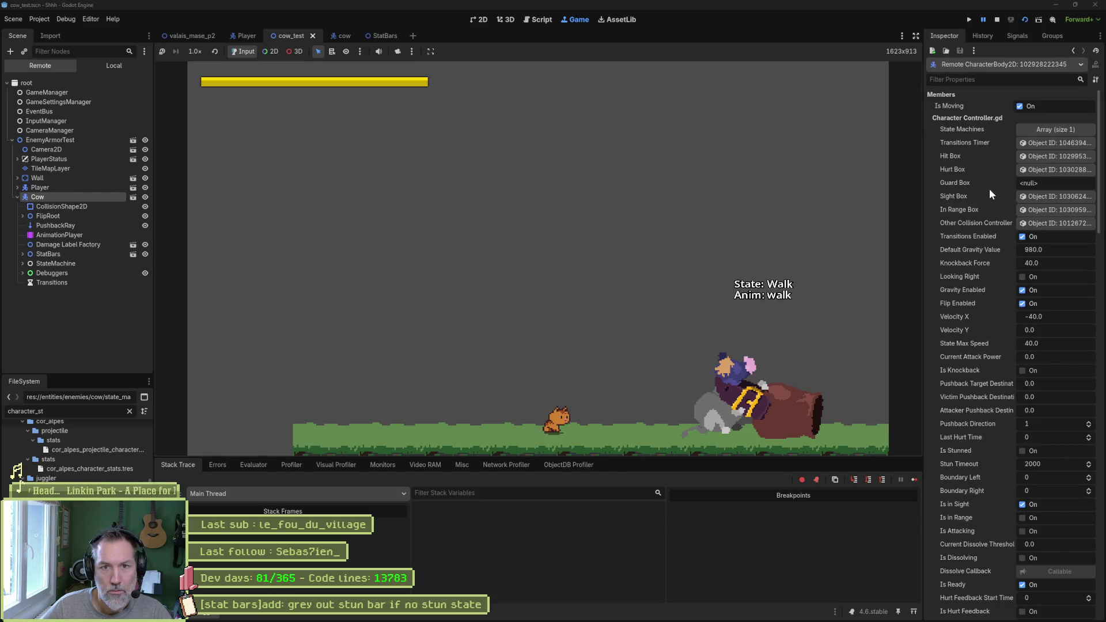
scroll(989, 189, down, 10)
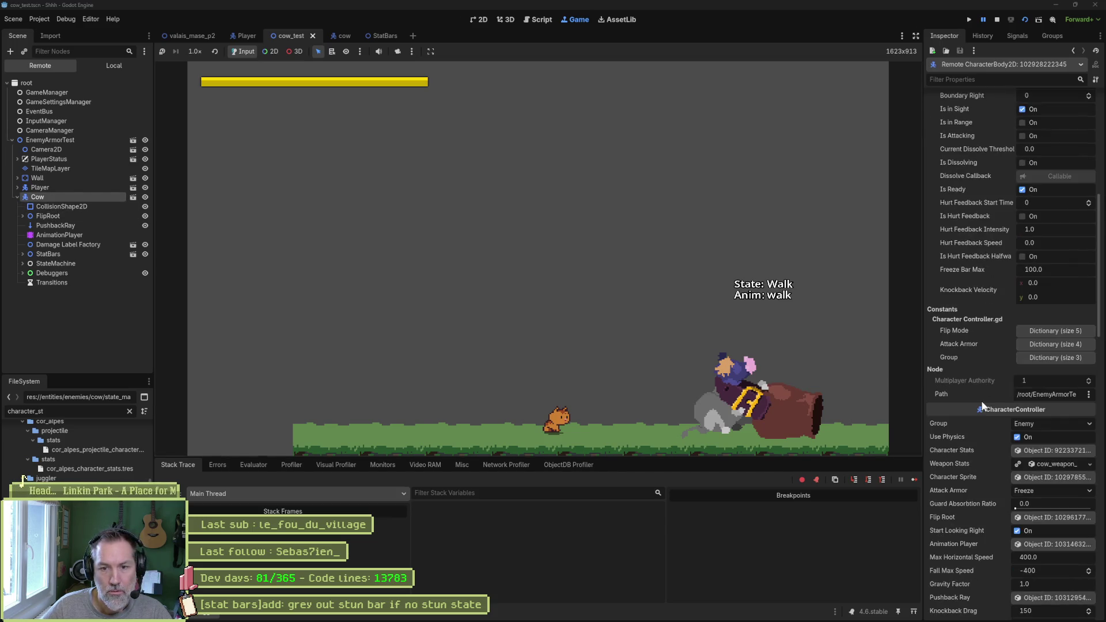
click(1026, 452)
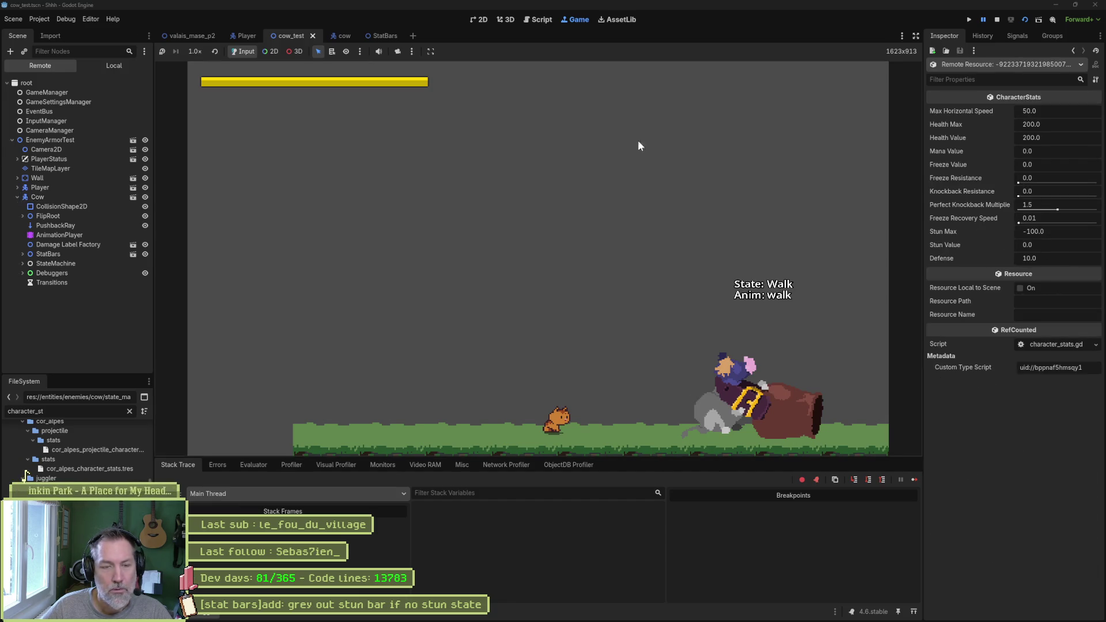
click(539, 19)
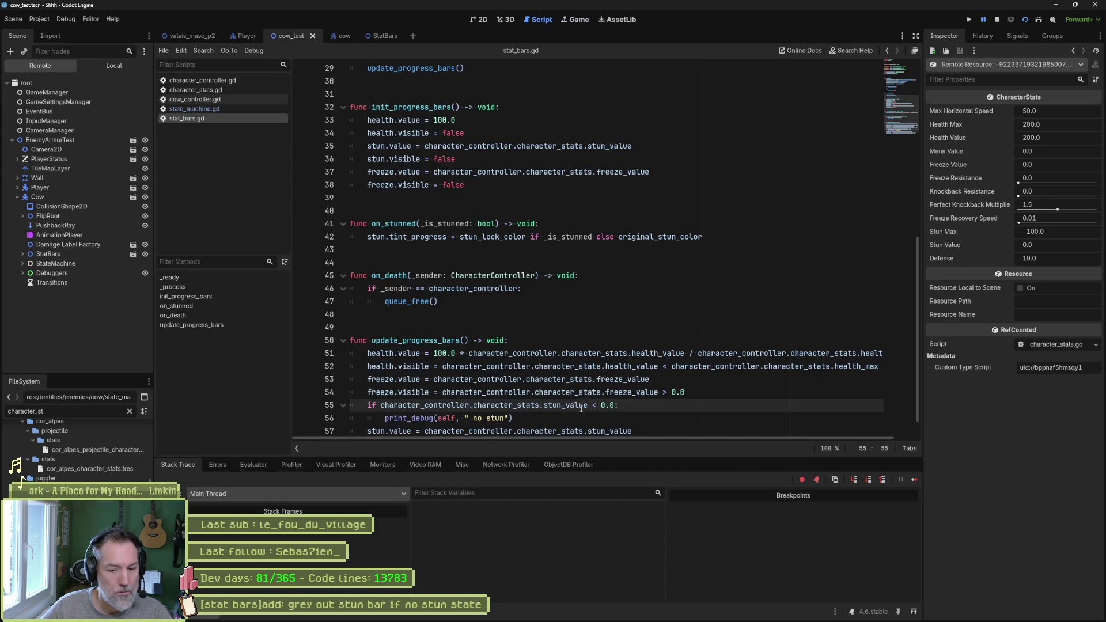
Switch line 55's check to stun_max, rerun and stop the scene, and select the print_debug line.
key(F8)
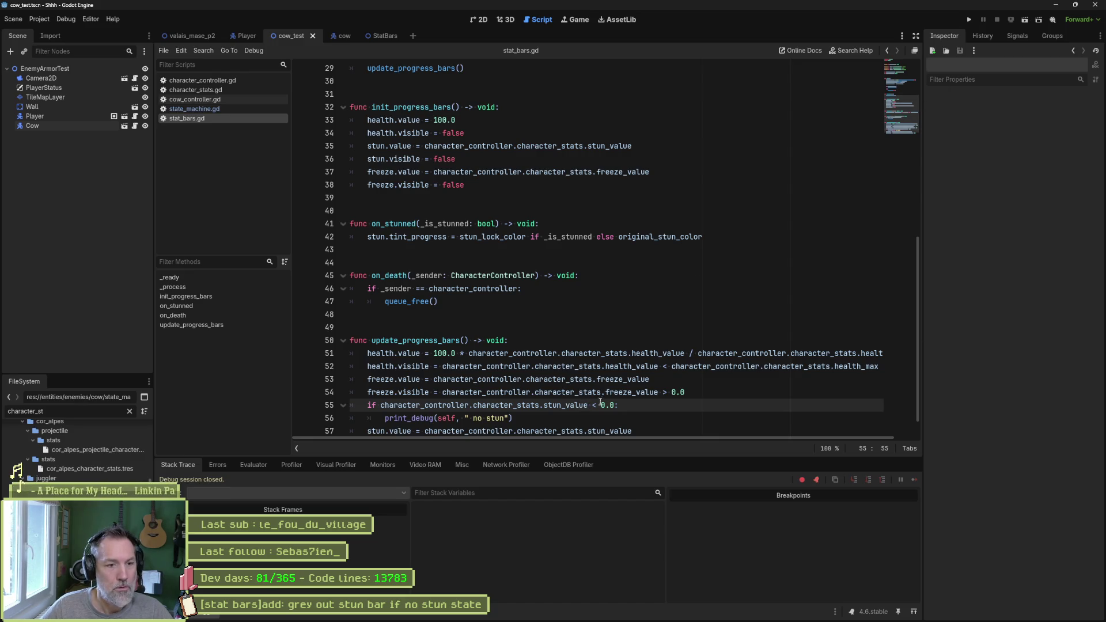
key(BackSpace)
key(BackSpace)
key(BackSpace)
key(BackSpace)
key(BackSpace)
text(max)
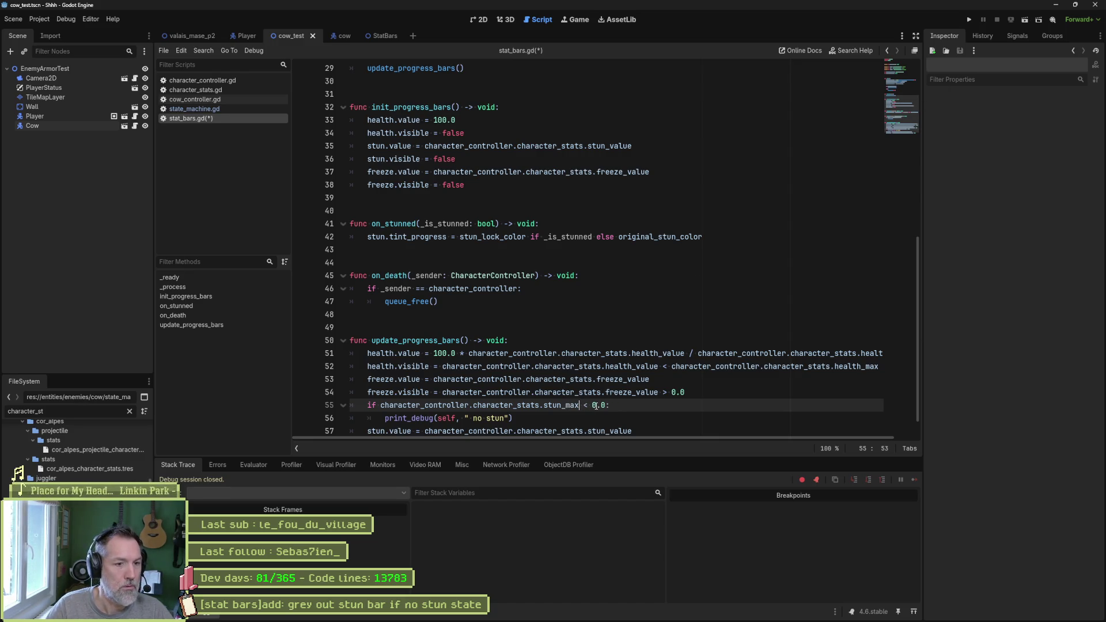
key(F6)
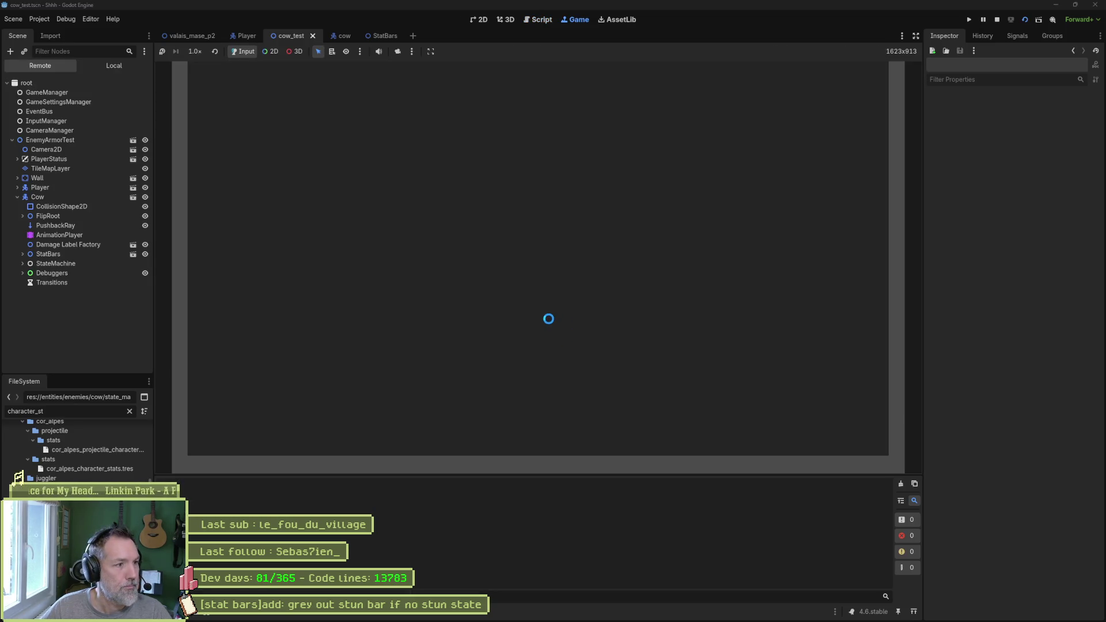
key(F8)
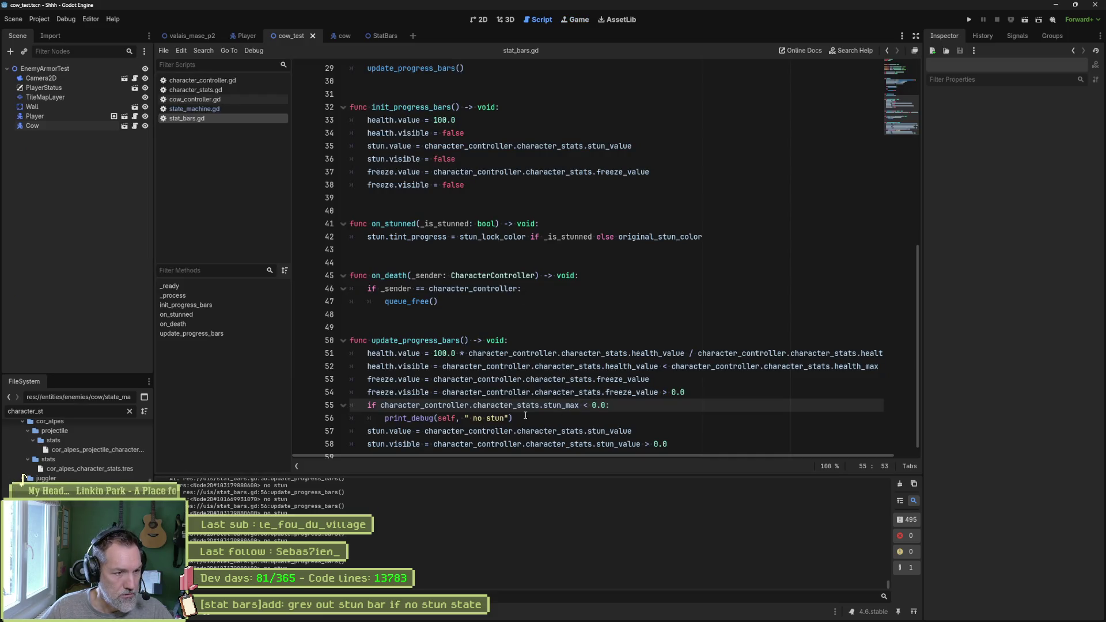
drag(384, 419, 515, 419)
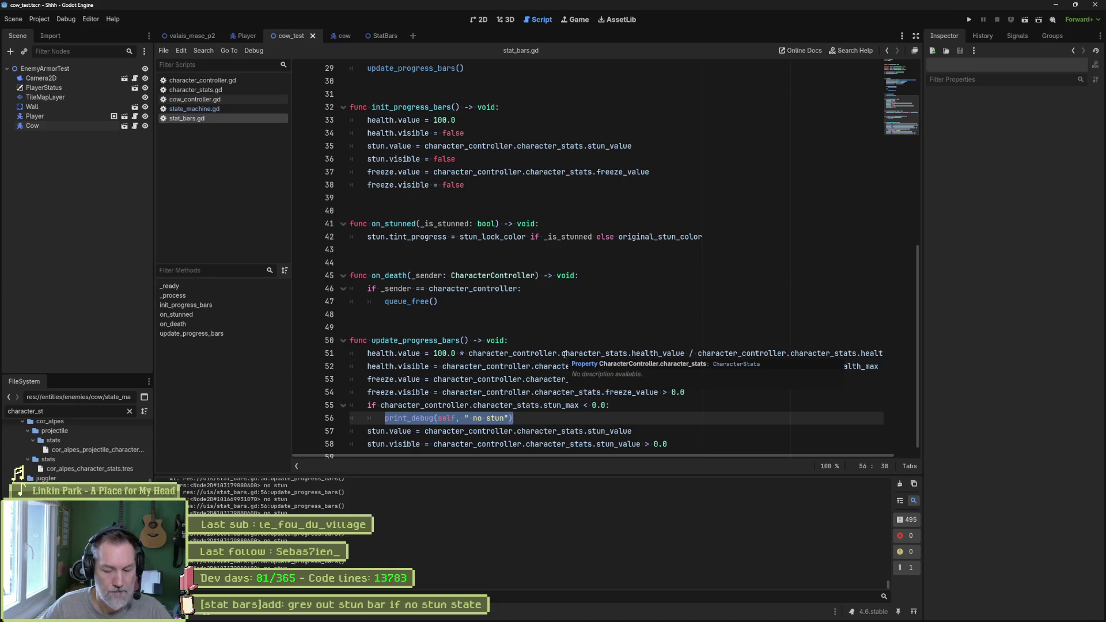
Change line 56 to stun.tint_progress = stun_lock_color, then run the scene briefly to test it.
text(stun)
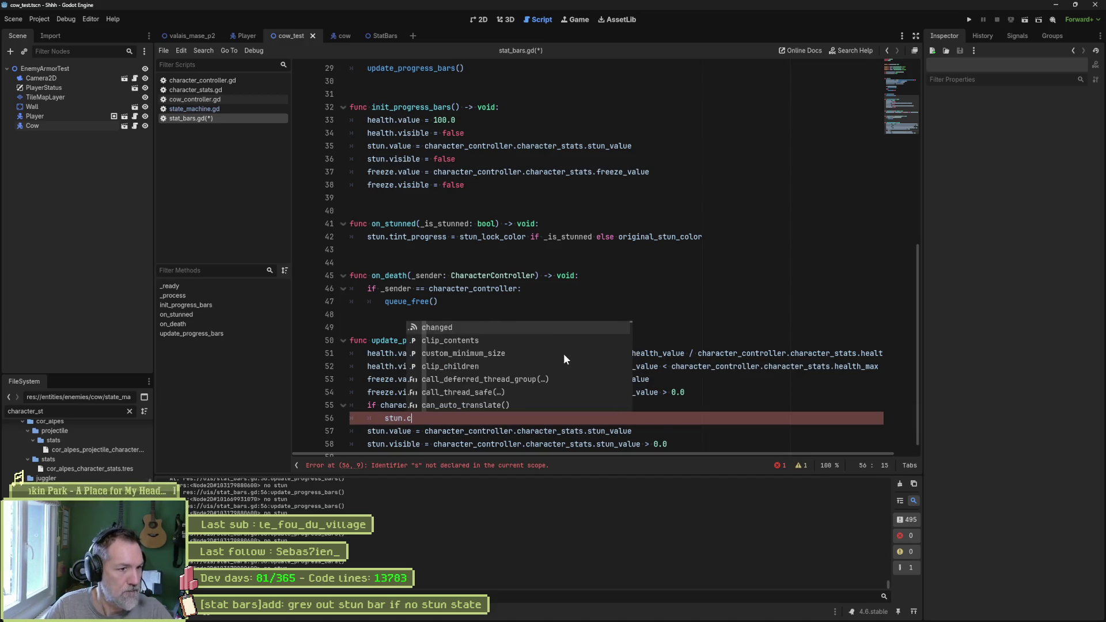
text(.)
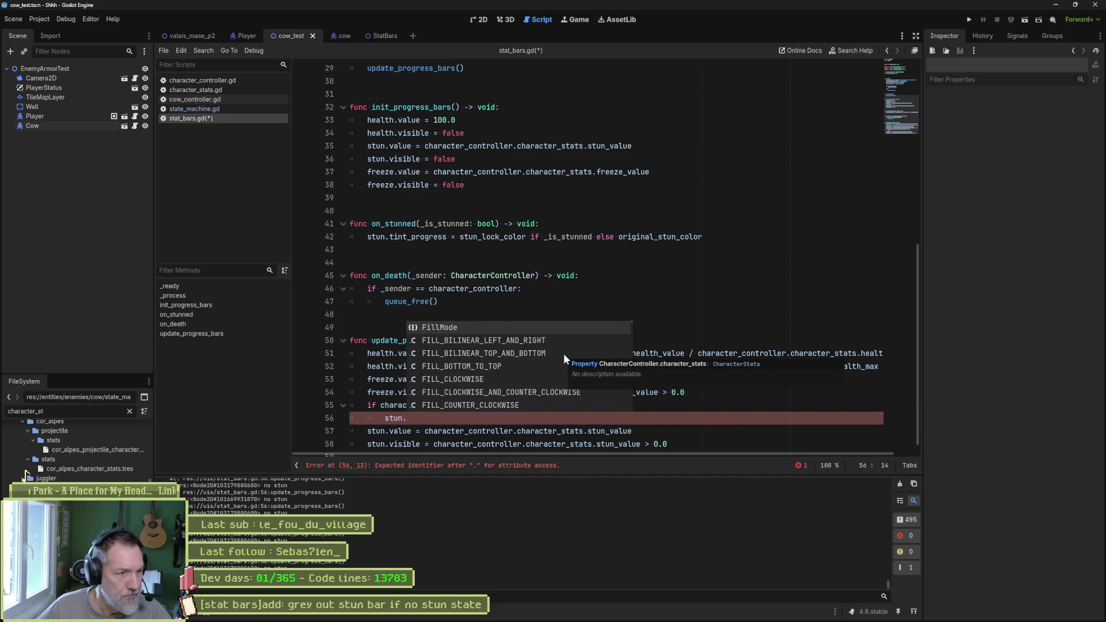
text(tin)
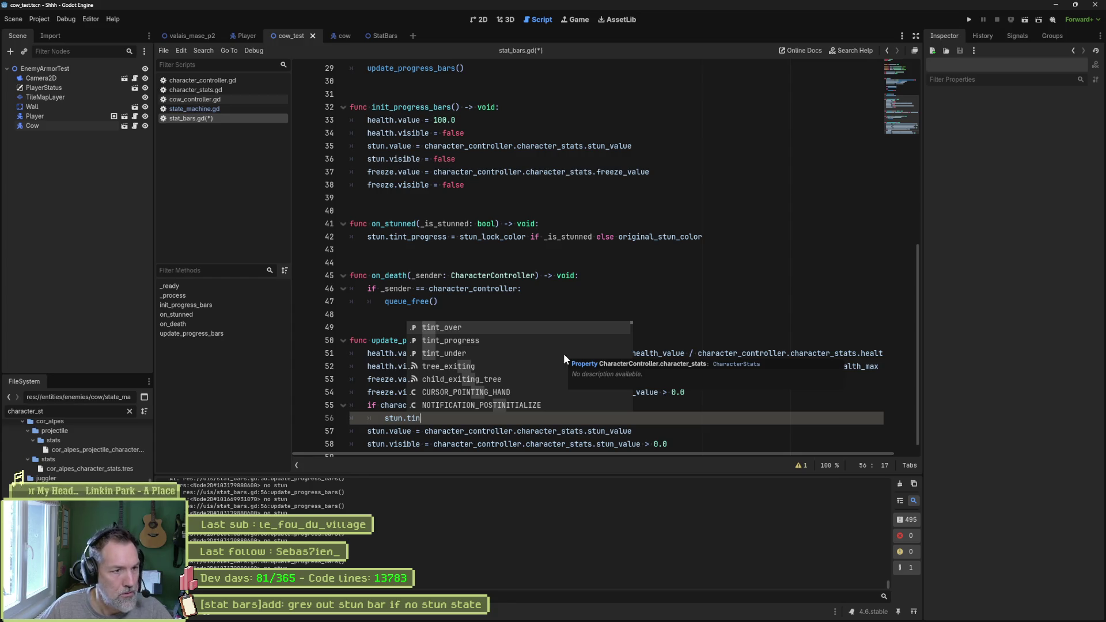
key(Down)
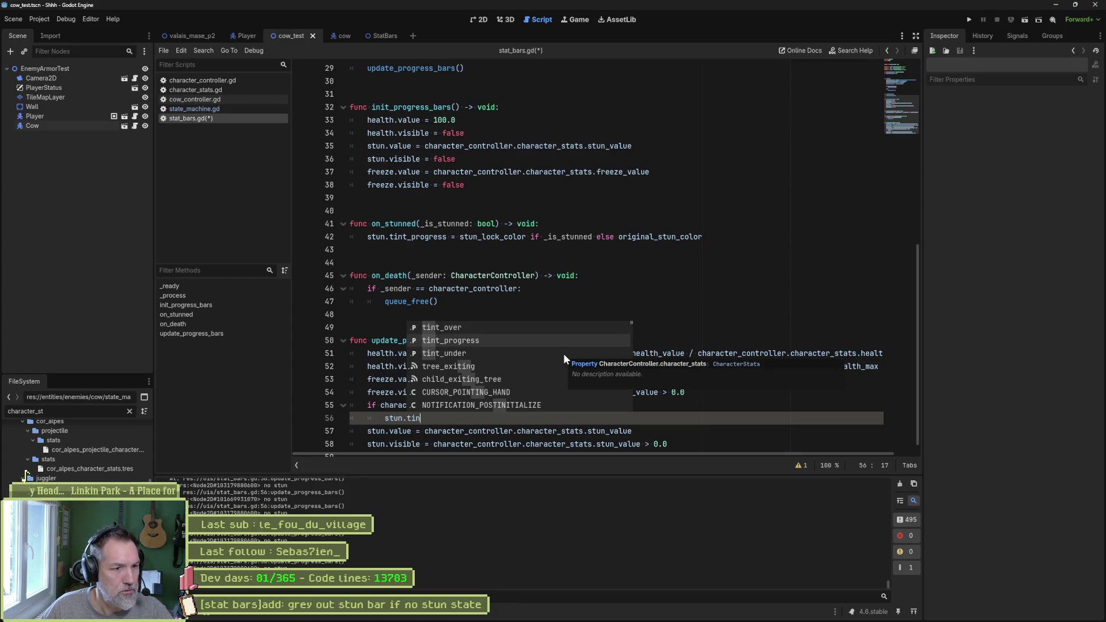
key(Return)
text(= stun?)
key(BackSpace)
text(_lo)
key(Return)
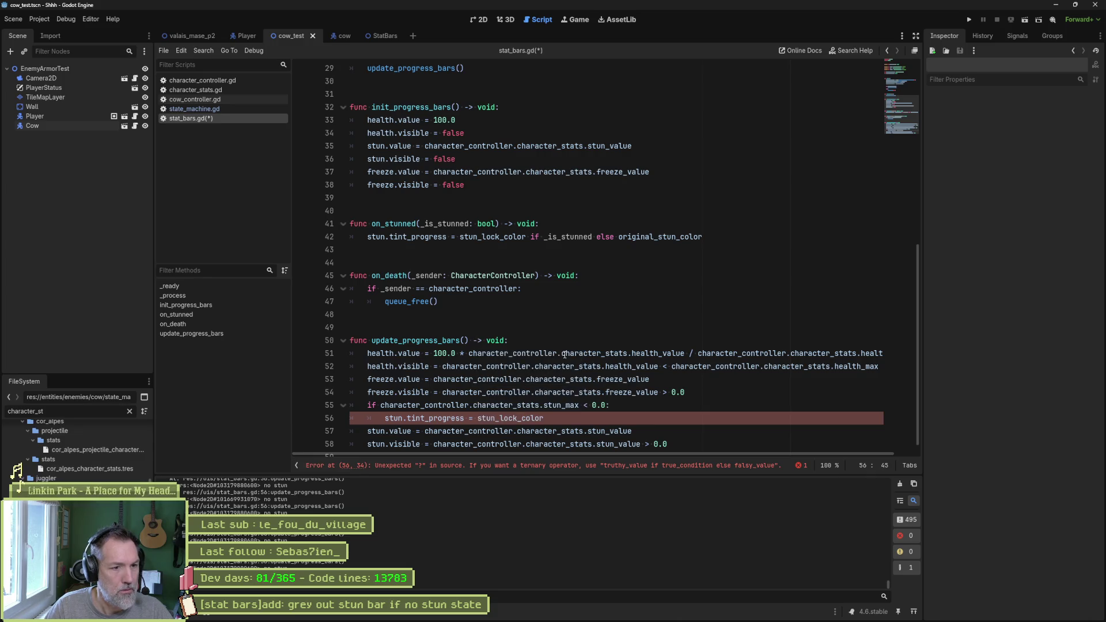
key(F6)
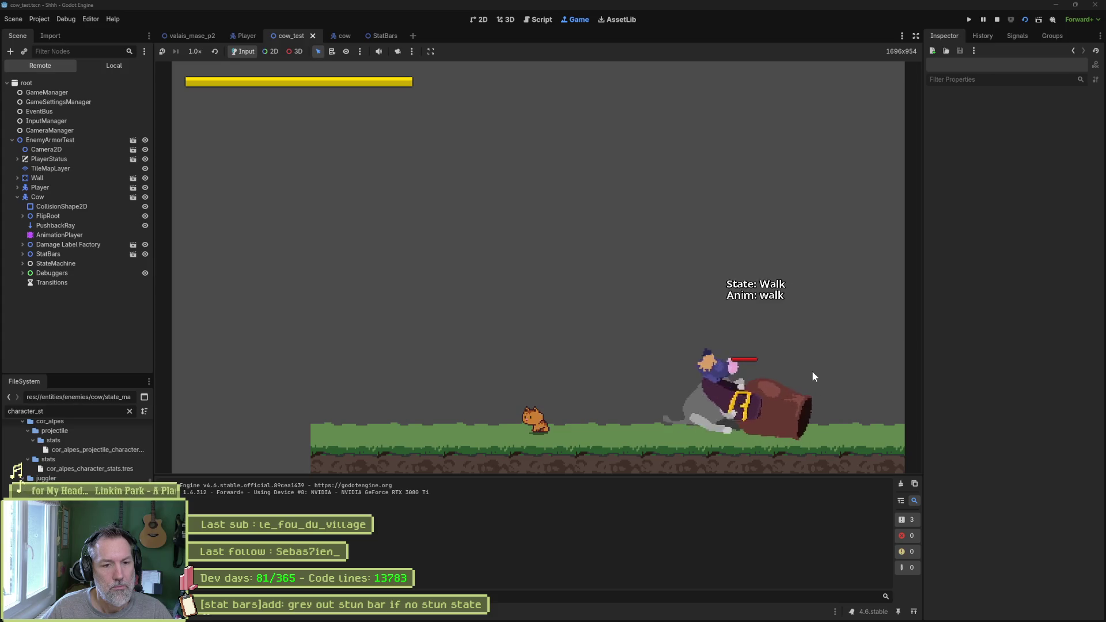
key(F8)
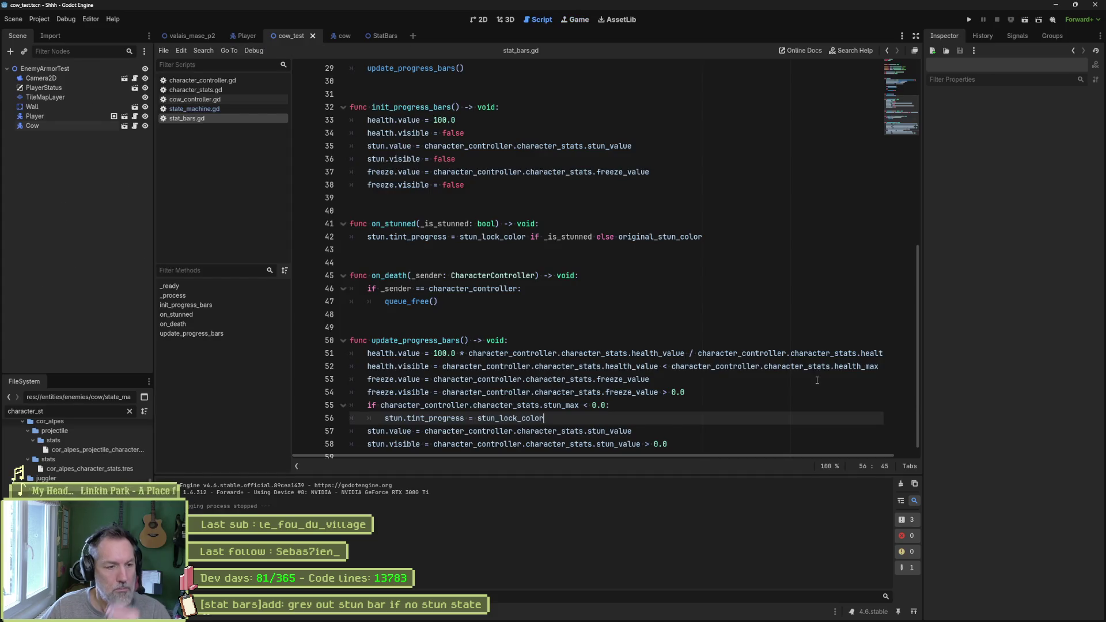
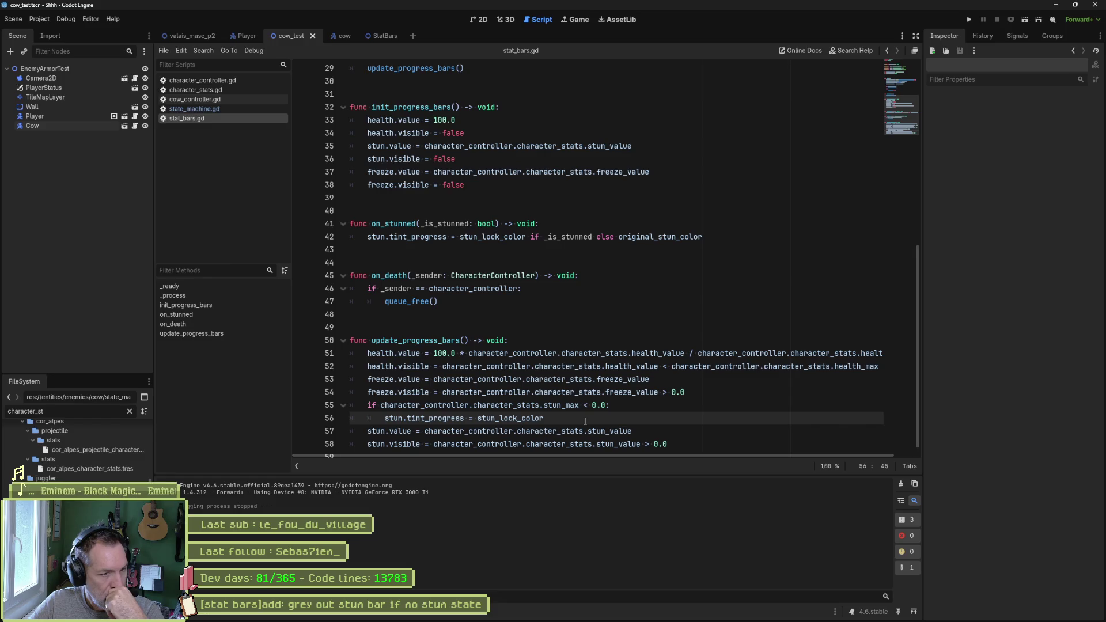
Delete the stun_max if block after the freeze.visible line and save stat_bars.gd.
drag(585, 421, 704, 395)
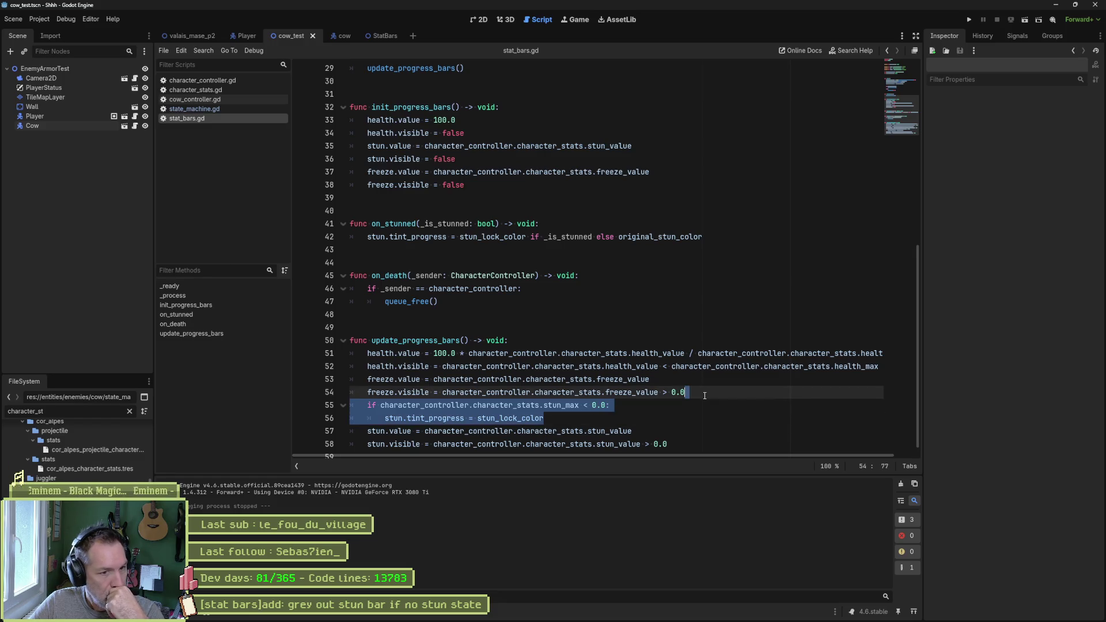
key(Delete)
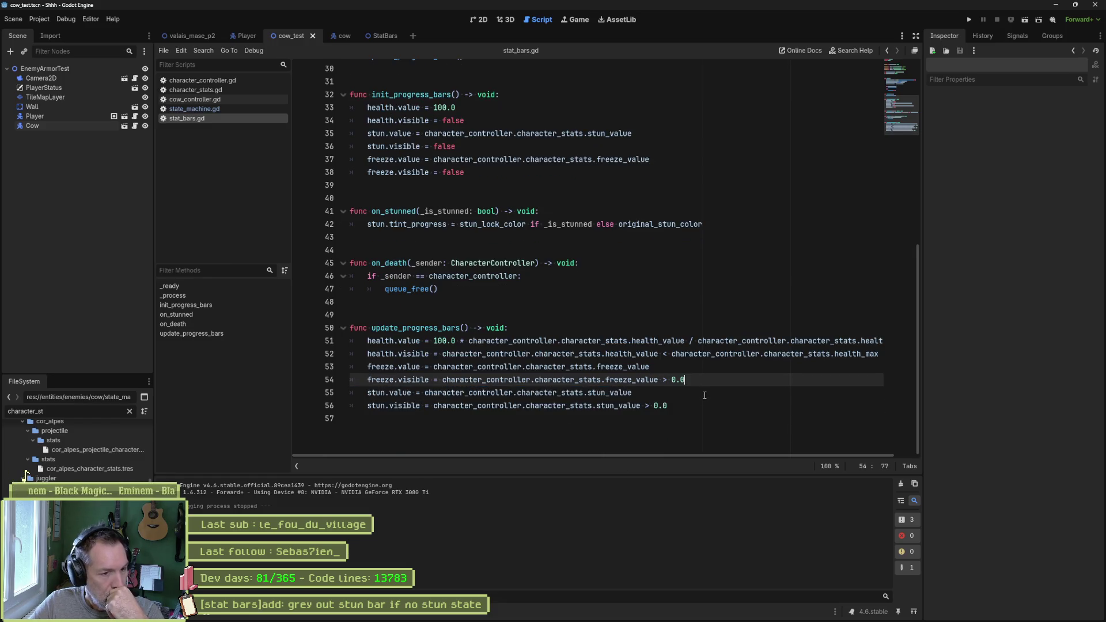
key(ctrl+s)
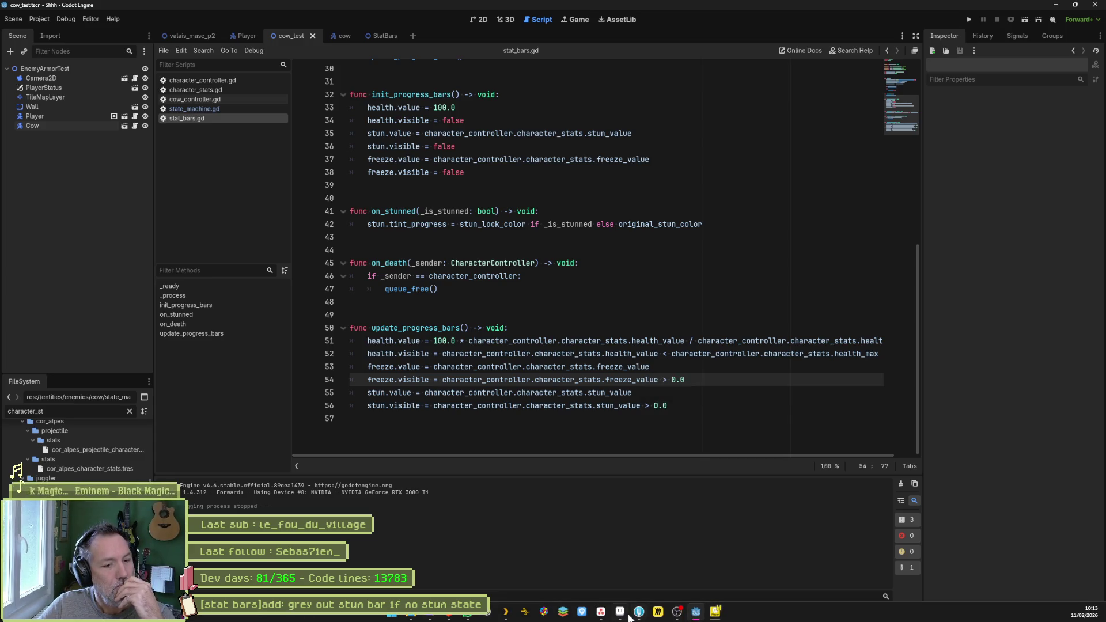
Review the changes in the Fork git client, then return to the Godot script at line 50.
click(639, 612)
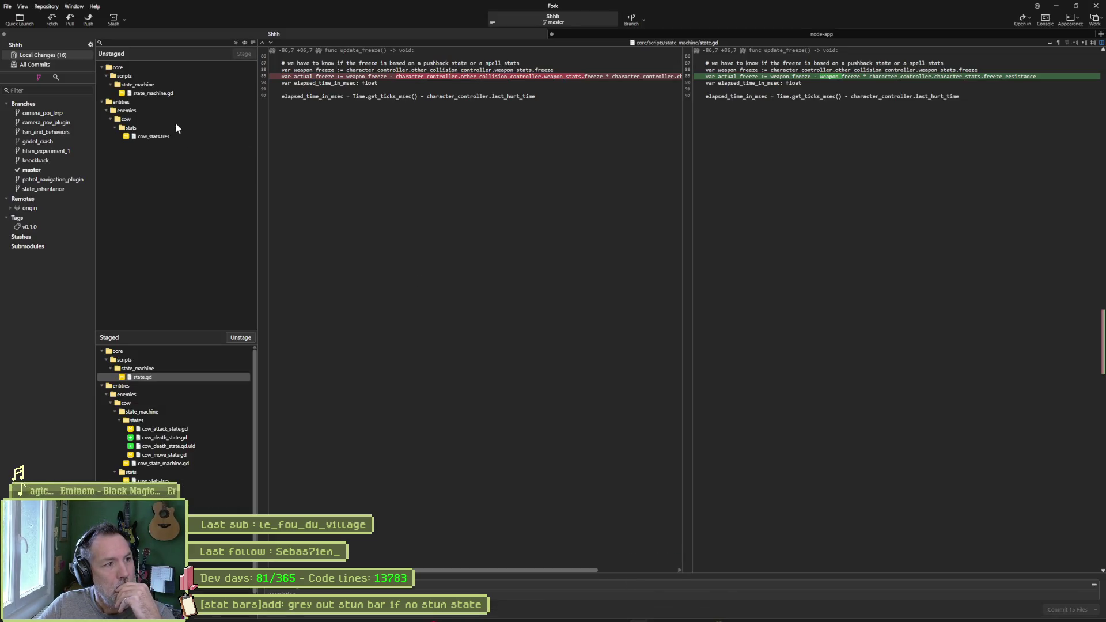
key(alt+Tab)
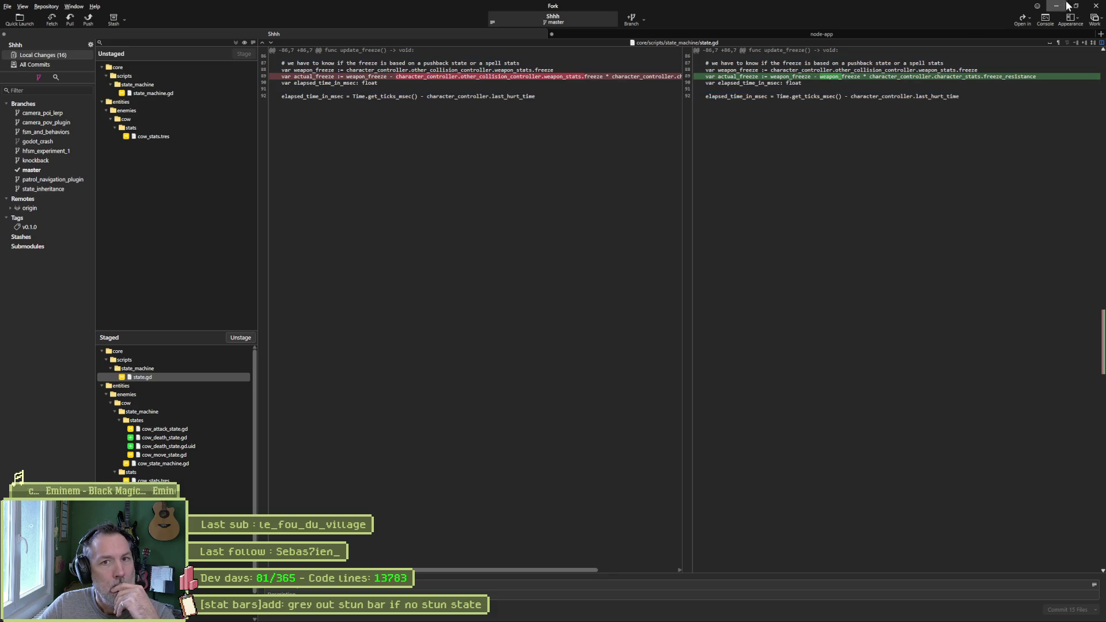
click(563, 330)
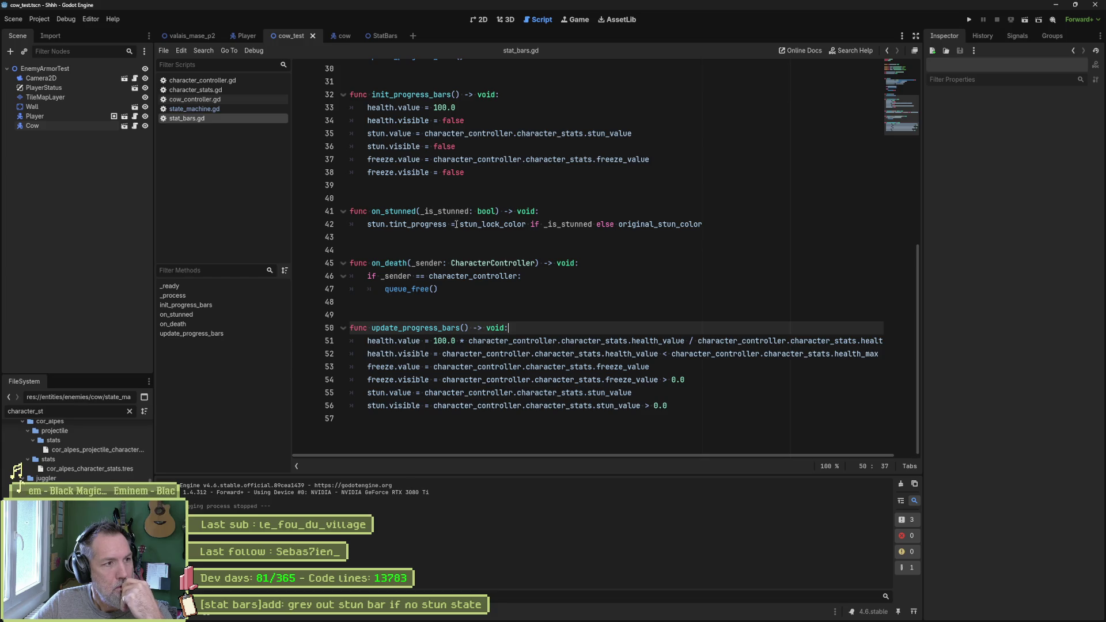
Switch back to the state_machine.gd script with Alt+Left.
key(alt+Left)
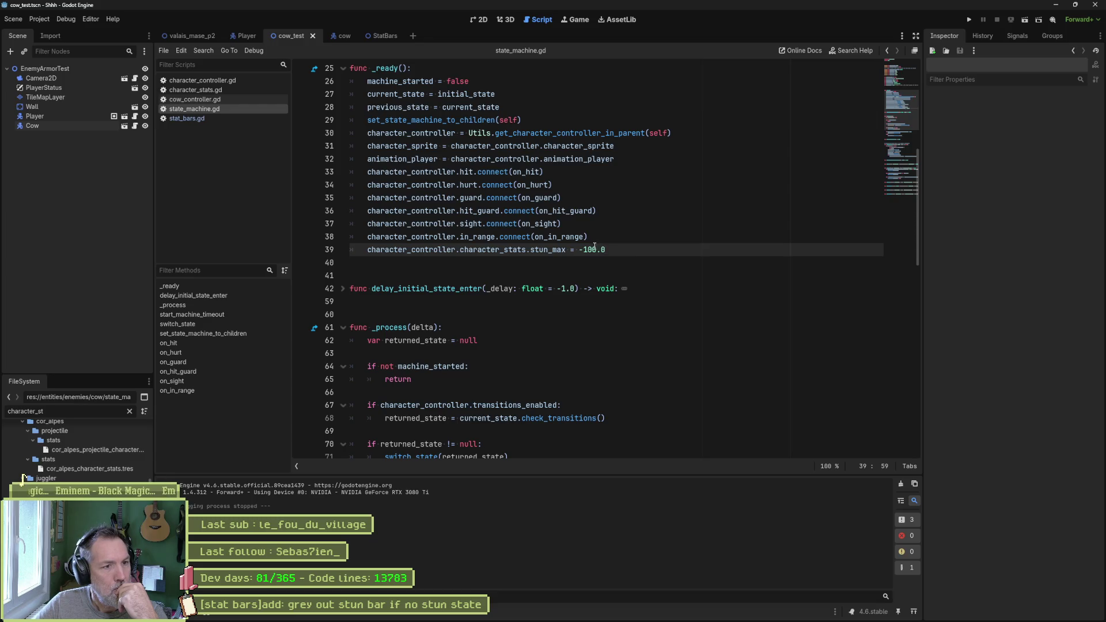
Delete the stun_max = -100.0 debug line 39 from _ready in state_machine.gd.
drag(460, 250, 592, 249)
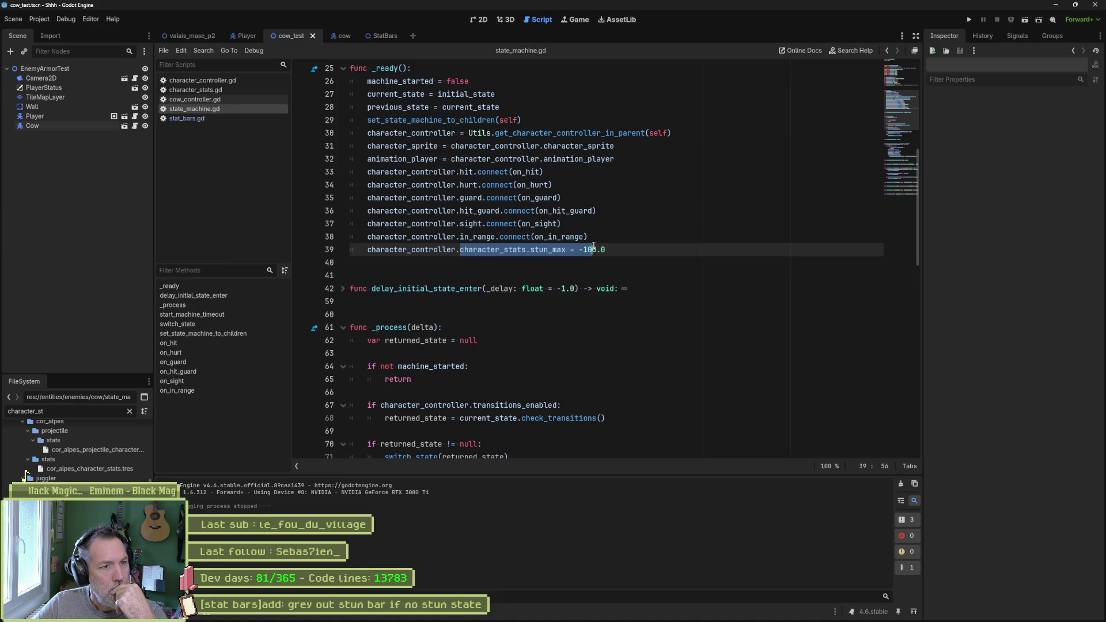
key(shift+End)
key(shift+Left)
key(shift+Left)
key(shift+Left)
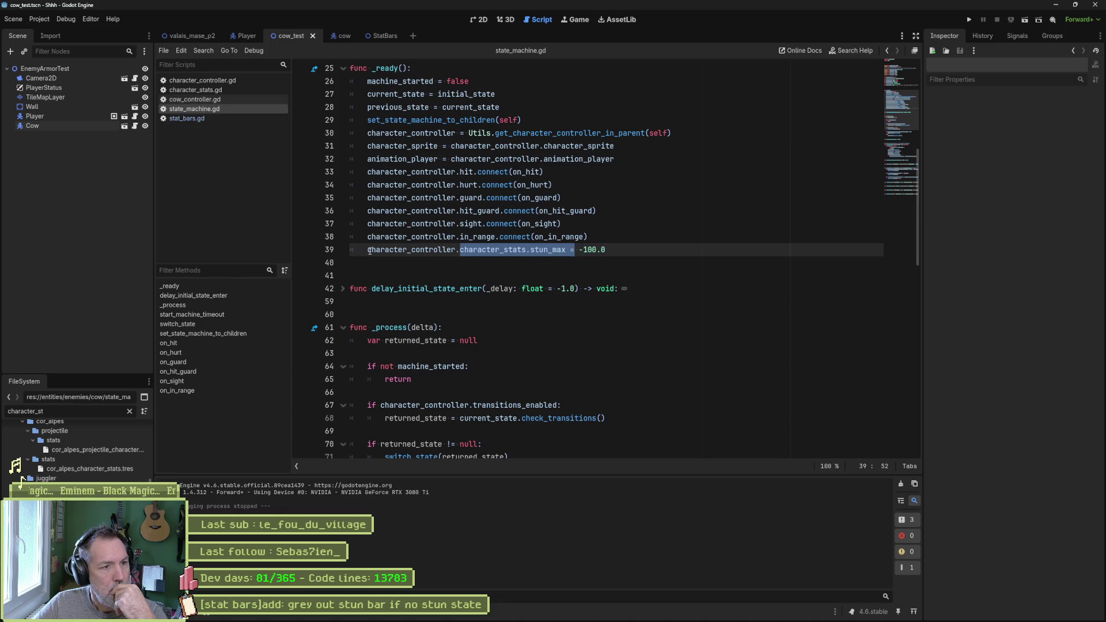
key(Home)
key(ctrl+shift+k)
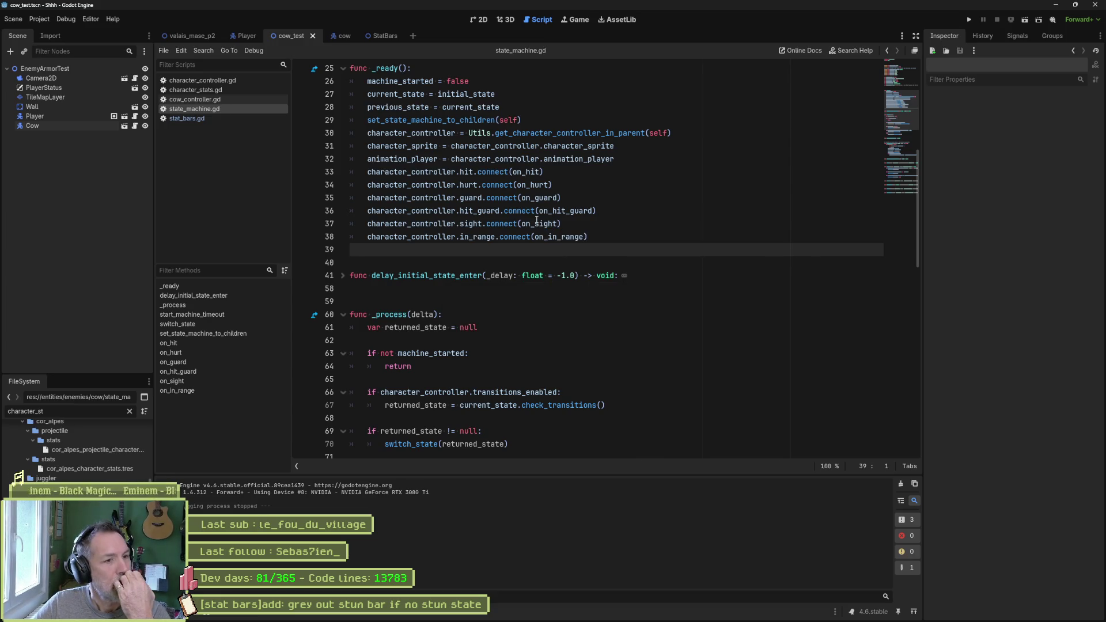
Reopen stat_bars.gd from the script list and scroll to its top.
mouse_move(549, 227)
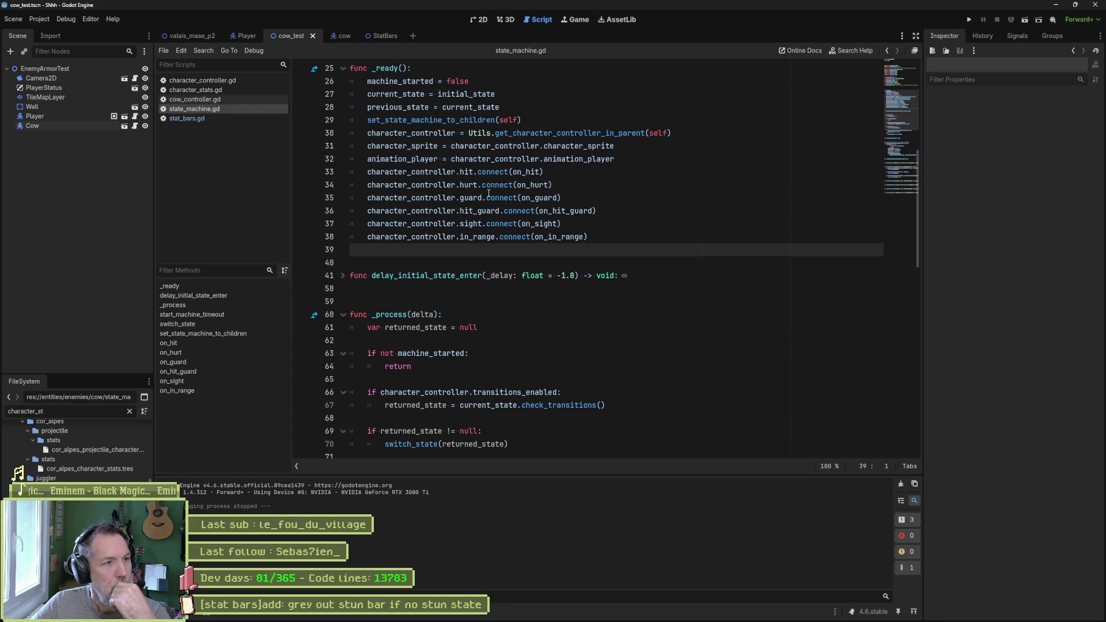
click(189, 119)
drag(905, 112, 902, 73)
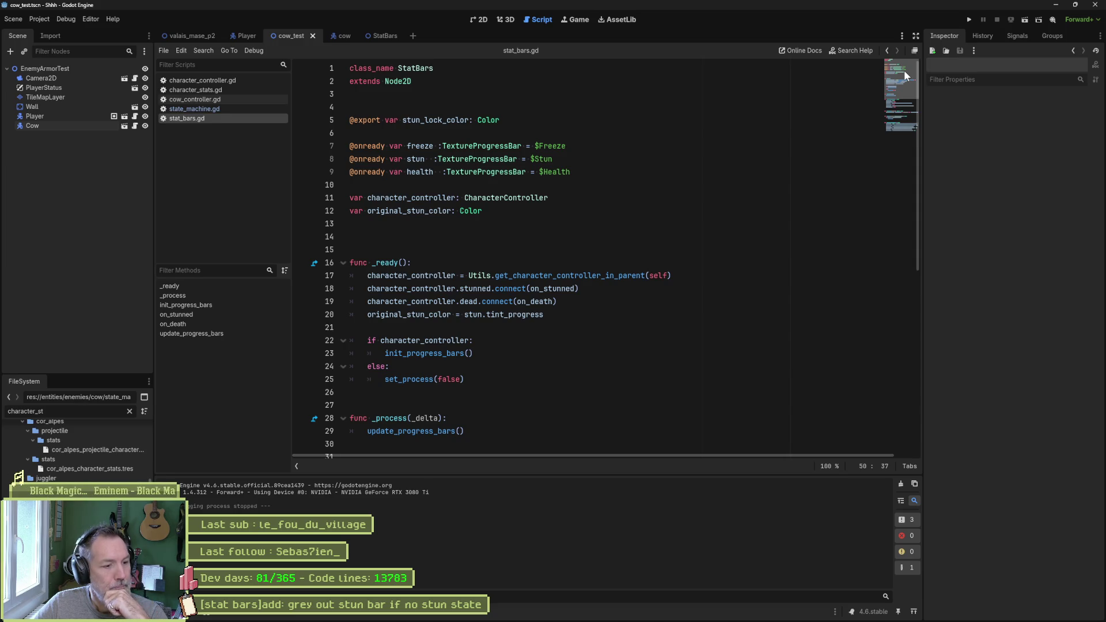
Switch to the 2D workspace showing the cow_test scene with the cow and its stat bars.
drag(906, 71, 907, 72)
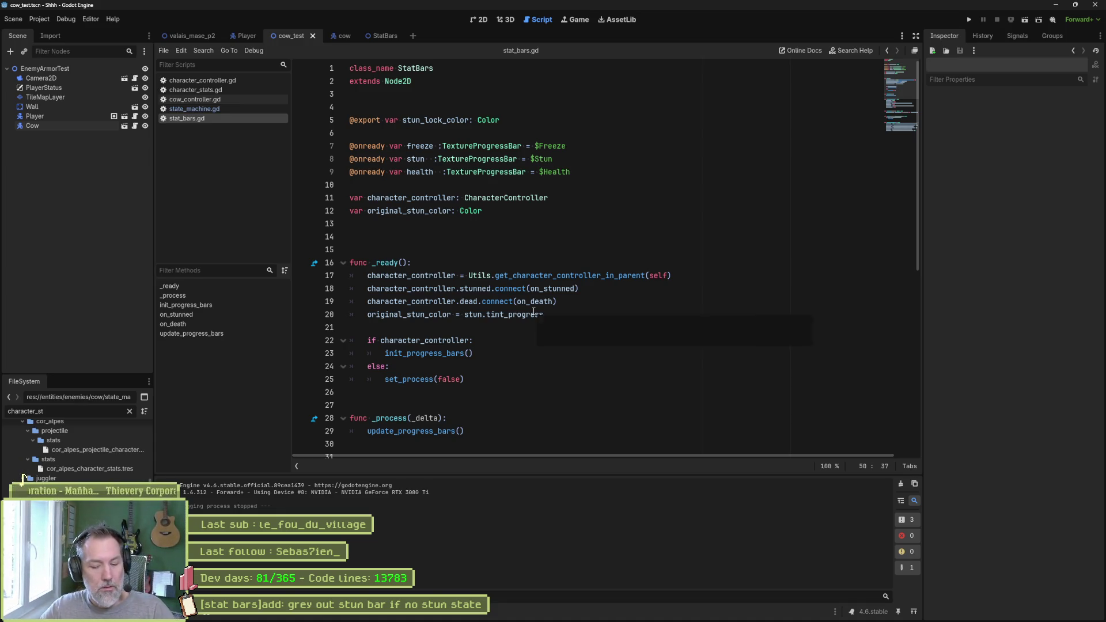
mouse_move(533, 312)
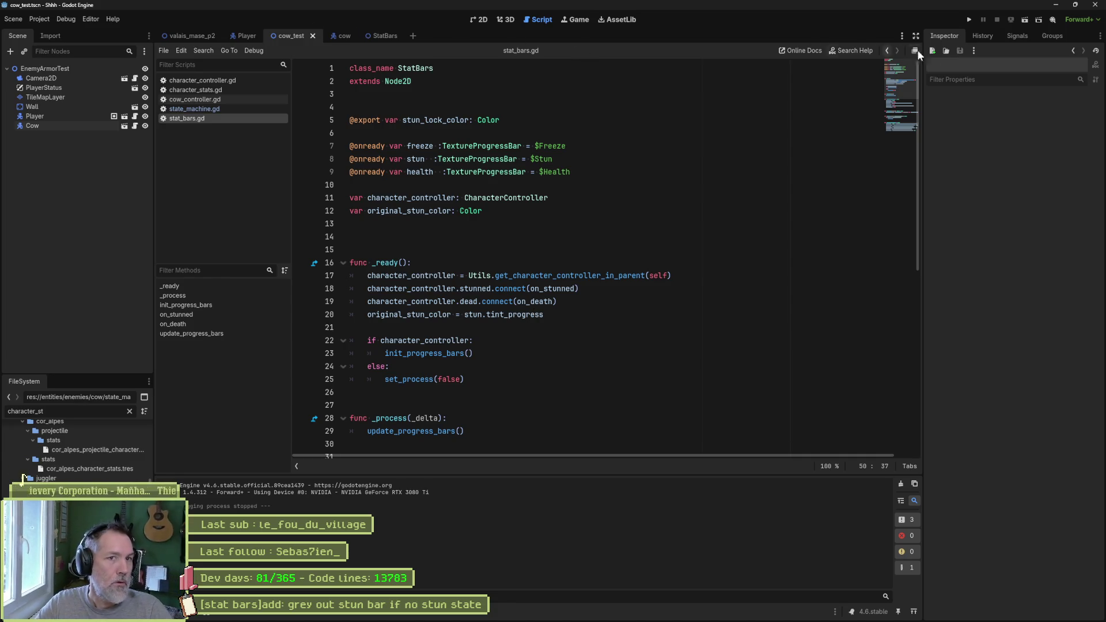
click(478, 19)
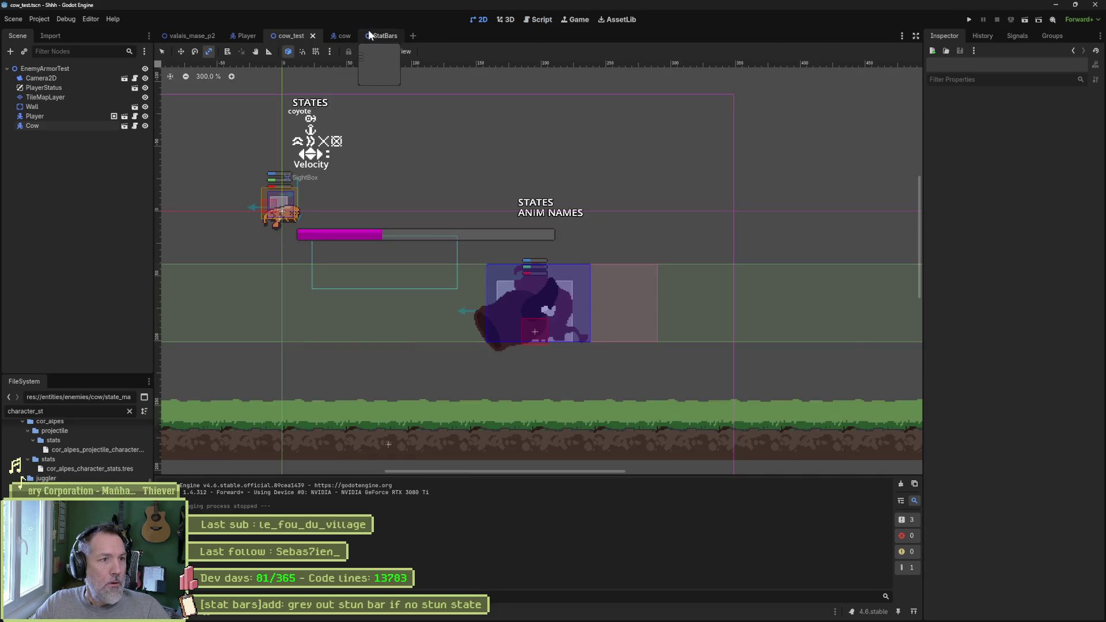
Open the StatBars scene tab and its attached stat_bars.gd script.
click(372, 35)
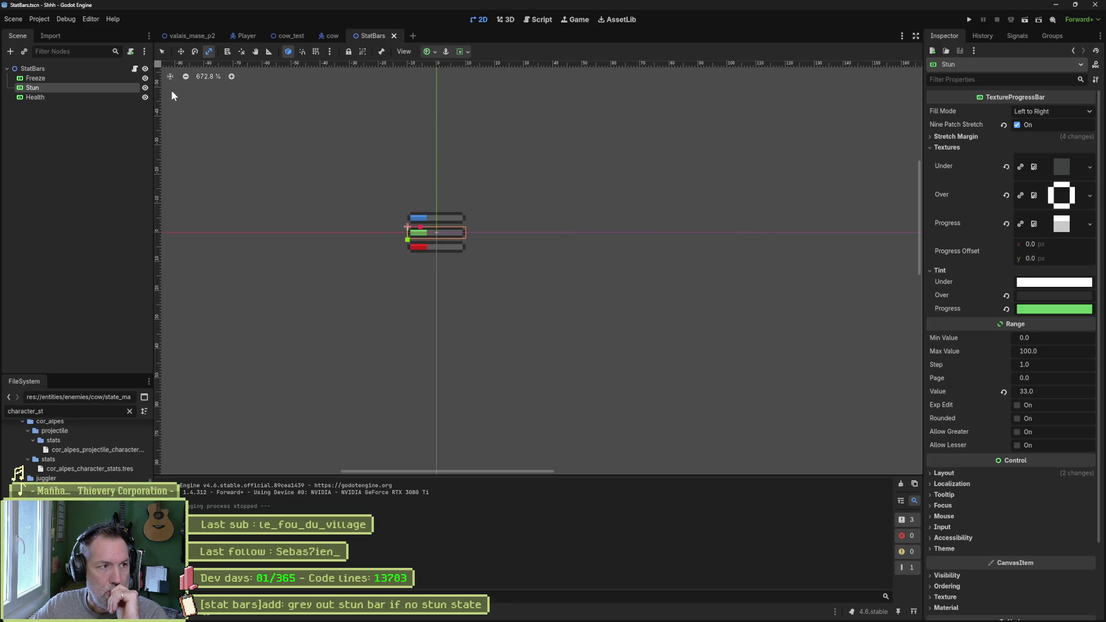
click(135, 68)
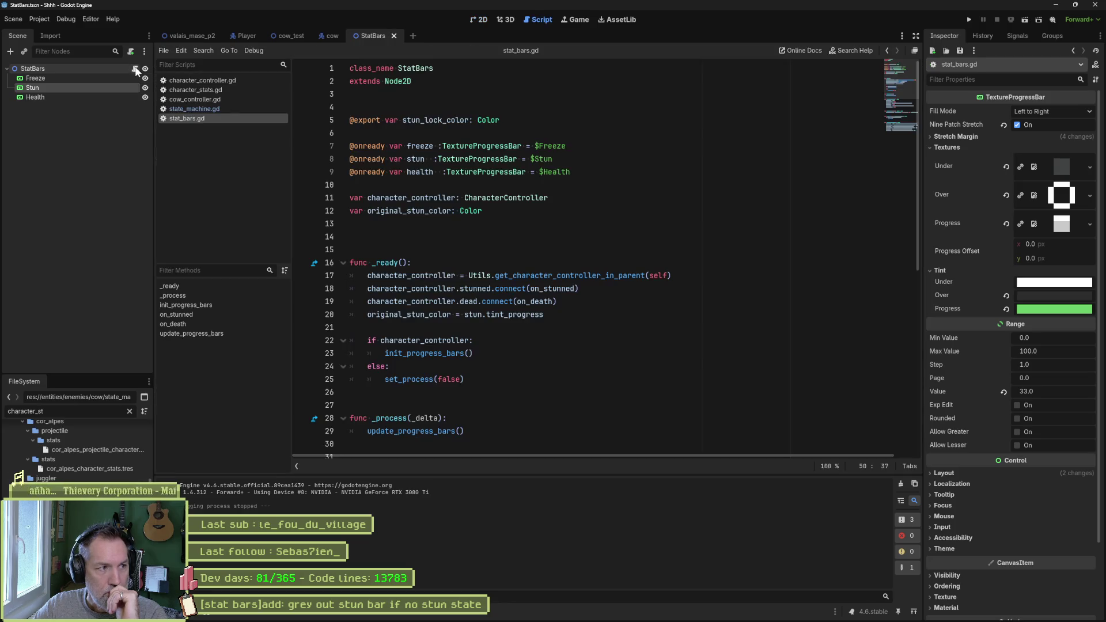
Insert a new line after freeze.visible on line 54 and begin an if statement there.
scroll(546, 271, down, 4)
double_click(438, 278)
scroll(576, 317, down, 5)
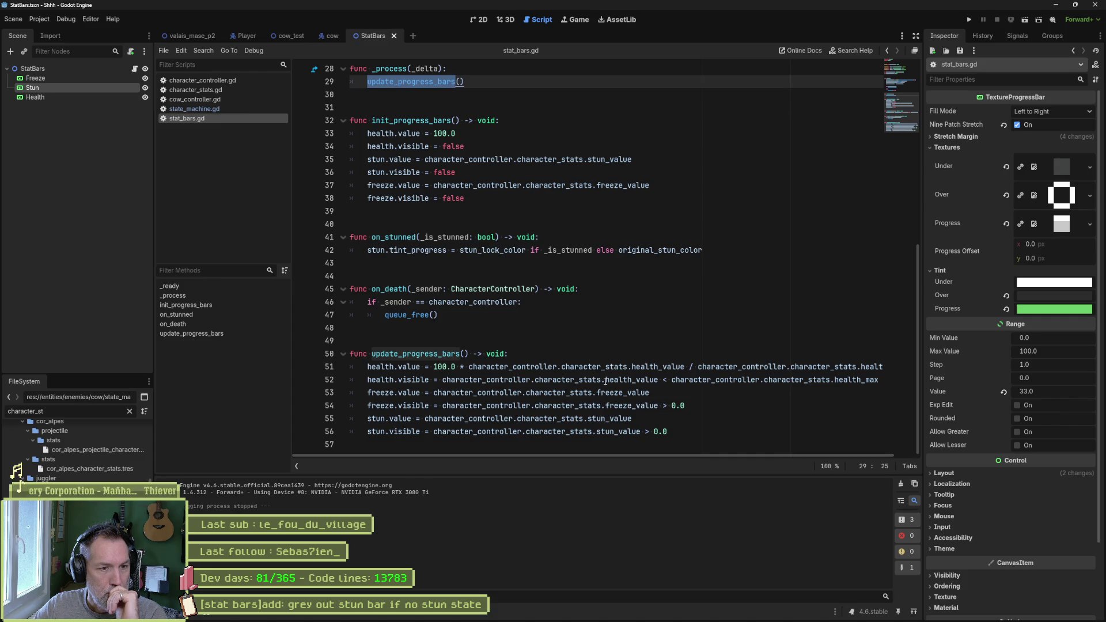
mouse_move(626, 384)
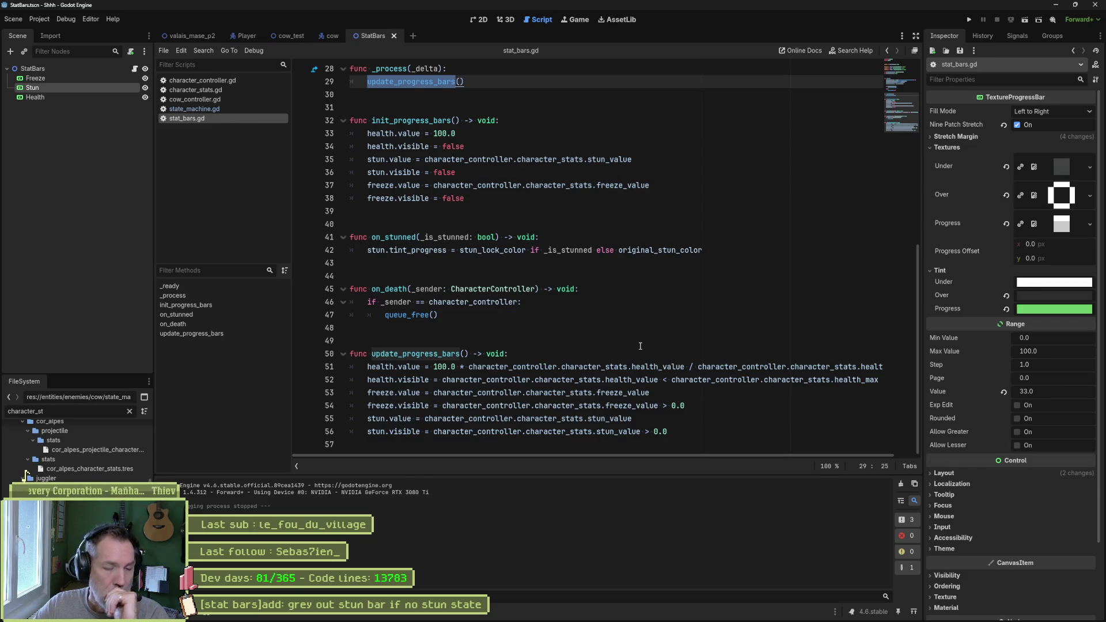
click(677, 432)
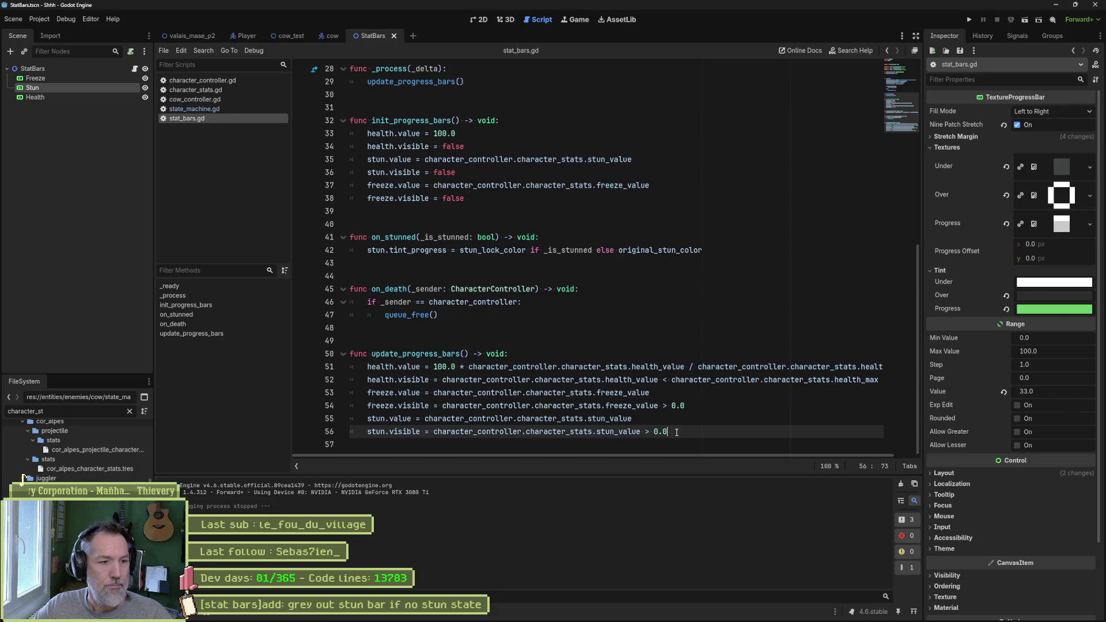
key(Return)
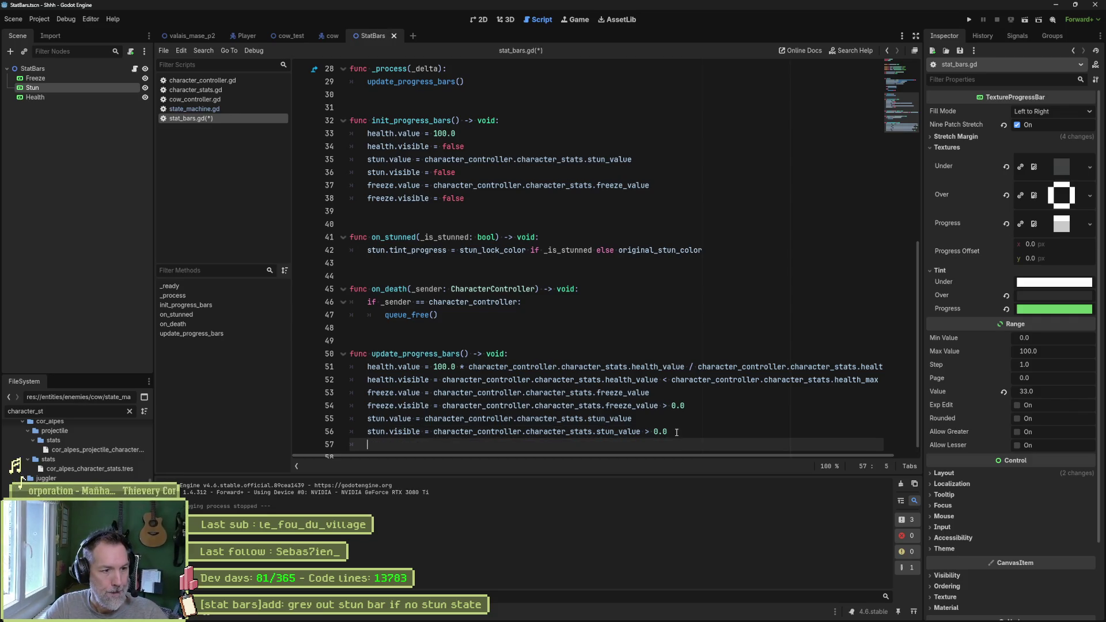
text(if)
key(BackSpace)
key(BackSpace)
key(BackSpace)
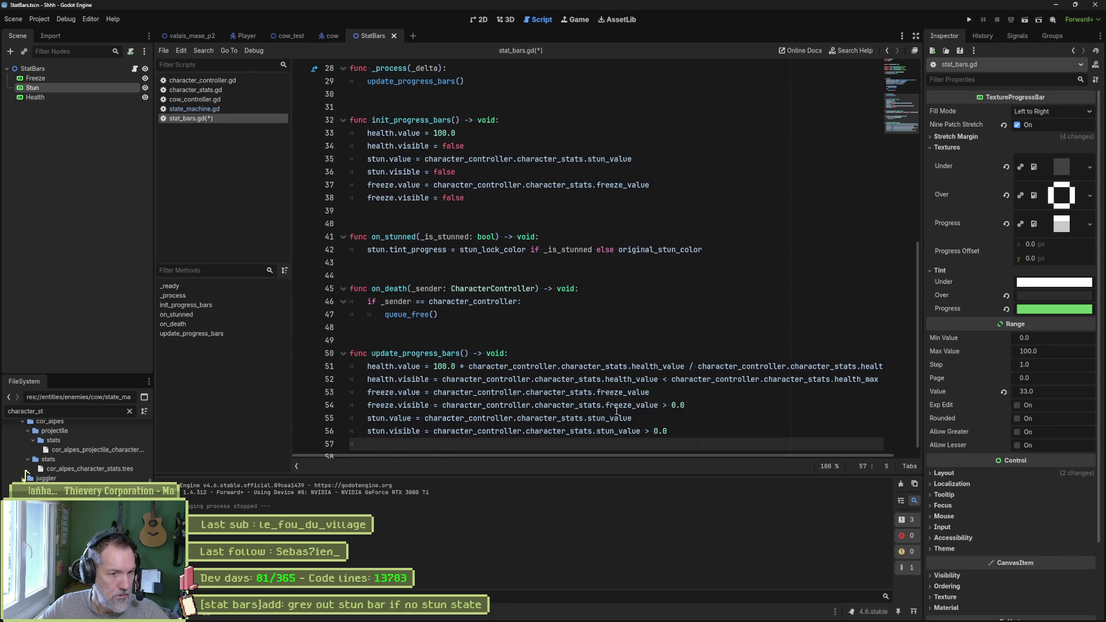
click(699, 407)
key(Return)
text(if)
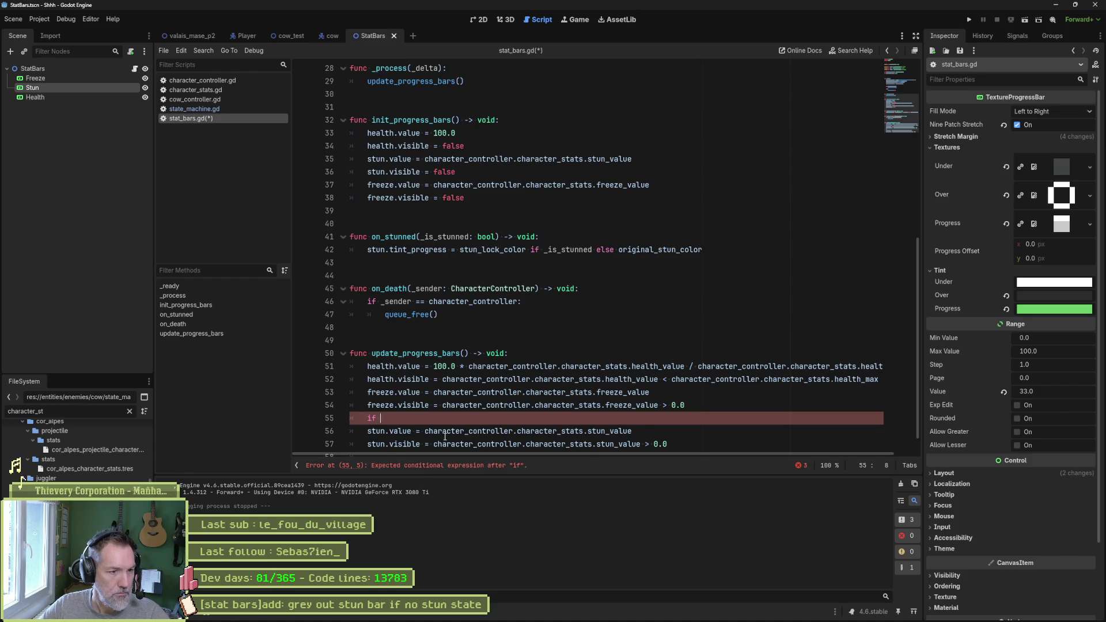
Complete the if condition as the copied character_stats reference with stun_max <= 0.0.
drag(424, 431, 610, 431)
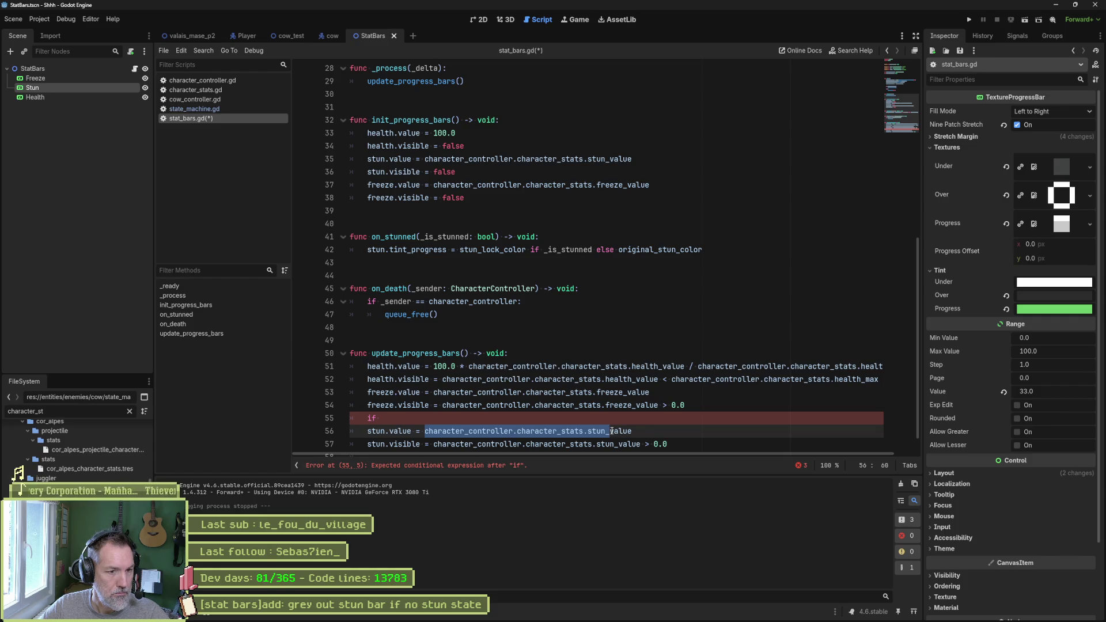
key(ctrl+c)
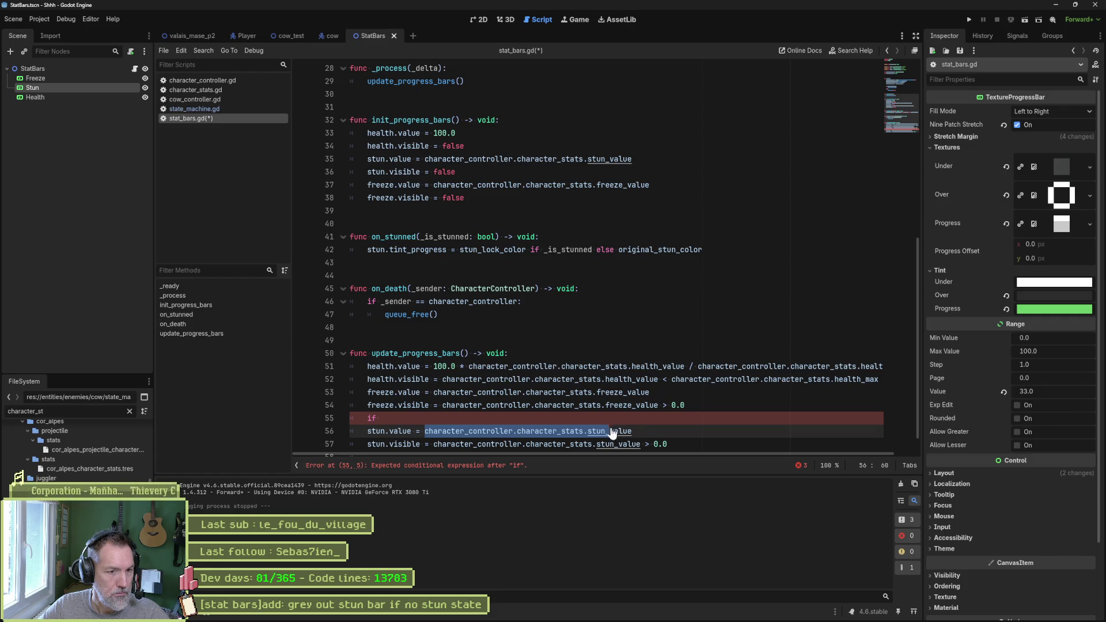
click(618, 420)
key(ctrl+v)
text(max <= 0.0)
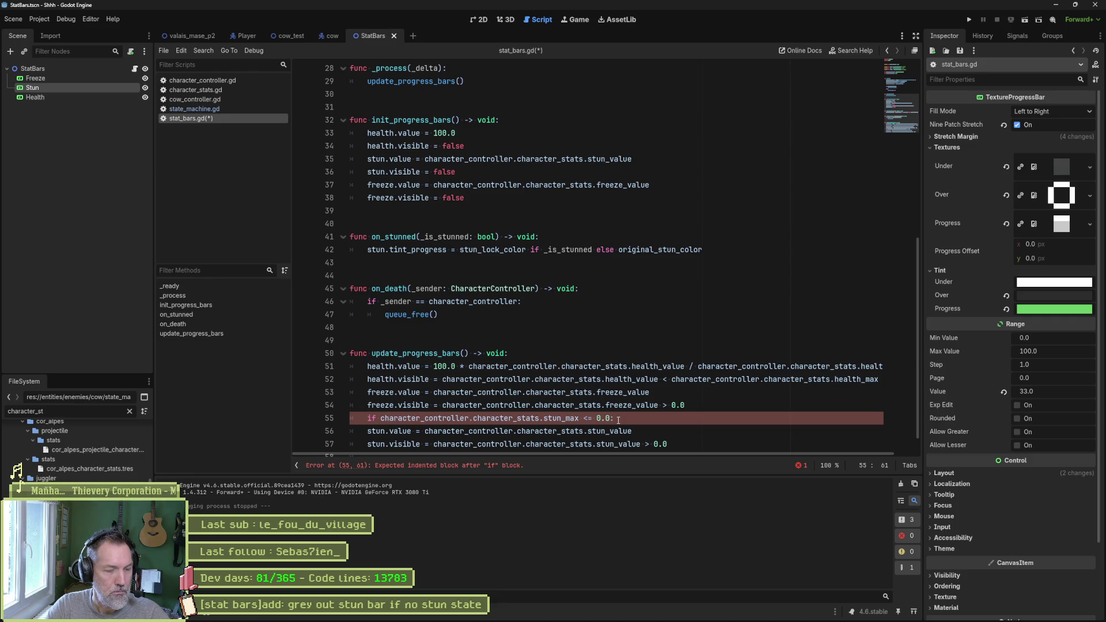
key(Return)
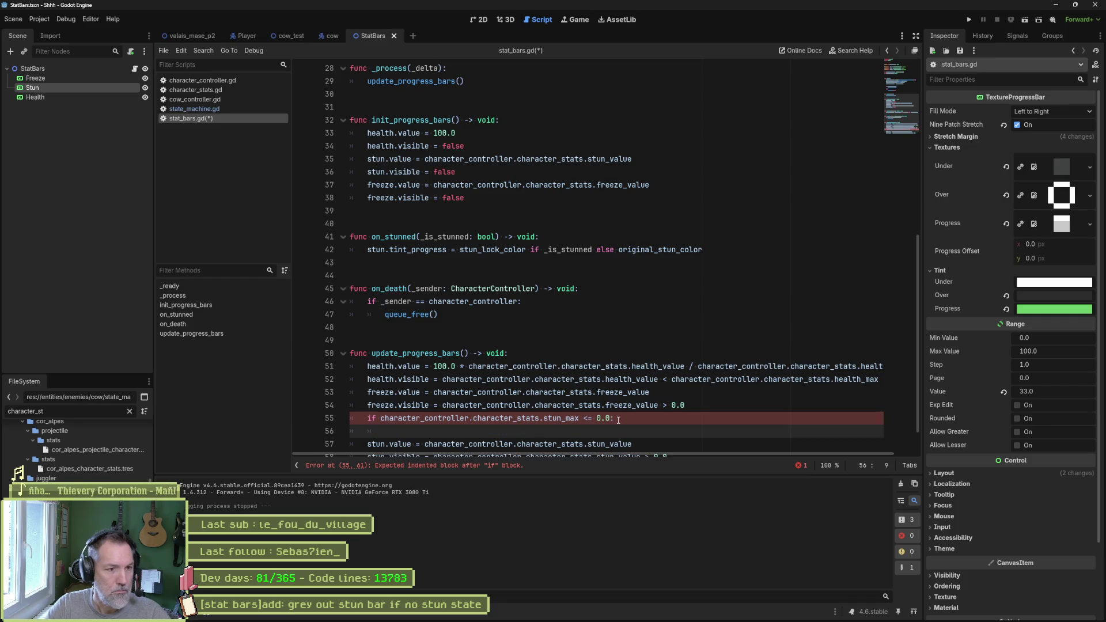
Duplicate the stun.value and stun.visible lines and indent the copies under the if.
scroll(680, 416, down, 1)
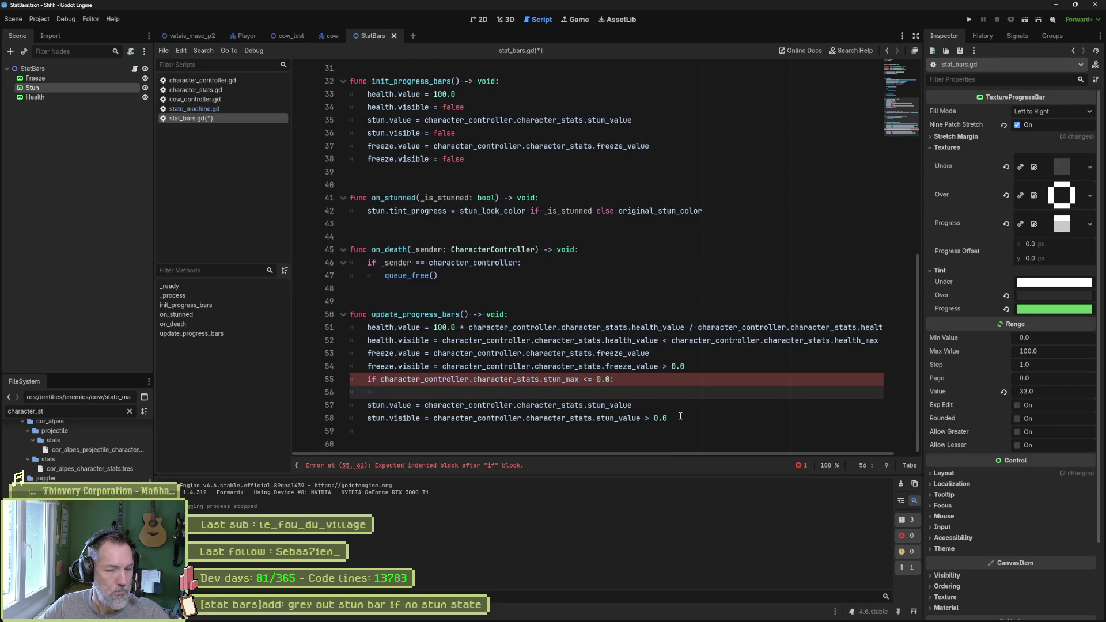
click(399, 417)
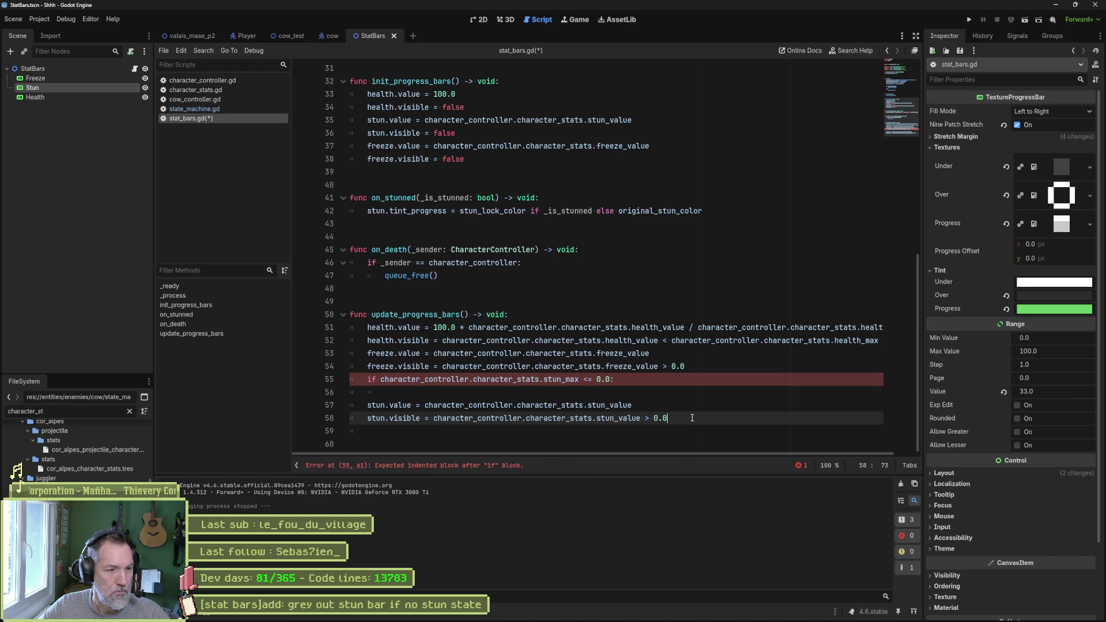
key(shift+Up)
key(shift+Home)
key(ctrl+shift+d)
key(alt+Up)
shift+click(409, 392)
key(Tab)
click(410, 393)
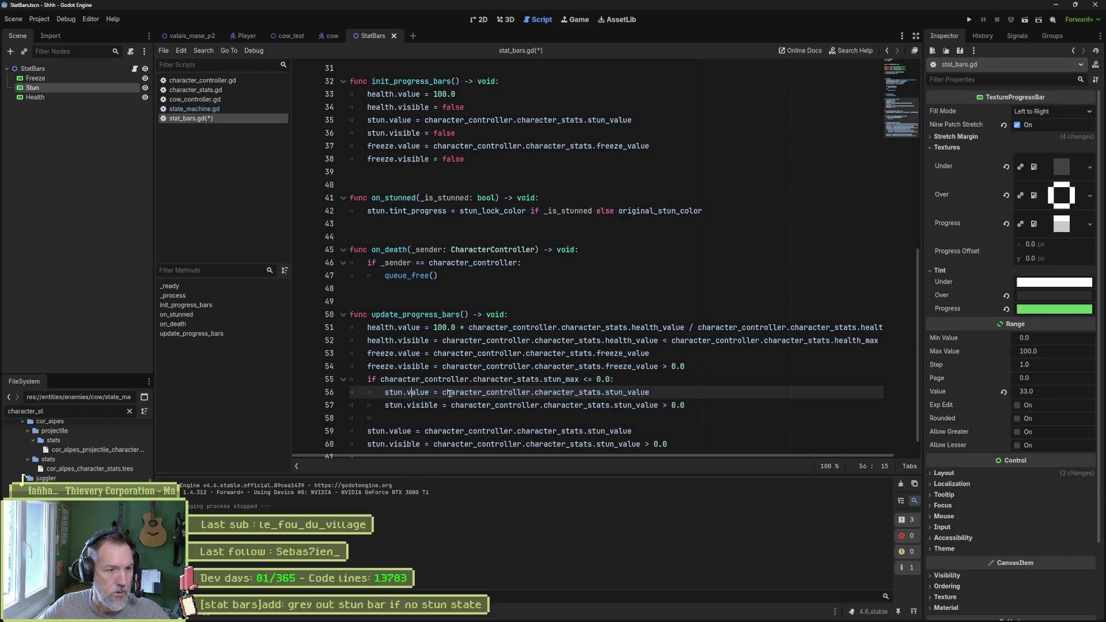
Inside the if, set the stun bar value to 100.0 and visible to true.
drag(443, 392, 668, 395)
text(100.0)
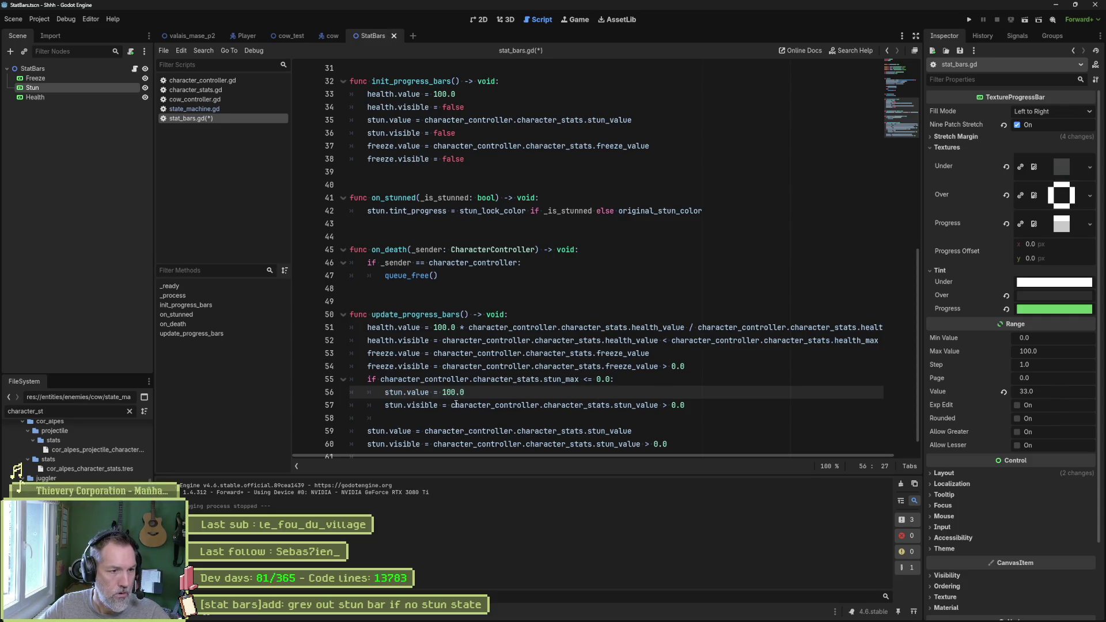
drag(453, 405, 687, 409)
text(true)
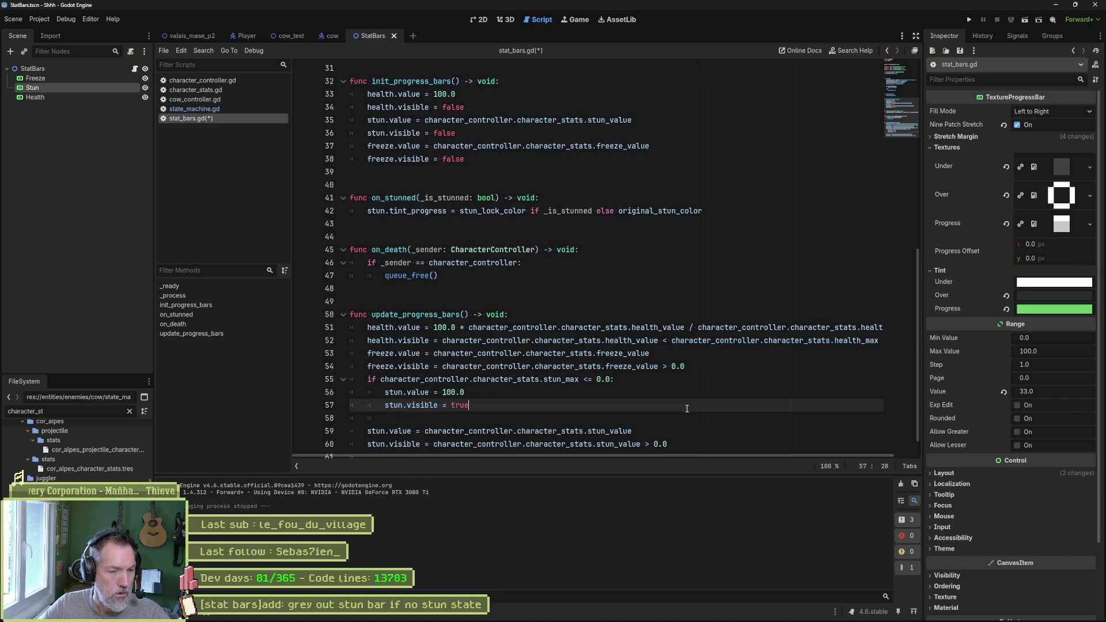
Add stun.tint_progress = Color.DARK_GRAY to the if block.
key(Return)
text(stun.pro)
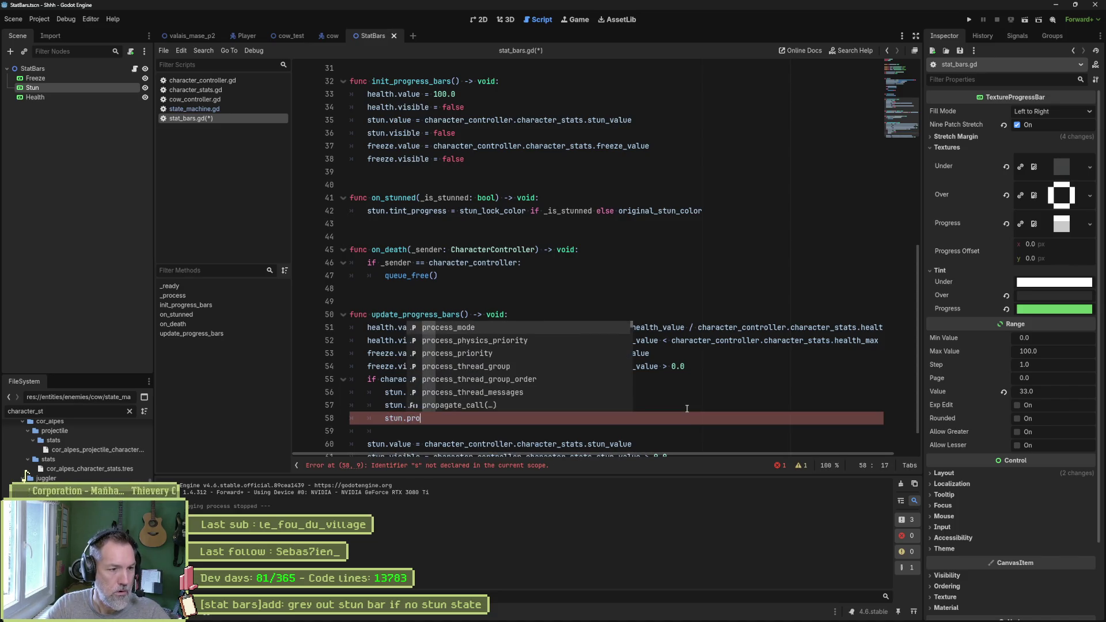
key(BackSpace)
key(BackSpace)
key(BackSpace)
text(tin)
key(Return)
text(= Gre)
key(BackSpace)
key(BackSpace)
key(BackSpace)
text(Color.gre)
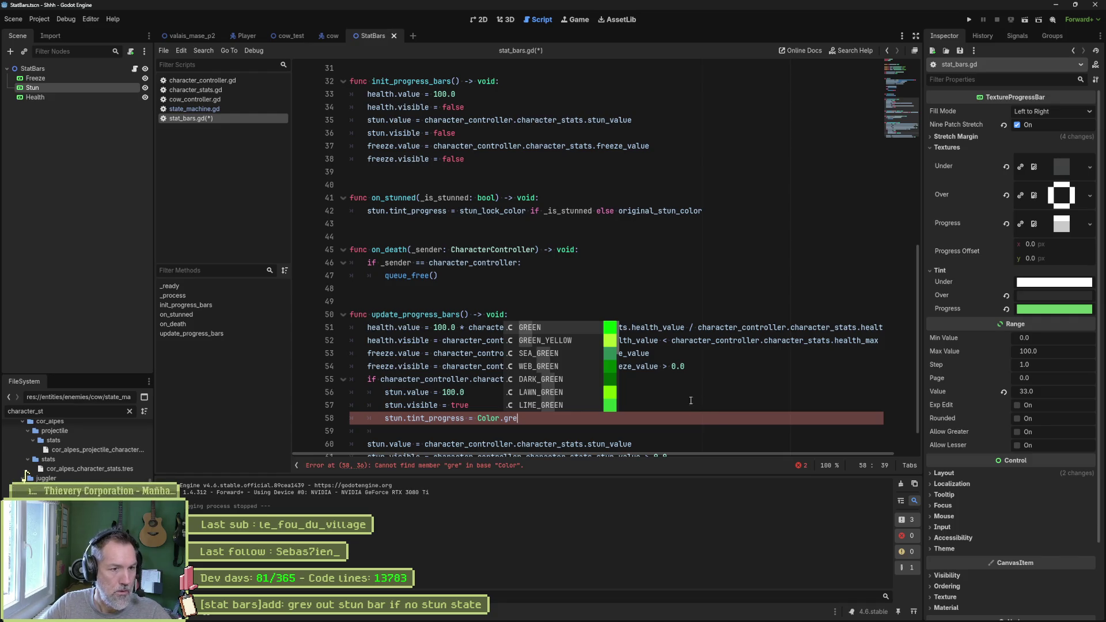
scroll(585, 384, down, 3)
scroll(576, 380, down, 2)
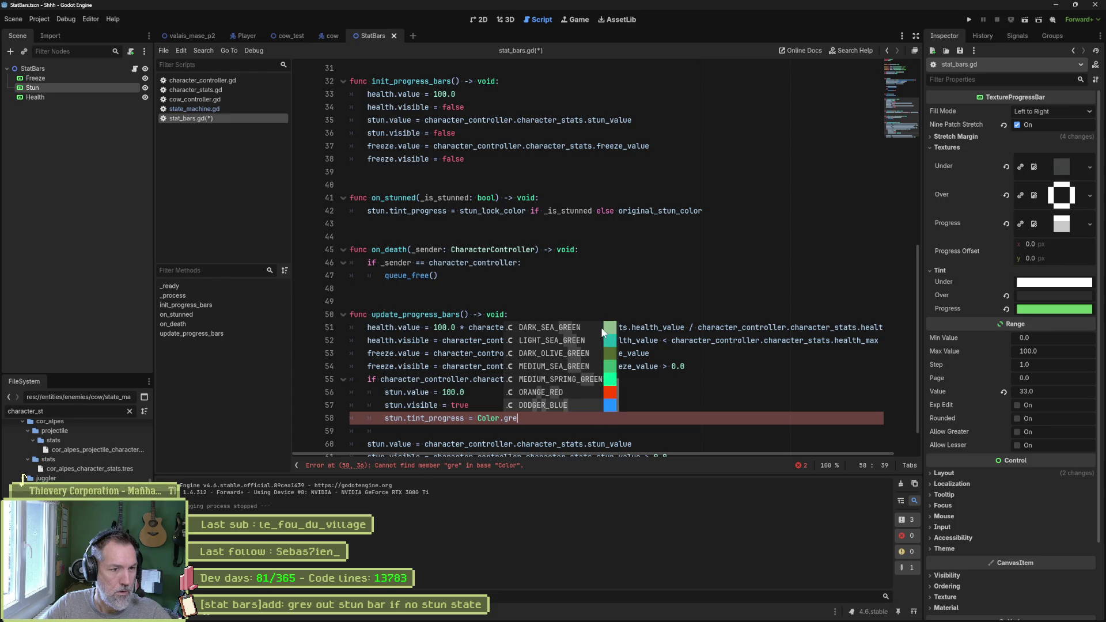
key(BackSpace)
key(BackSpace)
key(BackSpace)
text(dar)
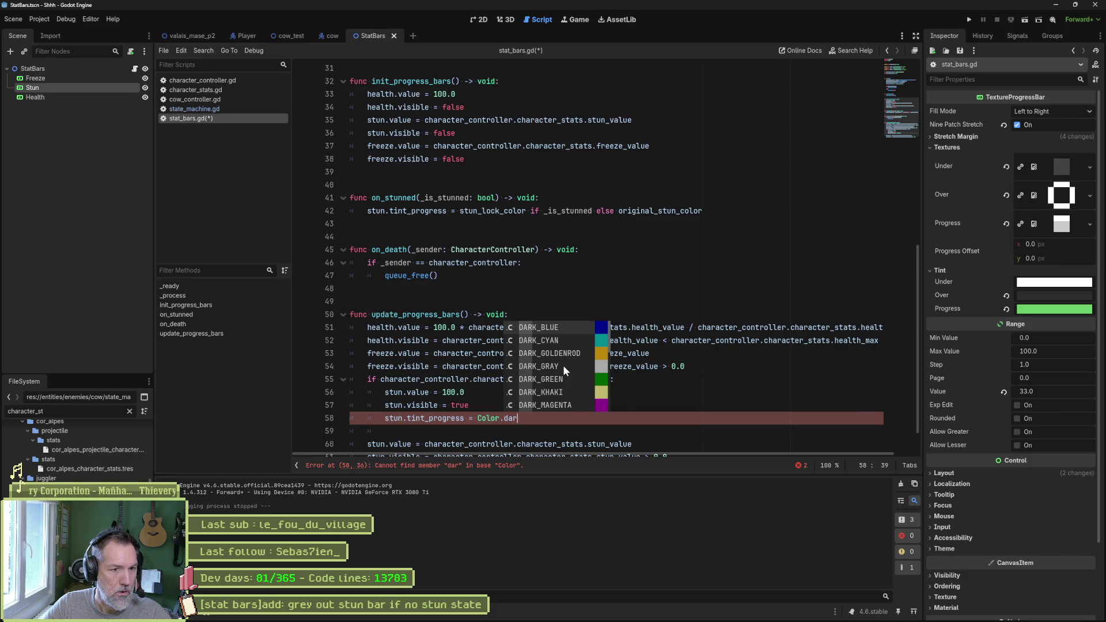
click(562, 365)
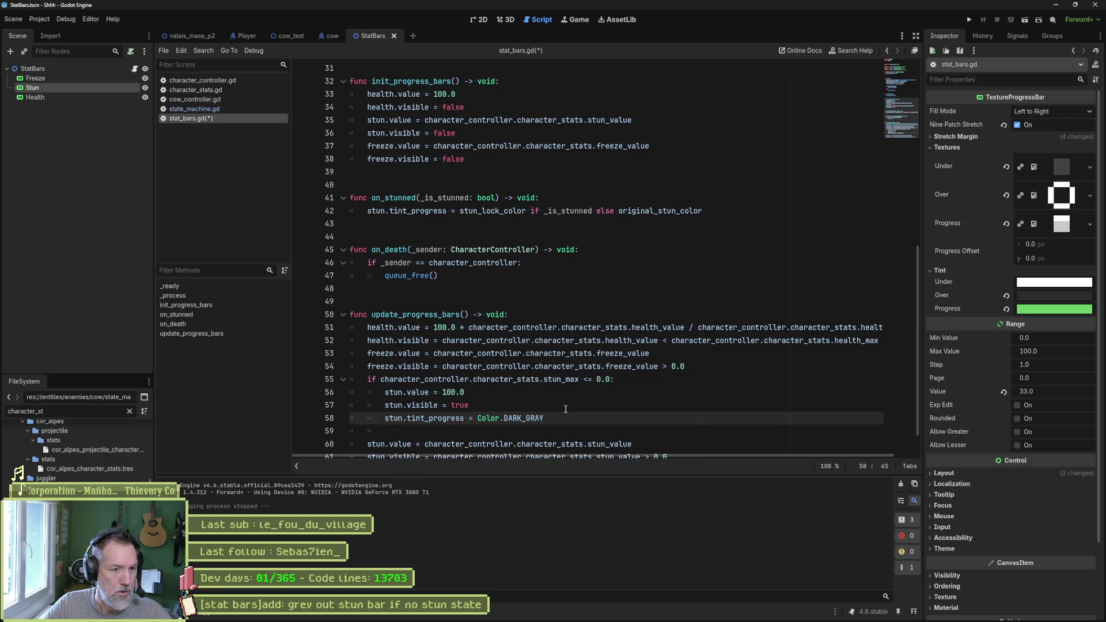
Wrap the original stun lines in an indented else branch, save, and run with F6.
key(Return)
key(BackSpace)
text(else:)
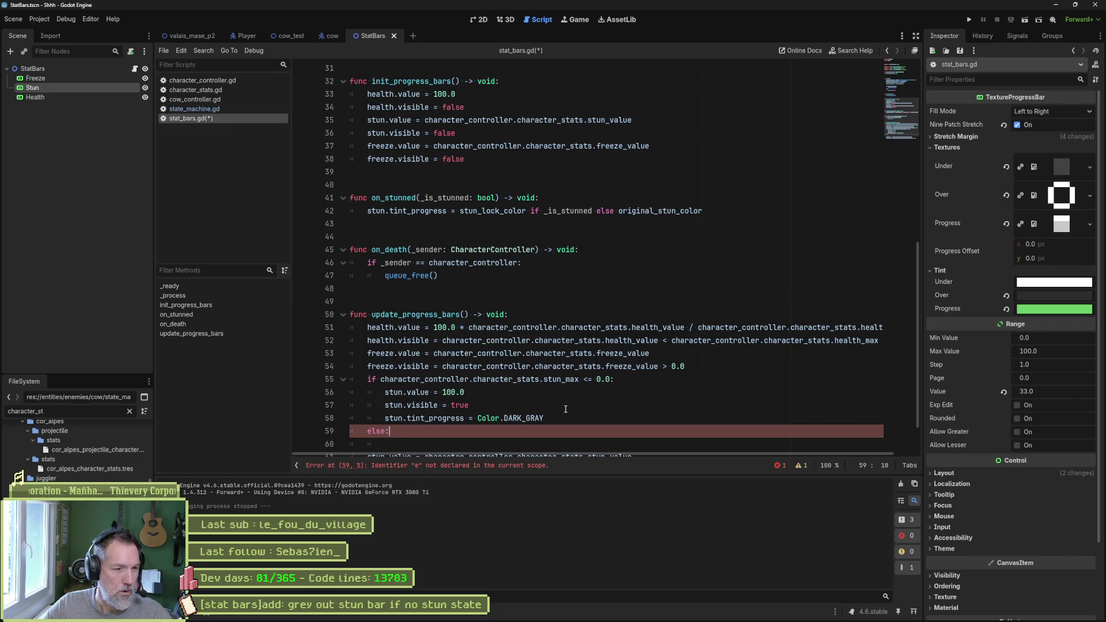
scroll(588, 397, down, 1)
key(Delete)
drag(513, 408, 633, 421)
key(Tab)
click(619, 394)
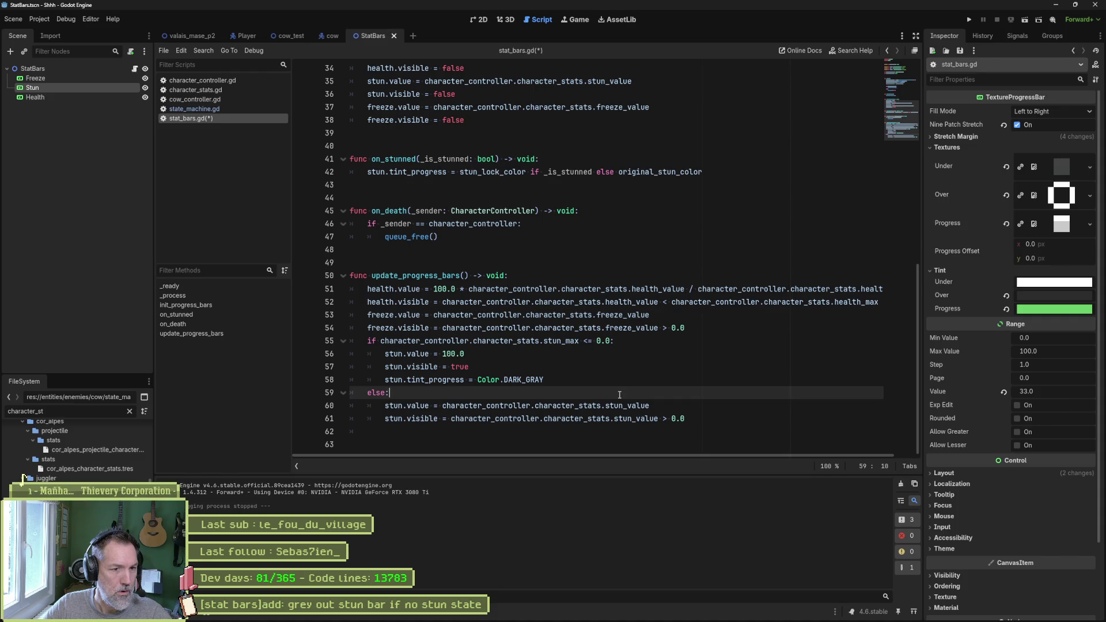
key(ctrl+s)
key(F6)
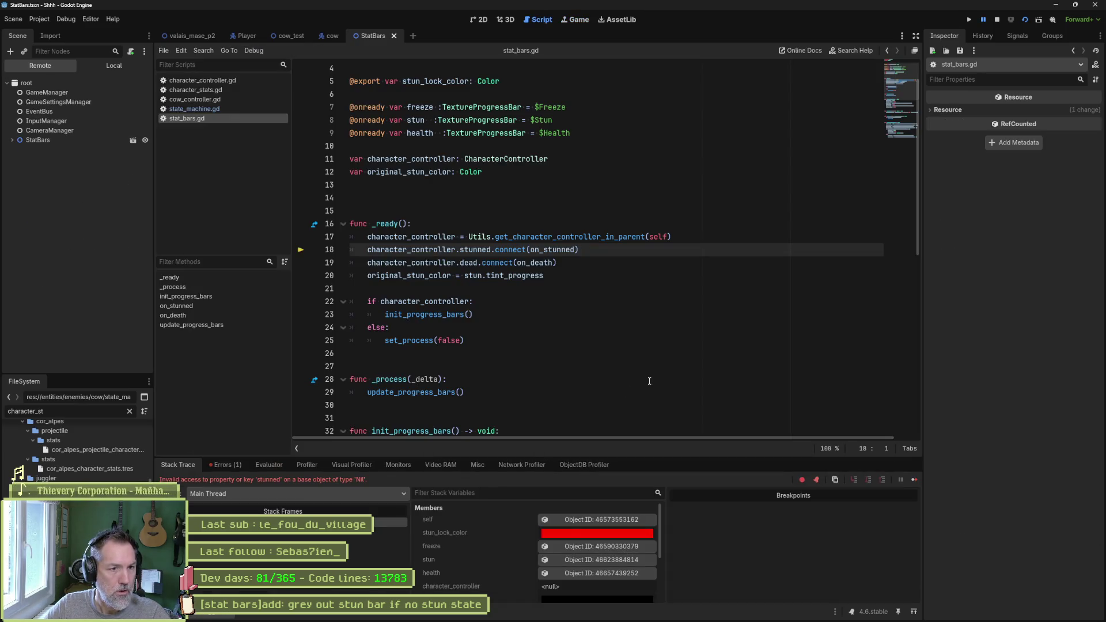
Stop the failed session, then run the cow_test scene and pause it.
key(F8)
click(303, 39)
key(F6)
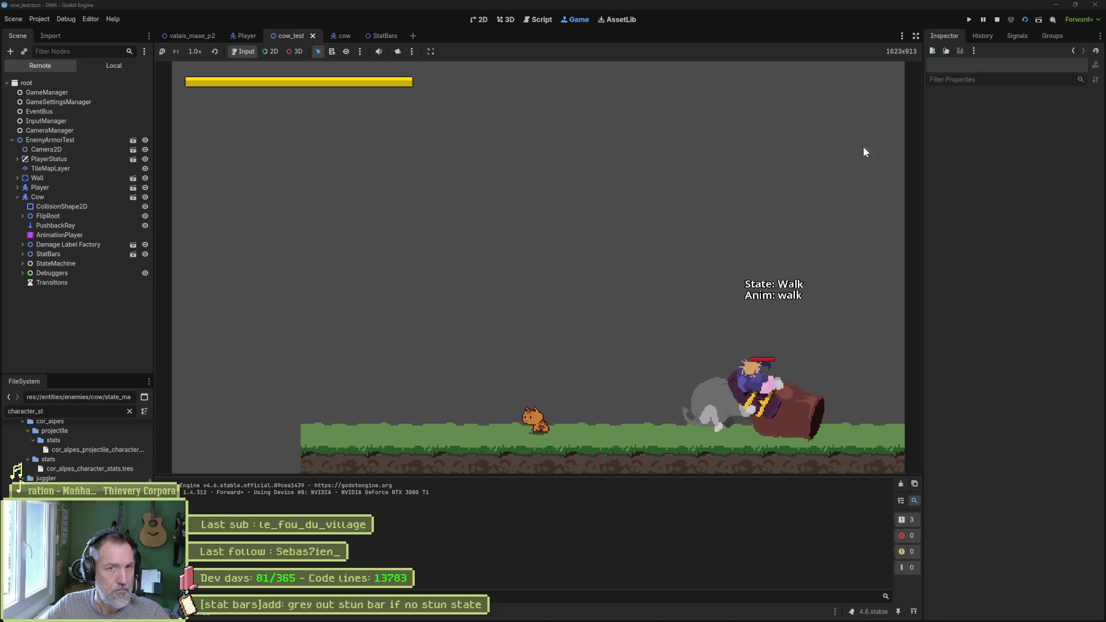
click(984, 19)
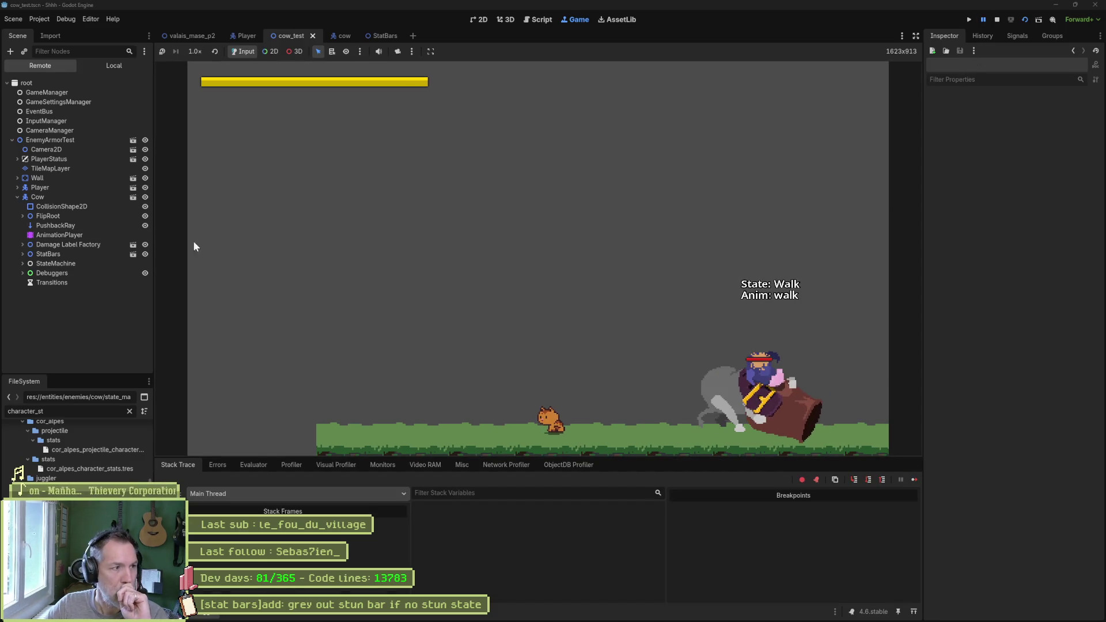
Set the live Cow's Character Stats Stun Max to -100, resume, then stop the game.
click(64, 199)
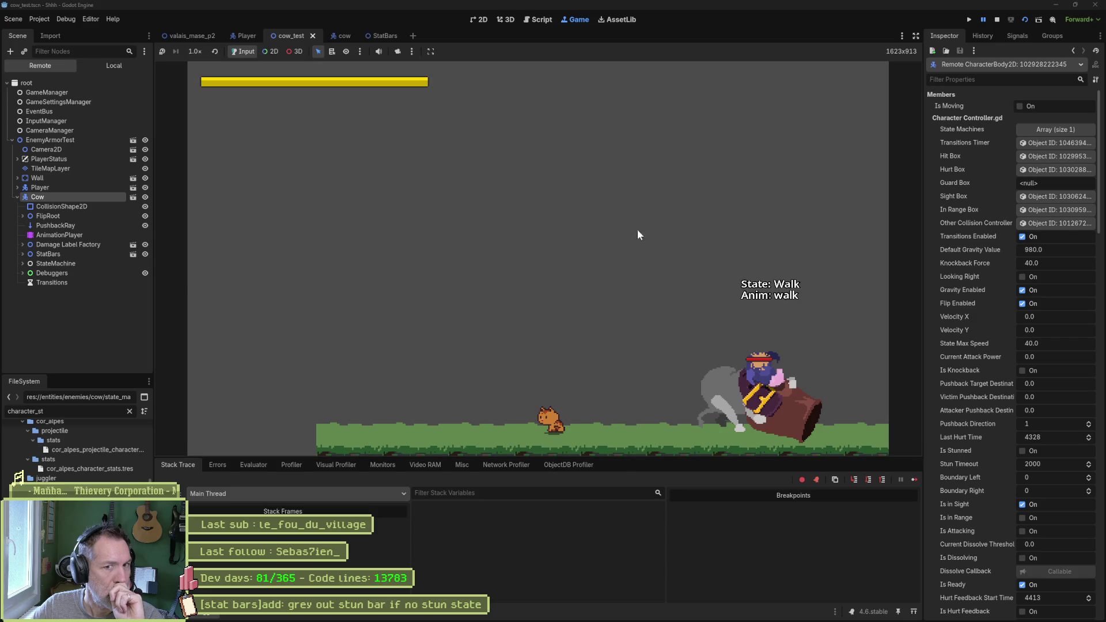
scroll(979, 311, down, 20)
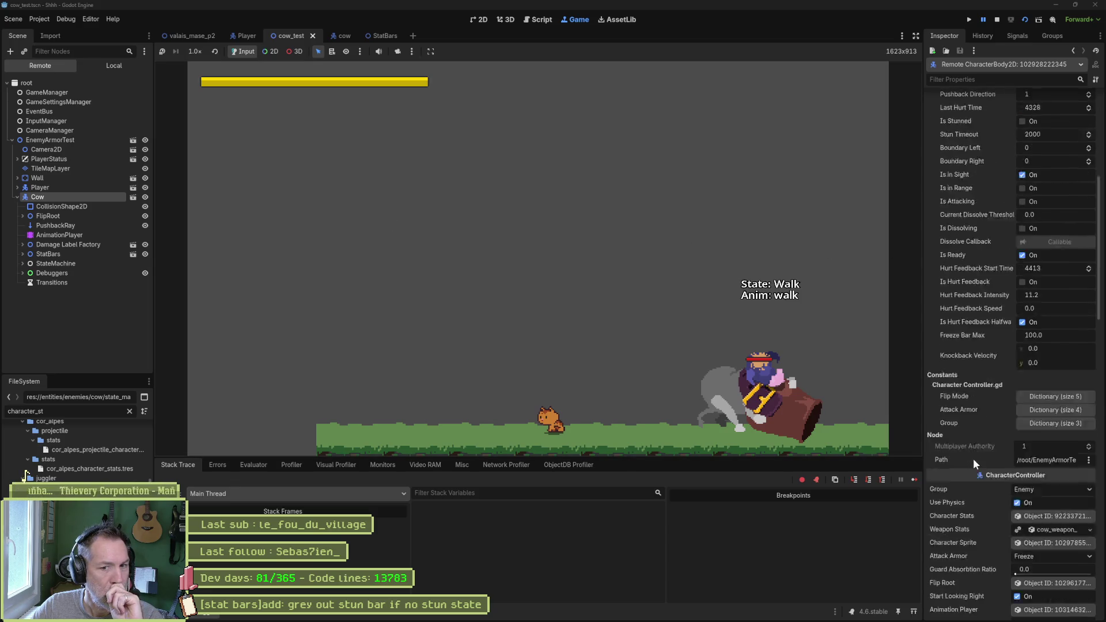
click(1052, 183)
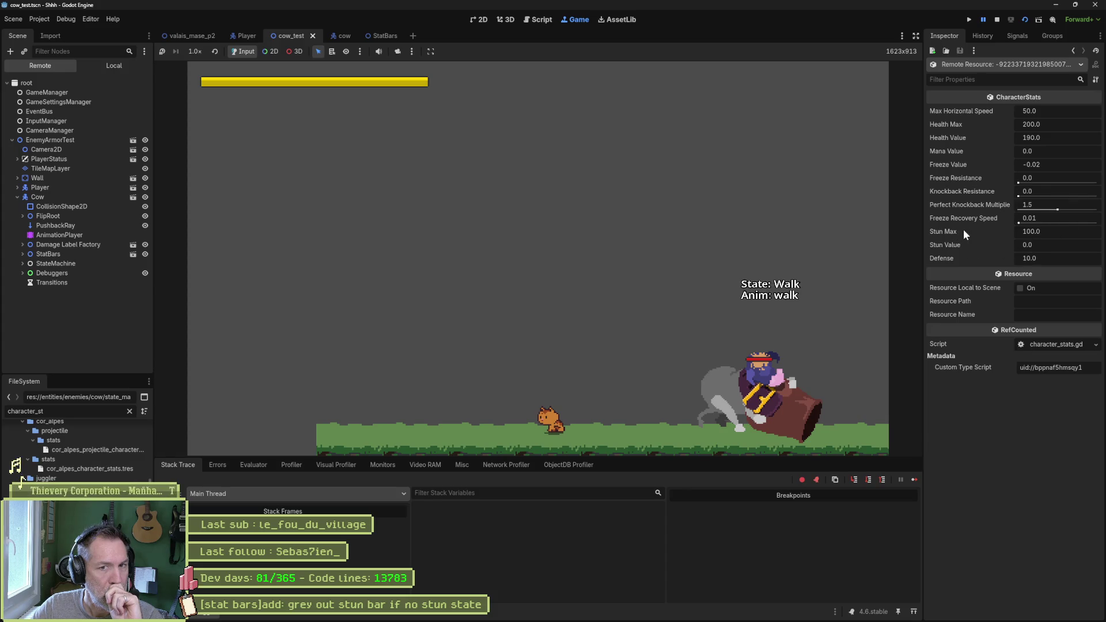
click(1064, 233)
text(-100)
key(Return)
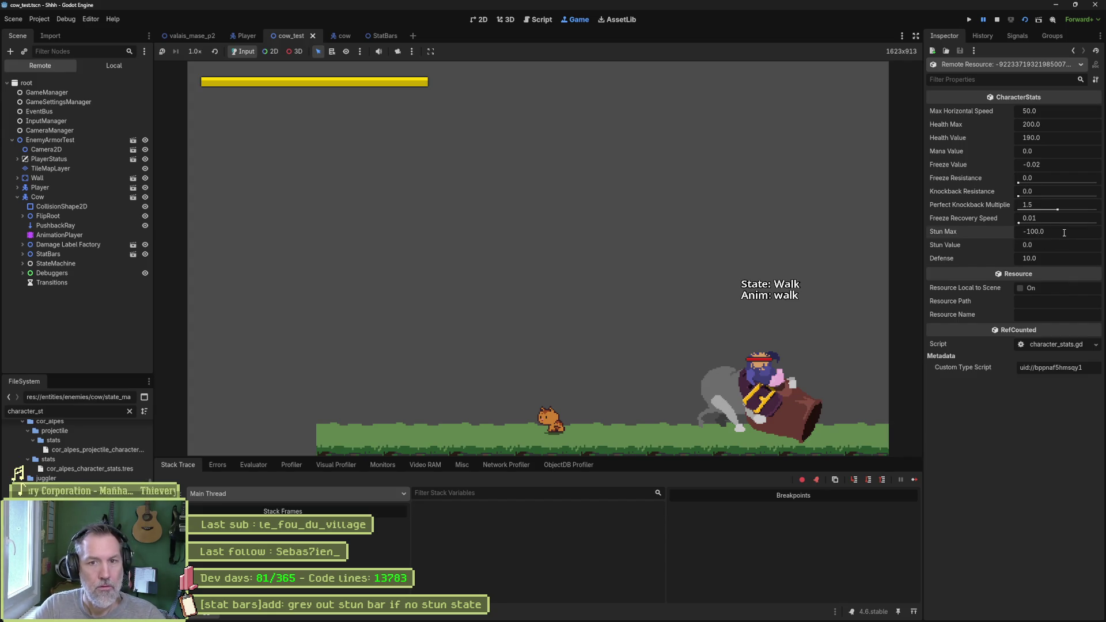
click(984, 19)
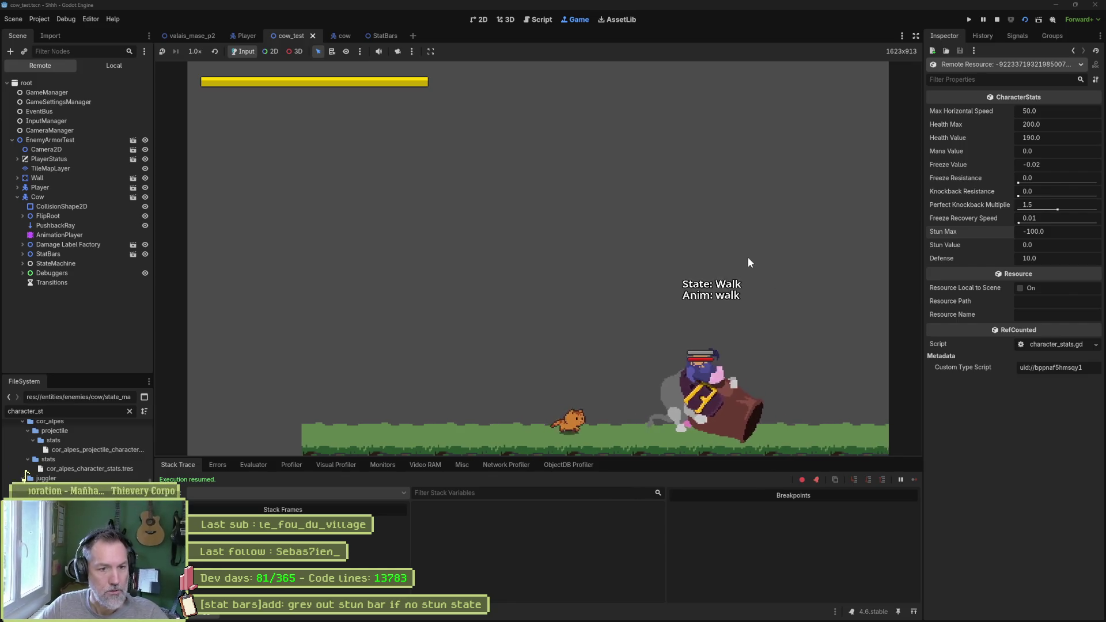
key(F8)
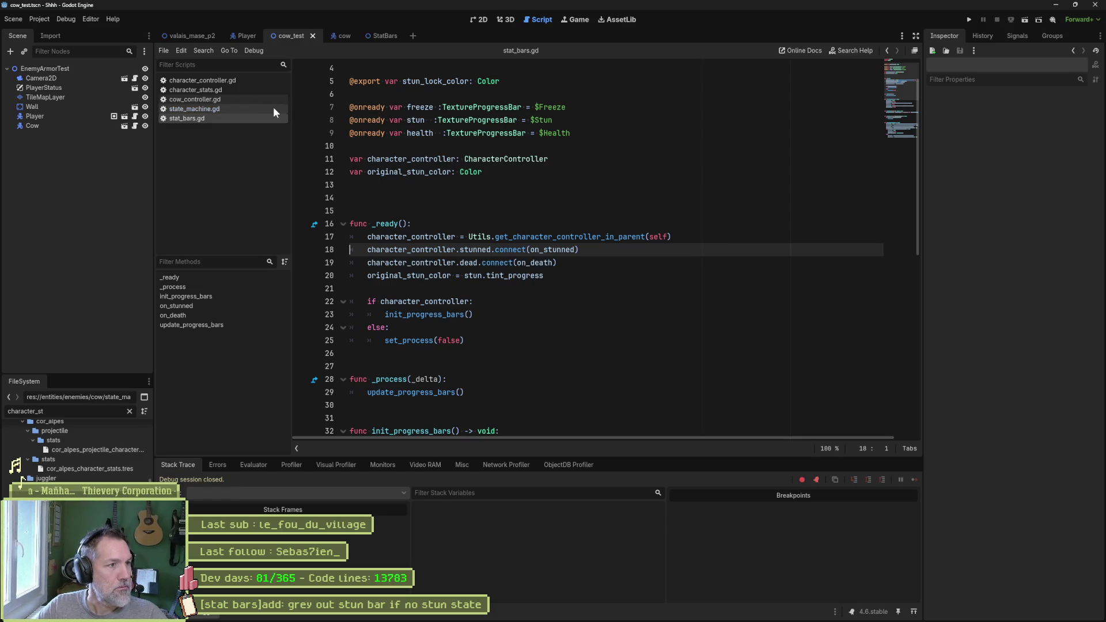
Open character_stats.gd via character_controller.gd, then select the Cow node in the Scene dock.
click(227, 80)
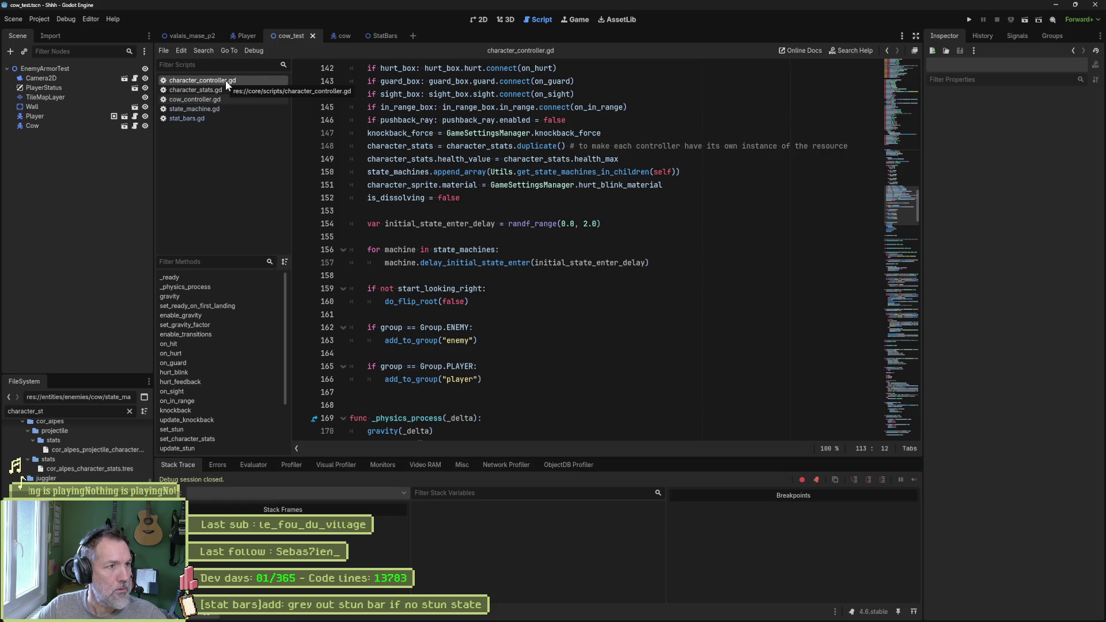
click(221, 89)
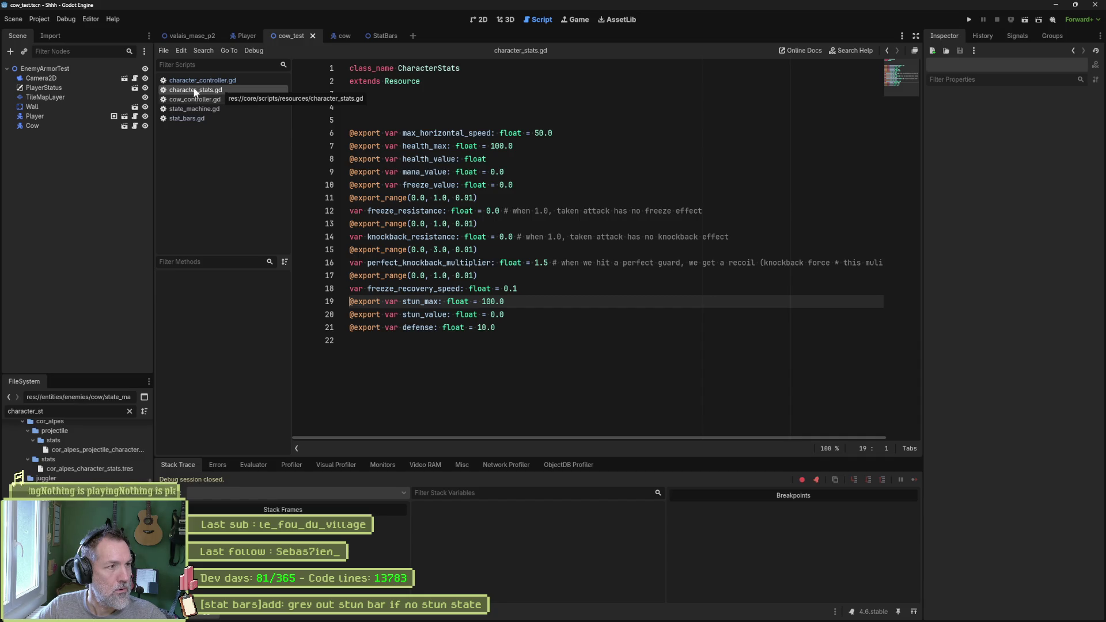
click(92, 126)
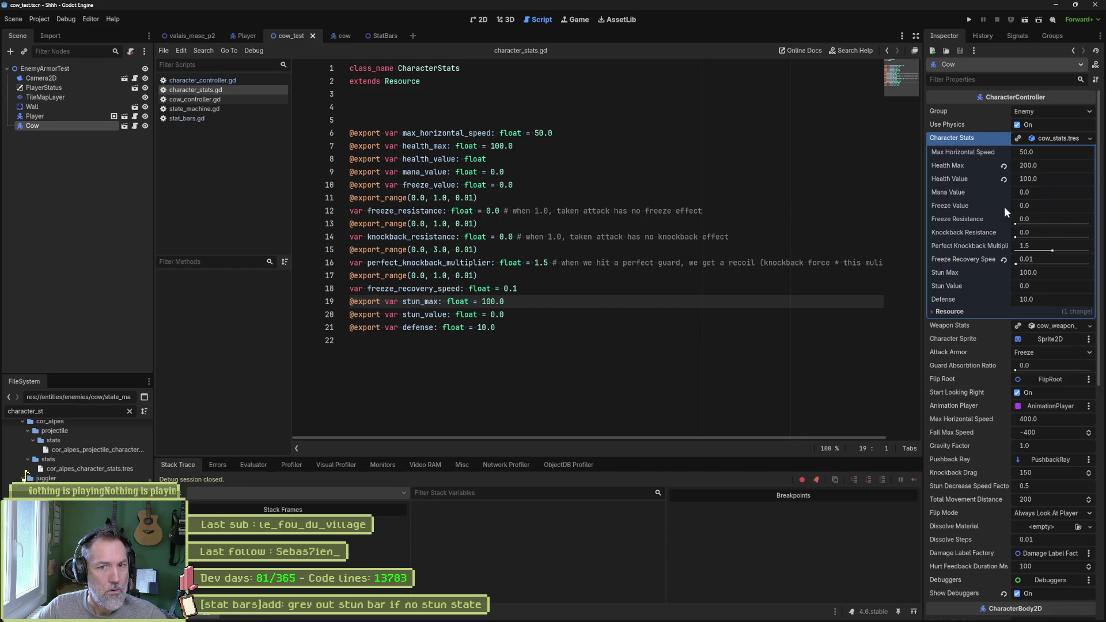
Set the Cow's Stun Max to 0 in Character Stats, then save and run the cow_test scene.
click(1061, 271)
text(0)
key(Return)
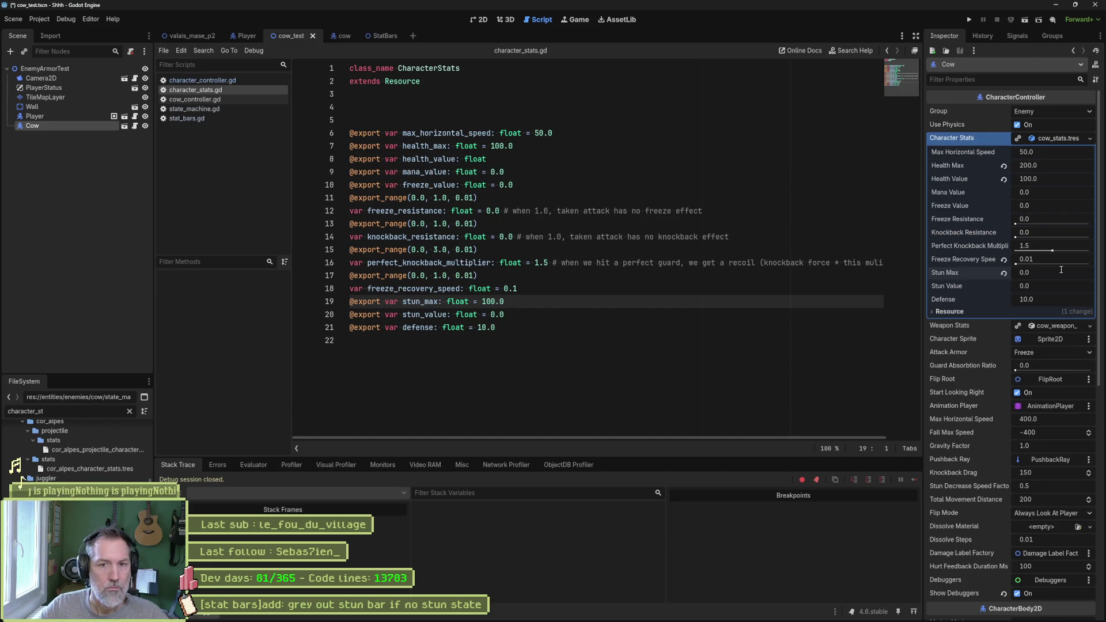
click(733, 334)
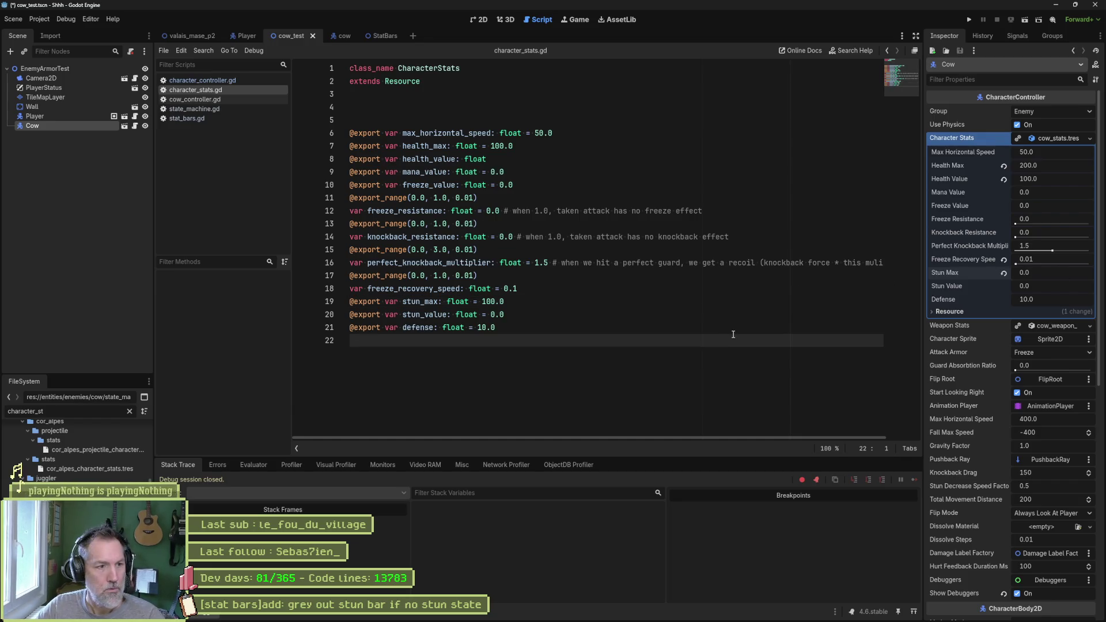
key(F6)
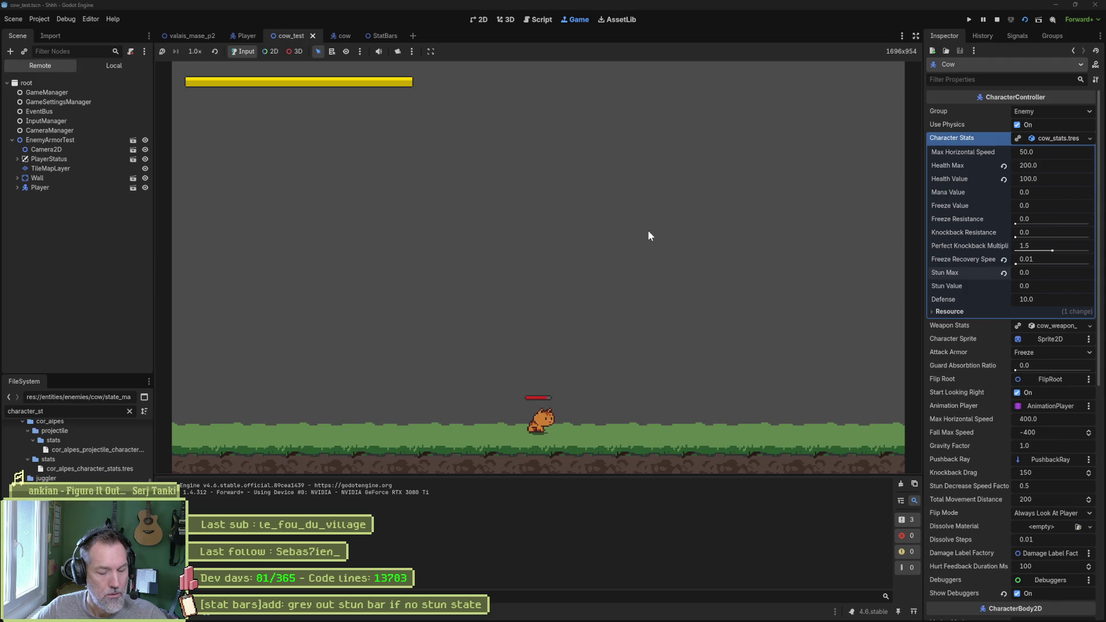
Change the Cow's Freeze Recovery Speed from 0.01 to 0.1 and playtest the cow_test scene.
key(F6)
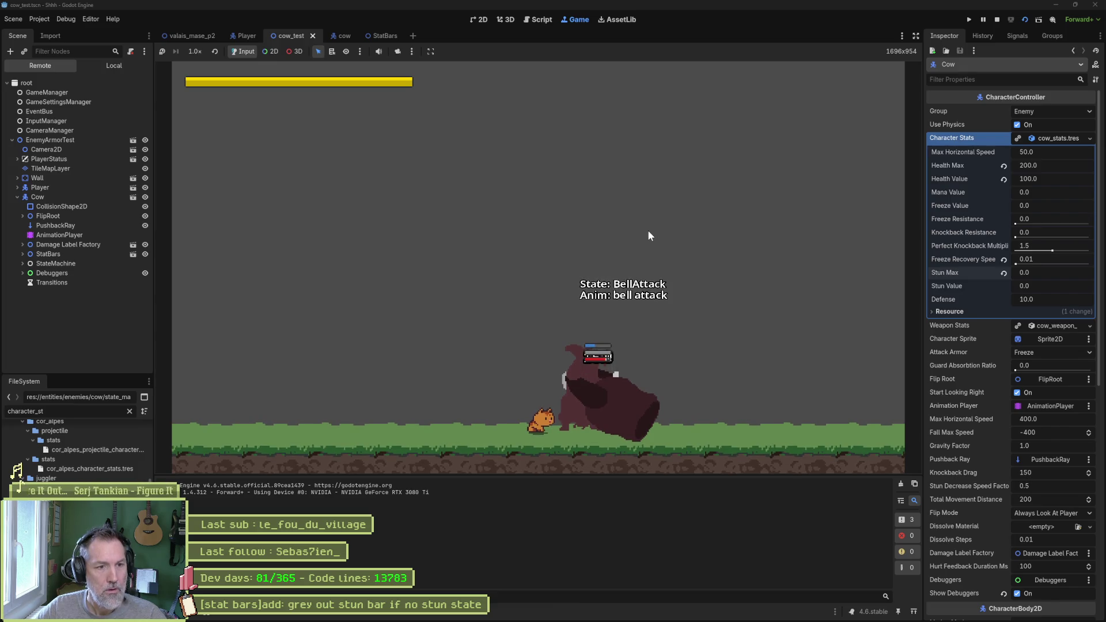
key(F8)
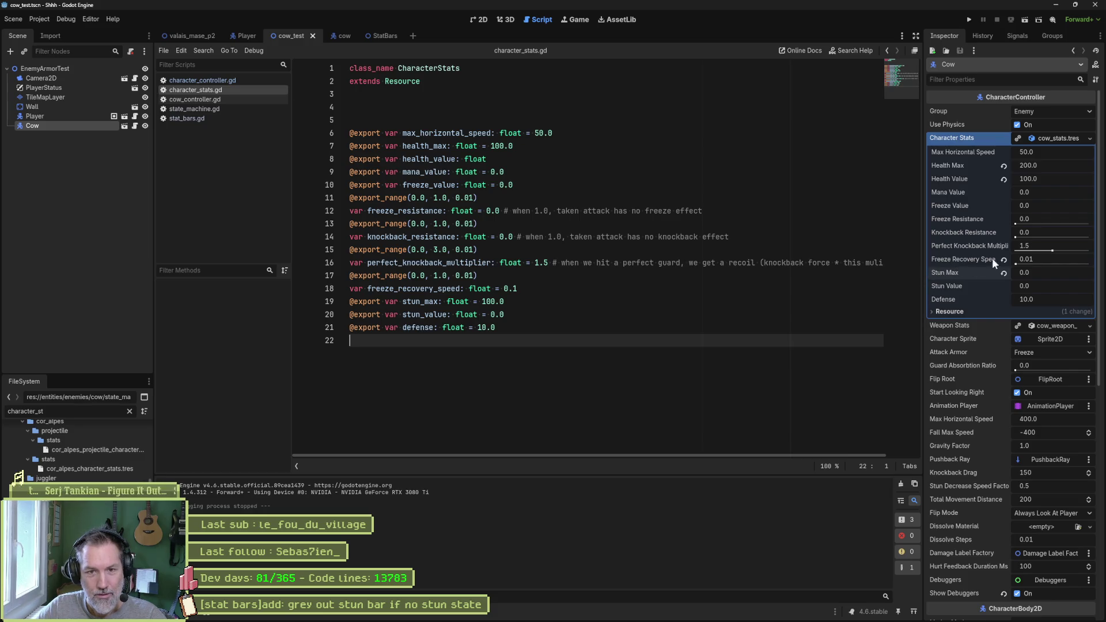
text(.1)
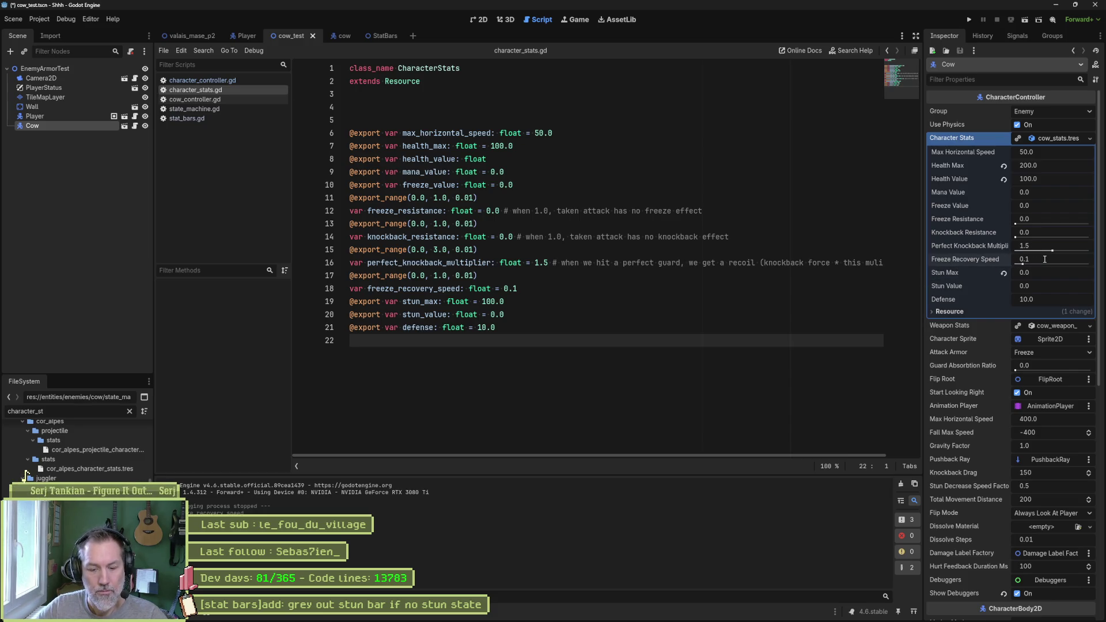
key(F6)
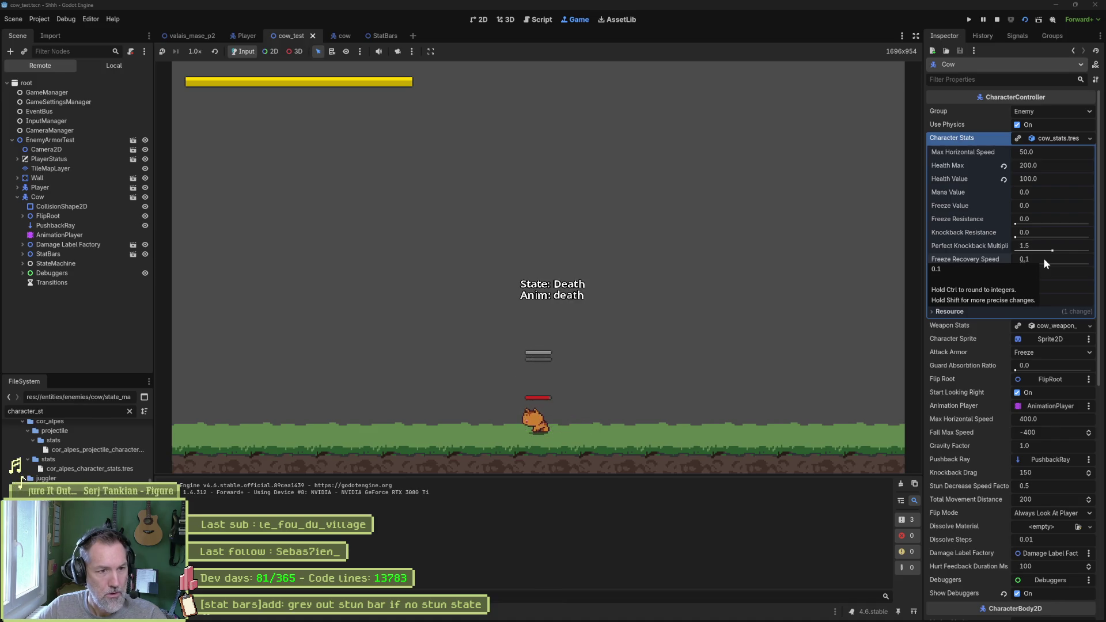
key(F8)
click(1064, 260)
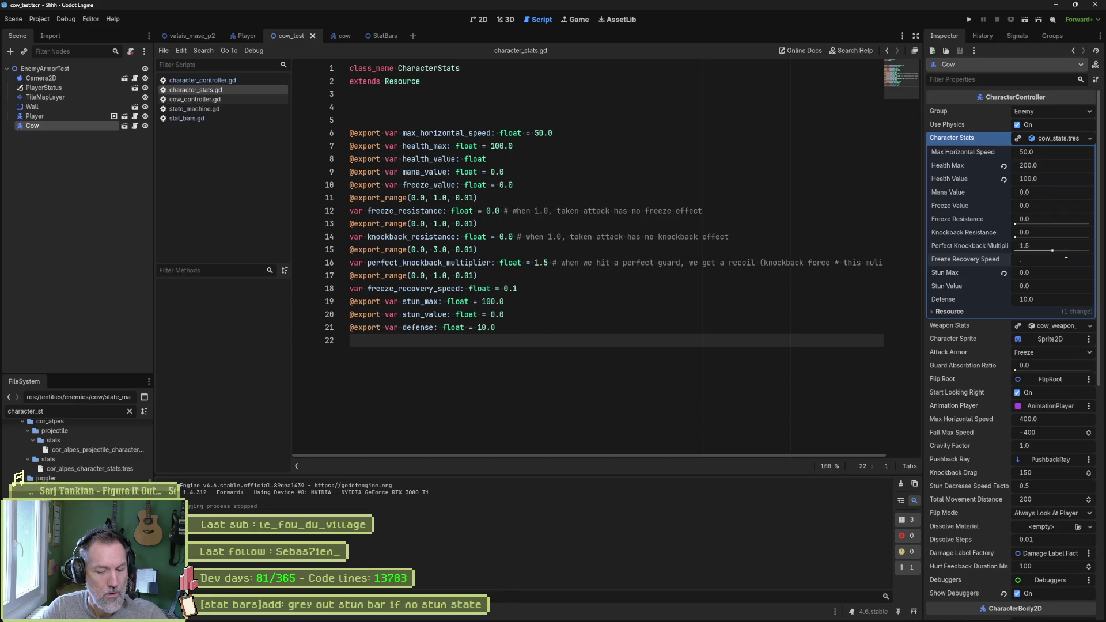
text(07)
Commit Freeze Recovery Speed as 0.07 and test-run the cow scene.
key(Return)
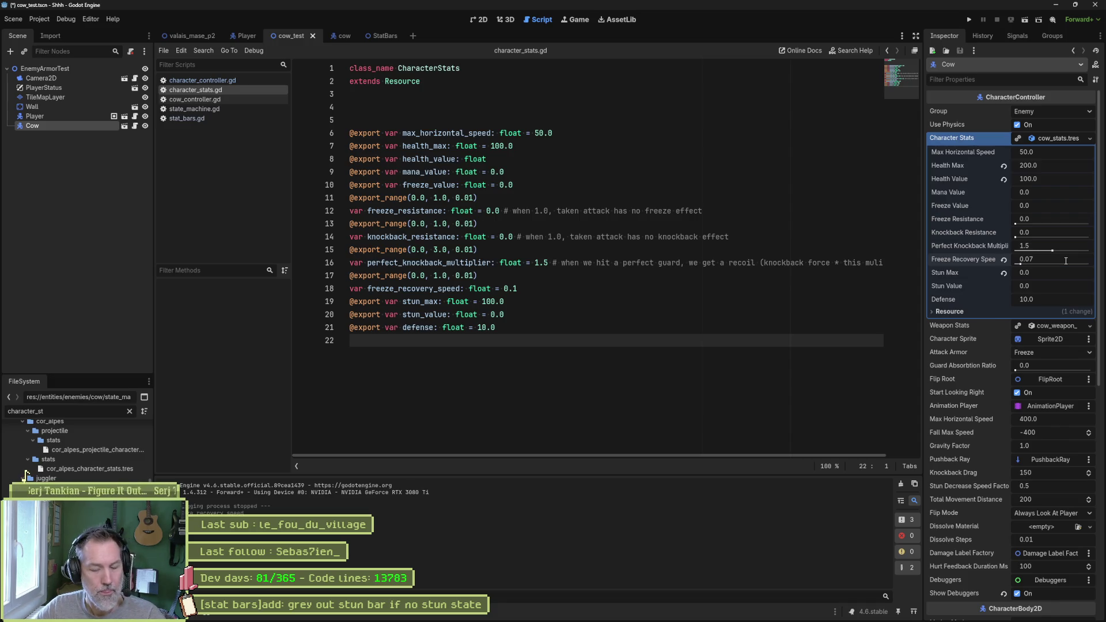
key(F6)
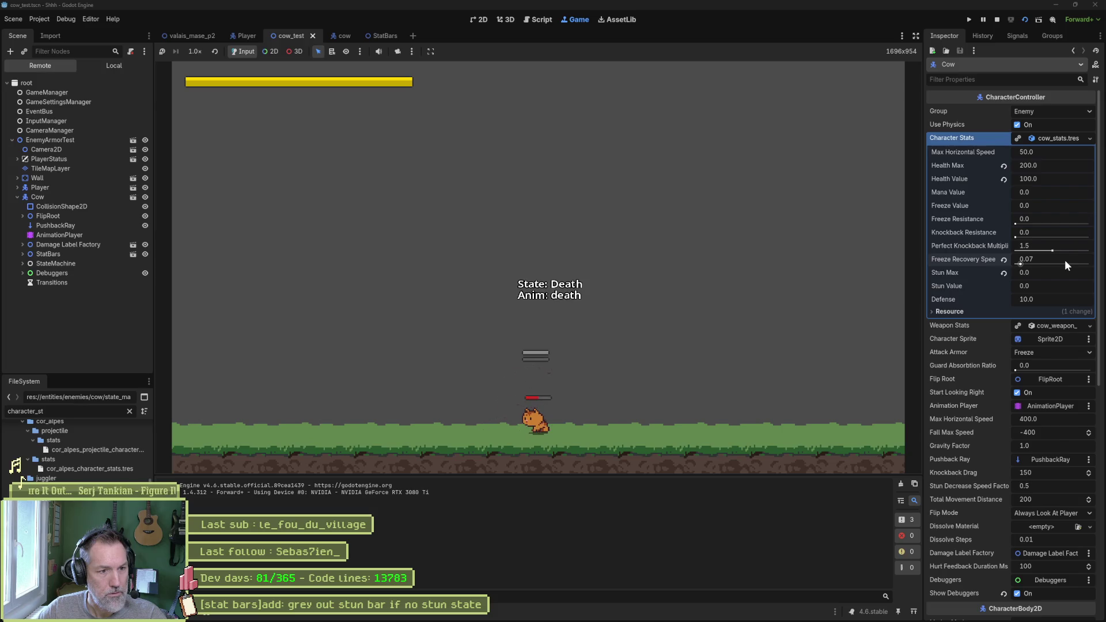
key(F8)
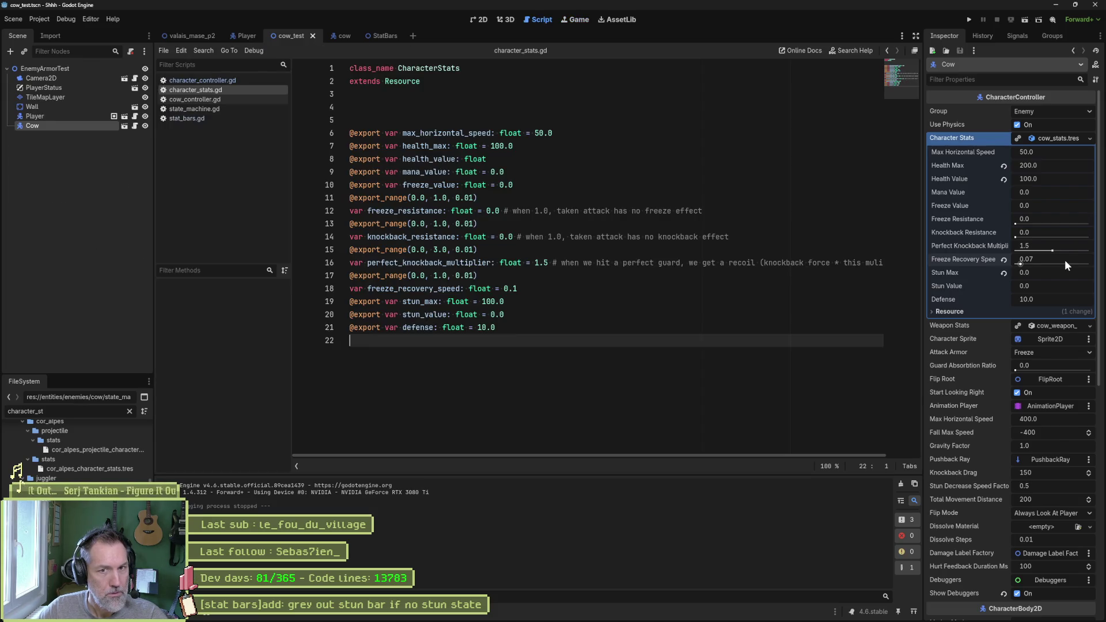
Edit the Cow's Health Max and re-run cow_test twice until the cow reaches Death.
click(1060, 167)
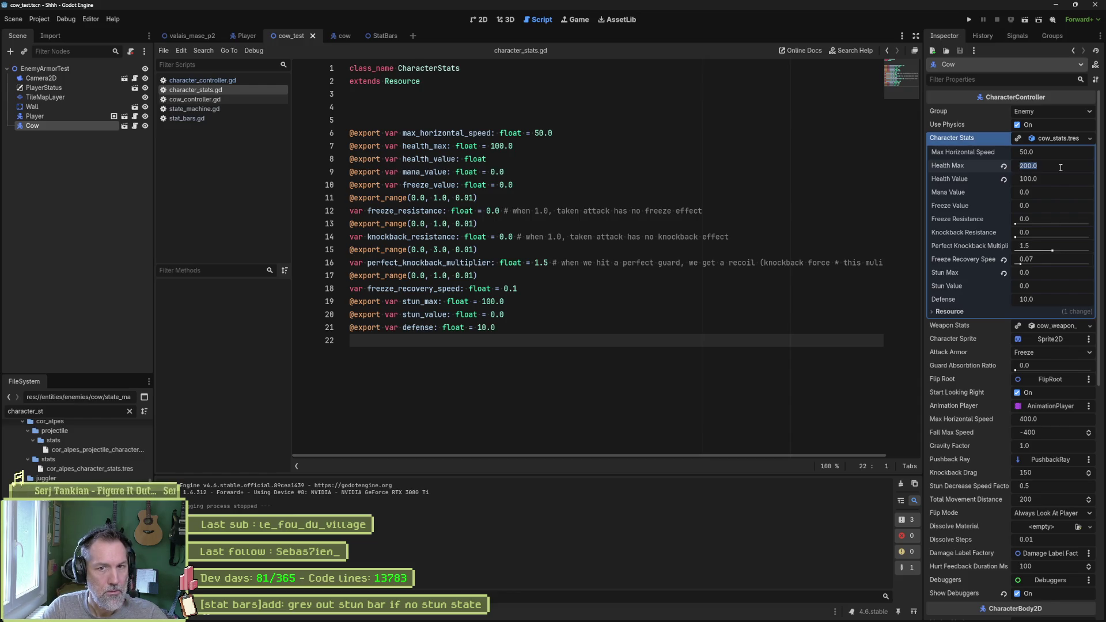
text(1)
key(F6)
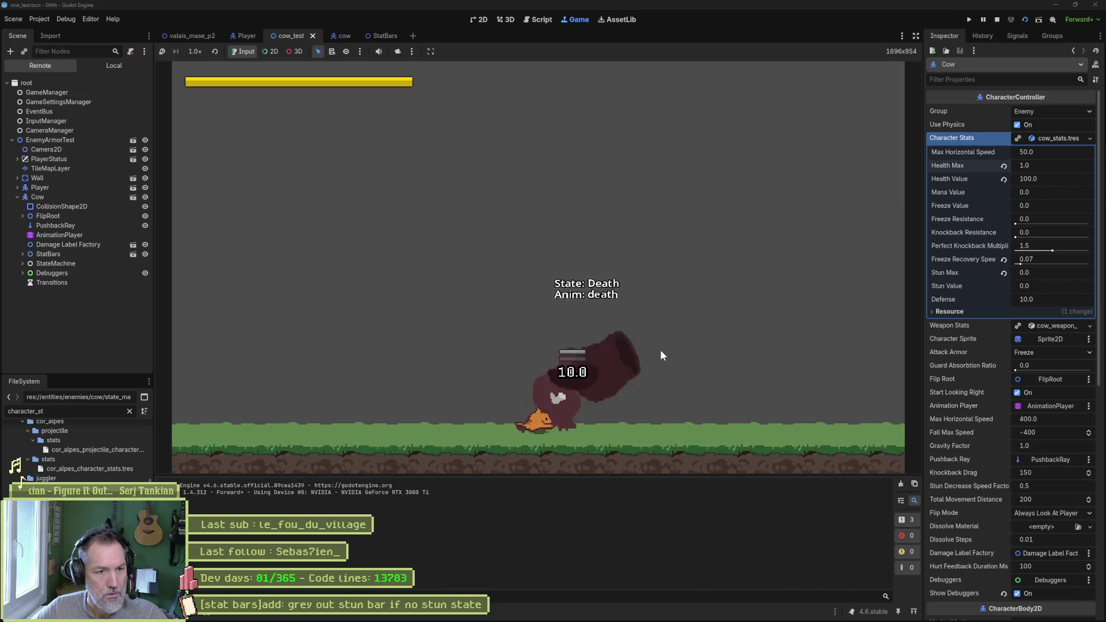
key(F8)
key(F6)
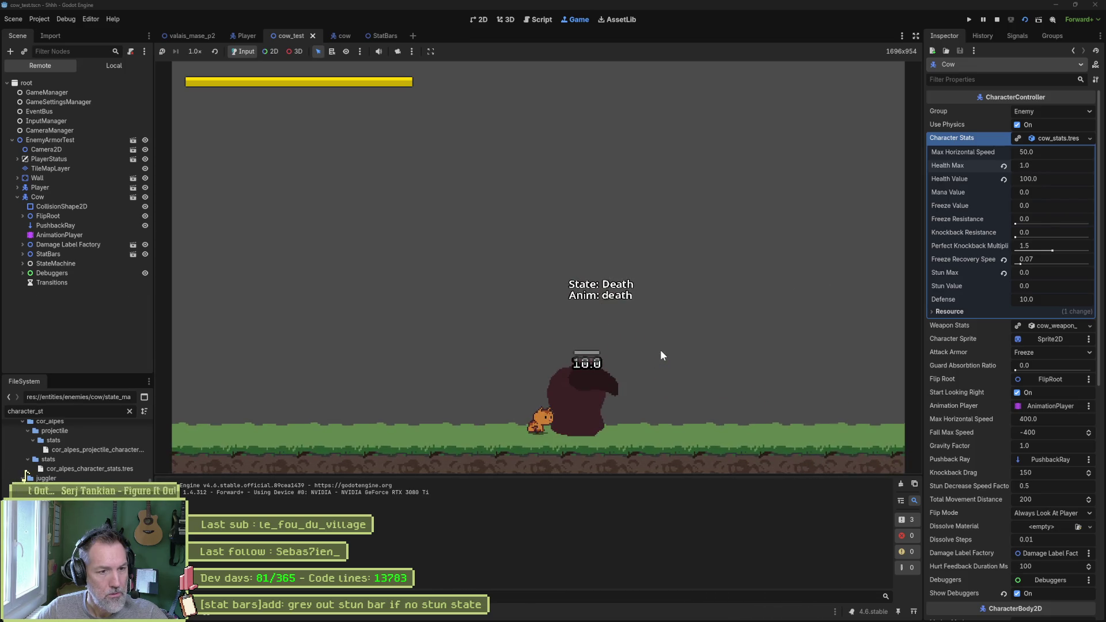
key(F8)
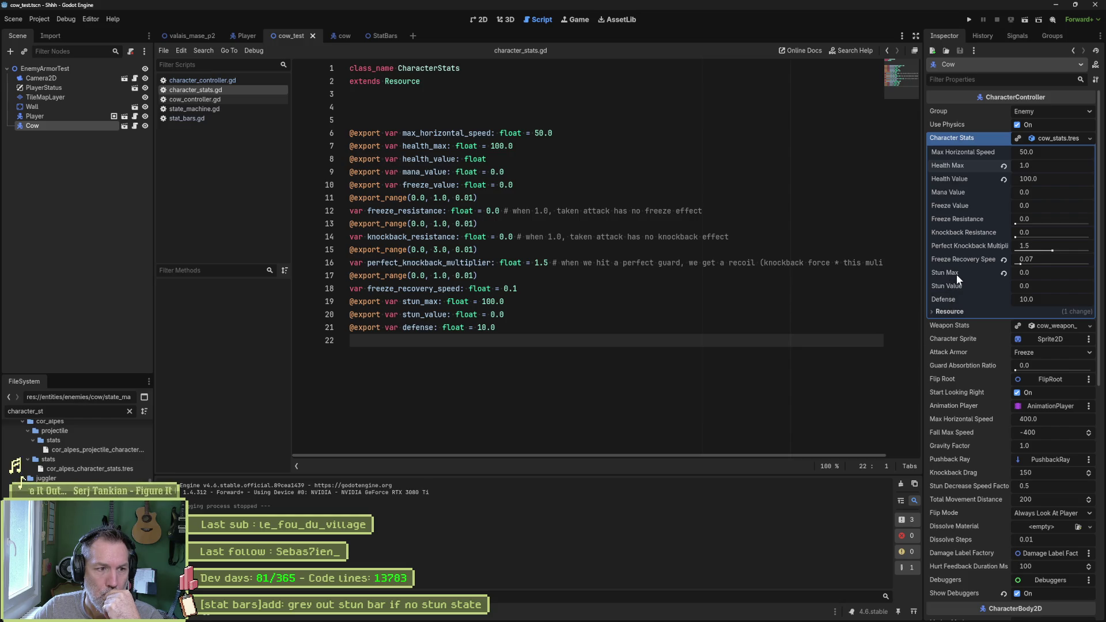
Search the project for stun_max and inspect its uses in game_manager.gd and stat_bars.gd.
double_click(429, 301)
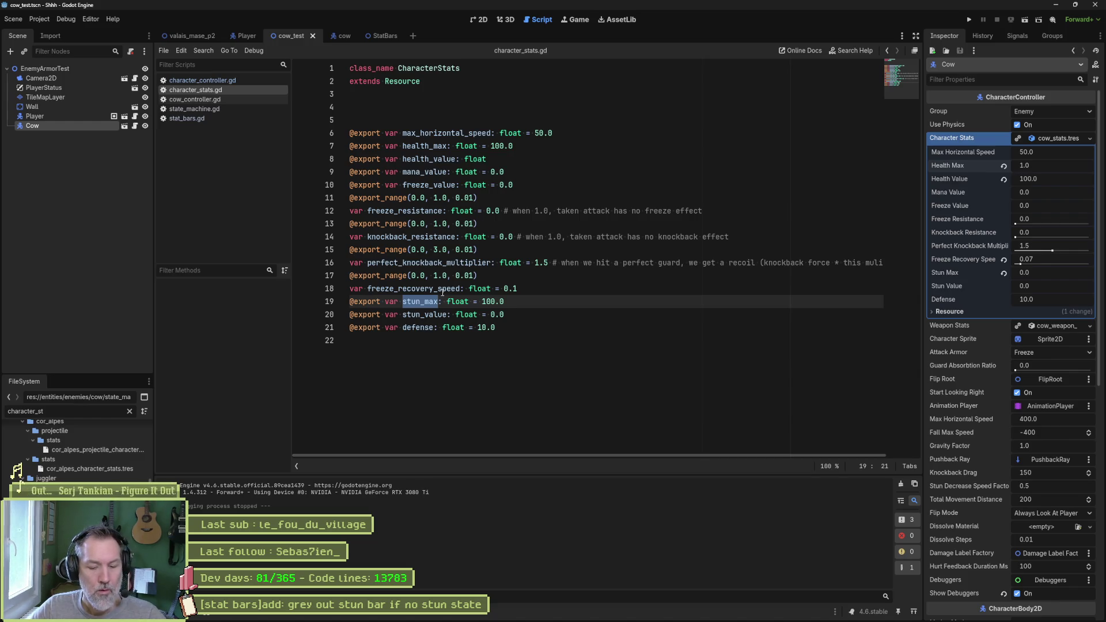
key(ctrl+shift+f)
click(554, 353)
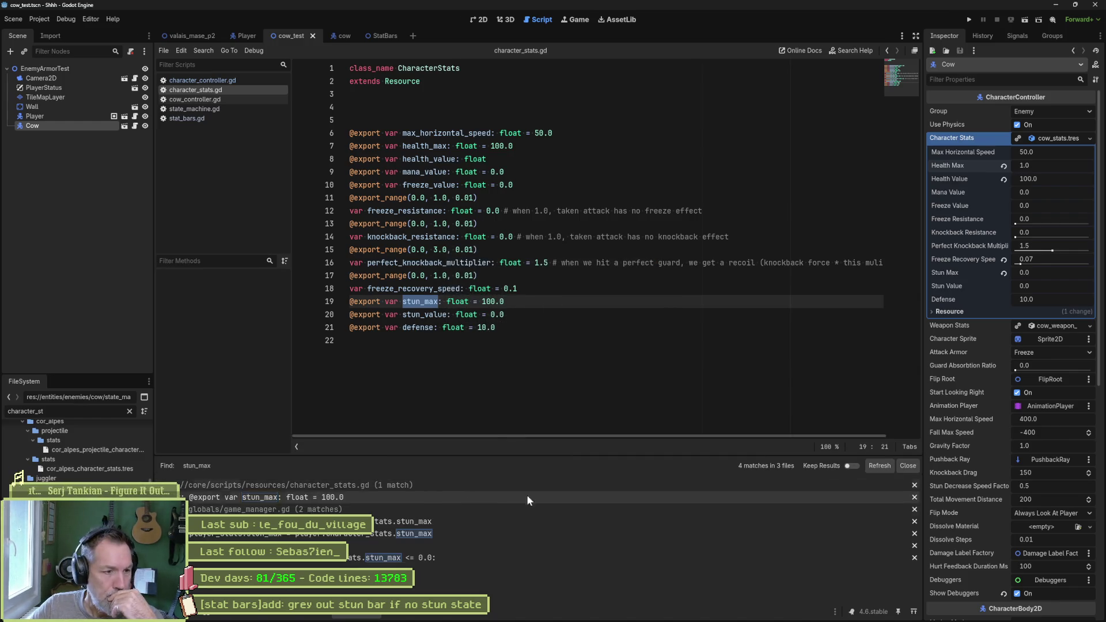
click(450, 523)
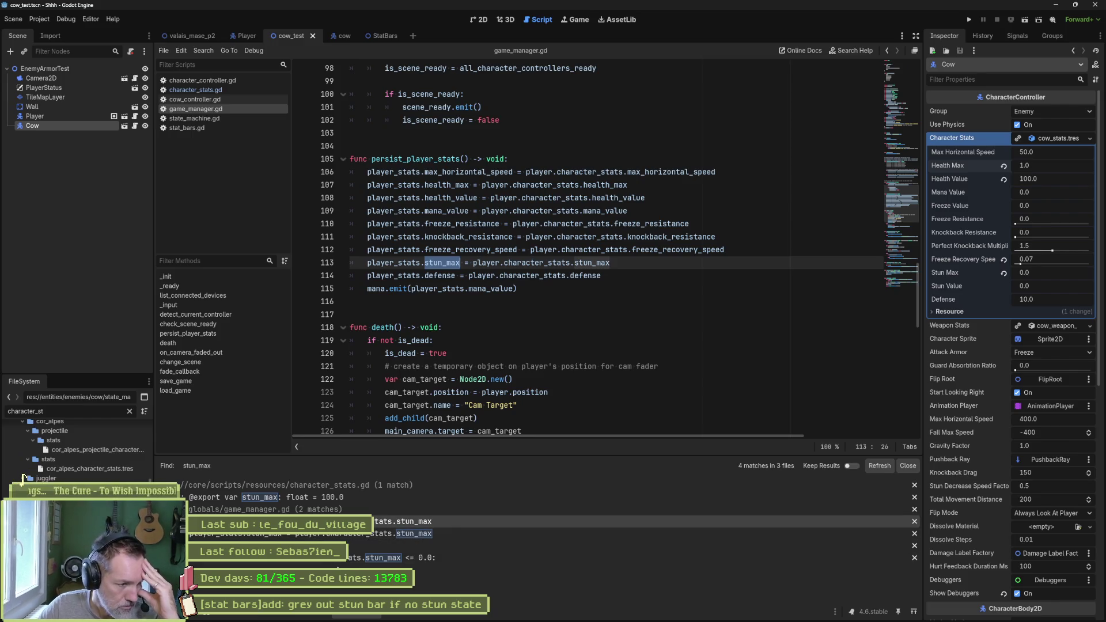
click(343, 558)
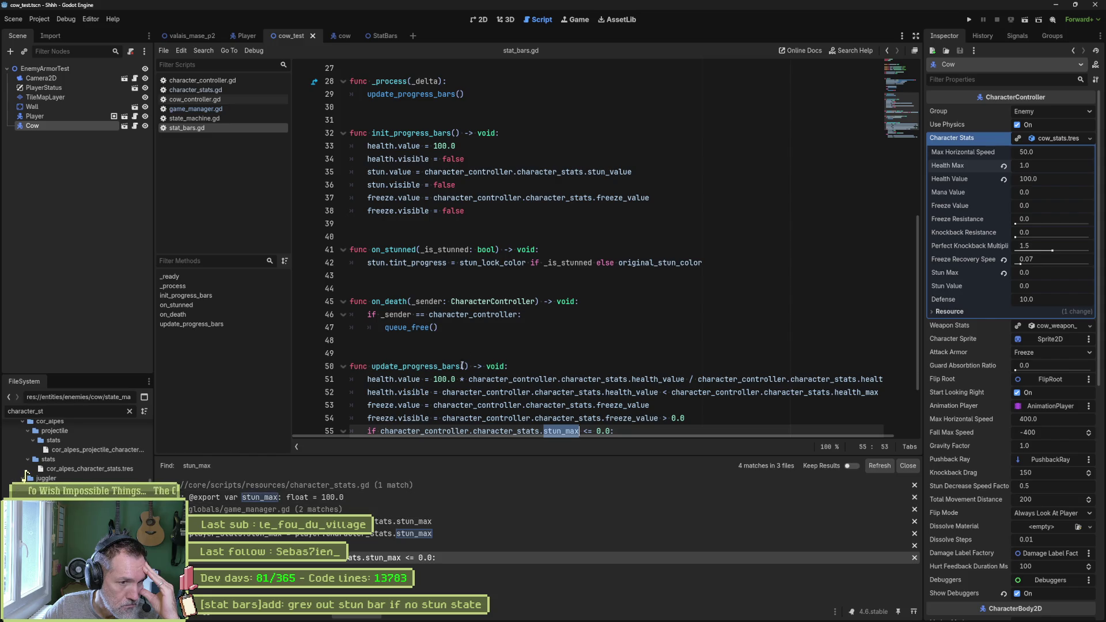
Open character_controller.gd at its on_hurt function.
scroll(486, 344, down, 2)
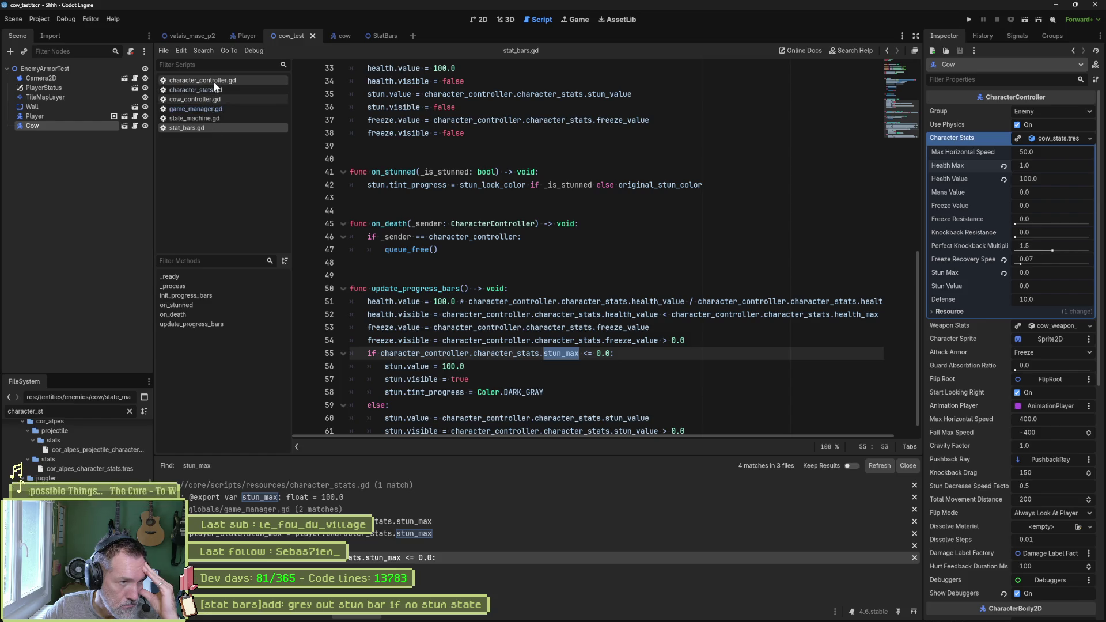
click(213, 81)
click(171, 352)
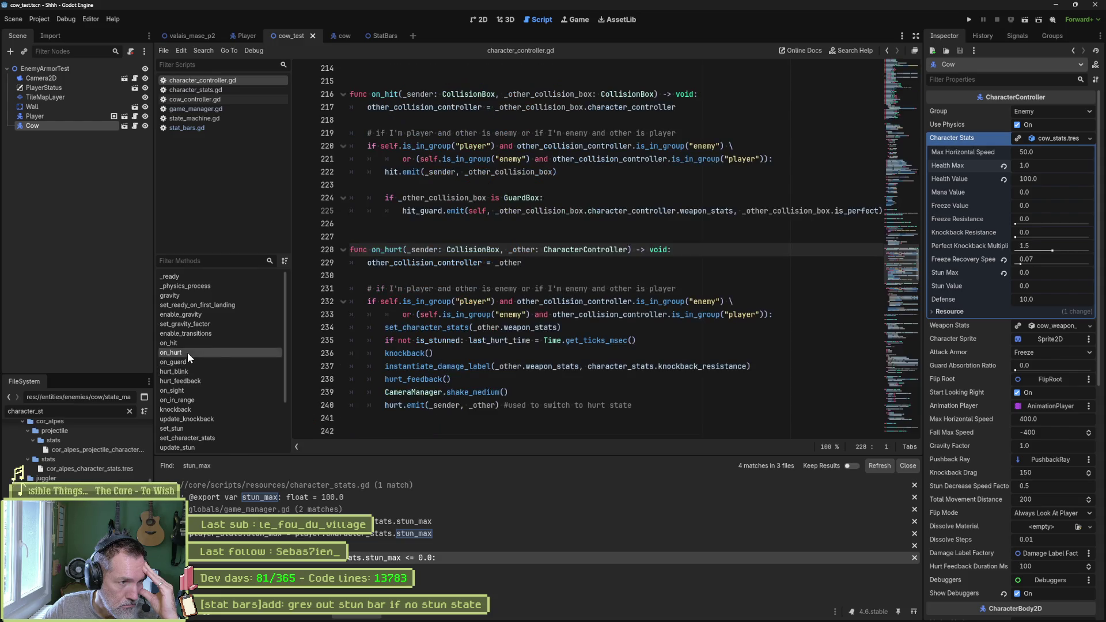
Review the set_stun calls at lines 372 and 381, then prepare a project search for update_stun.
click(172, 428)
key(ctrl+shift+f)
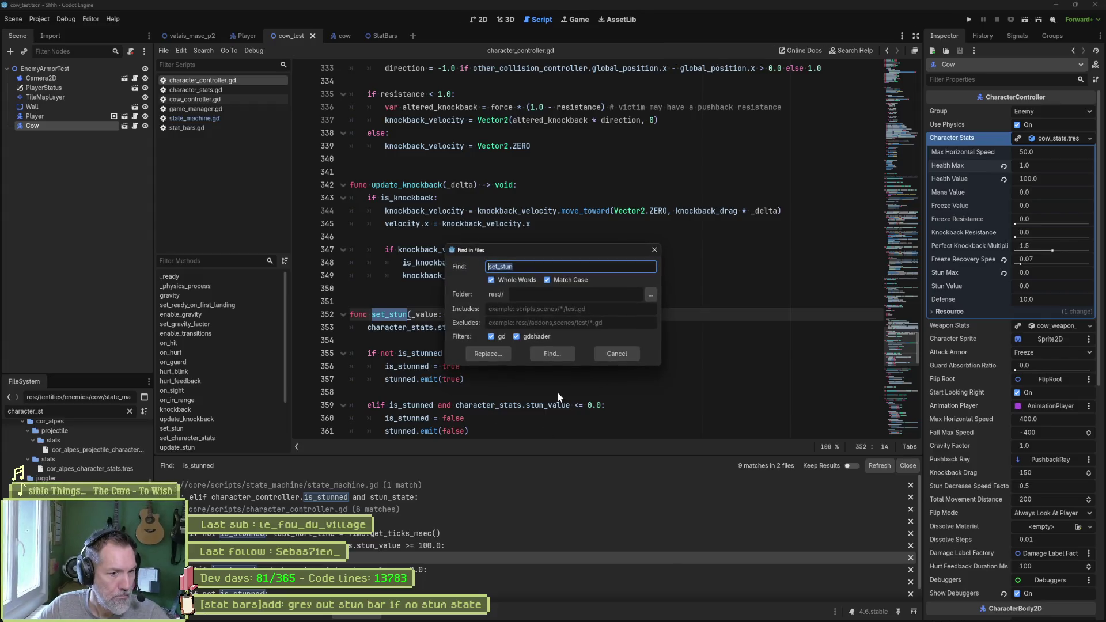
key(Return)
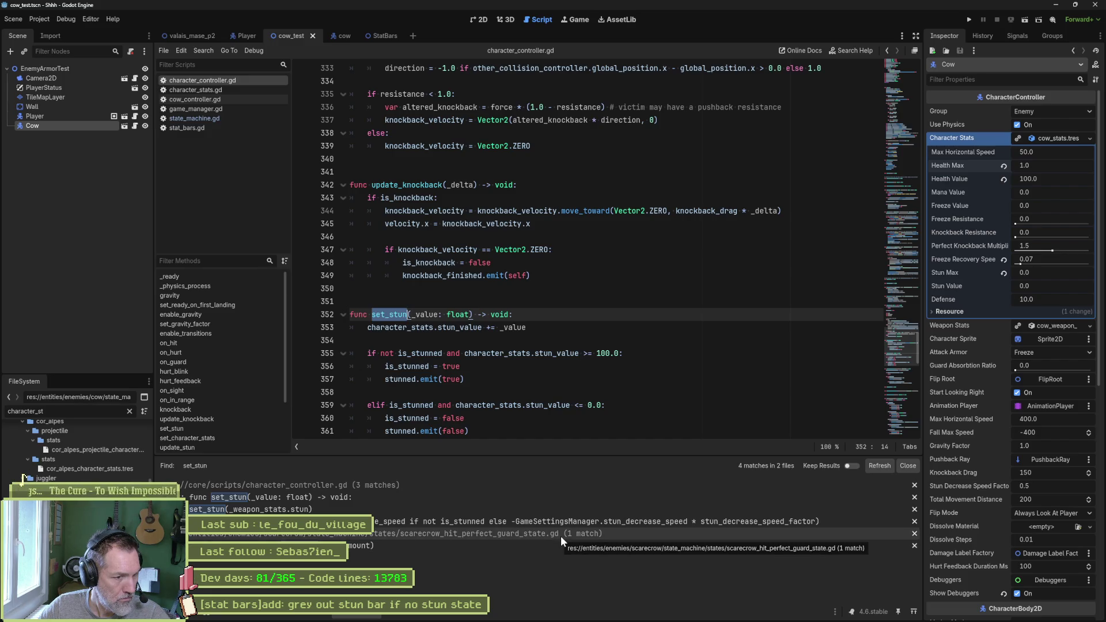
click(375, 509)
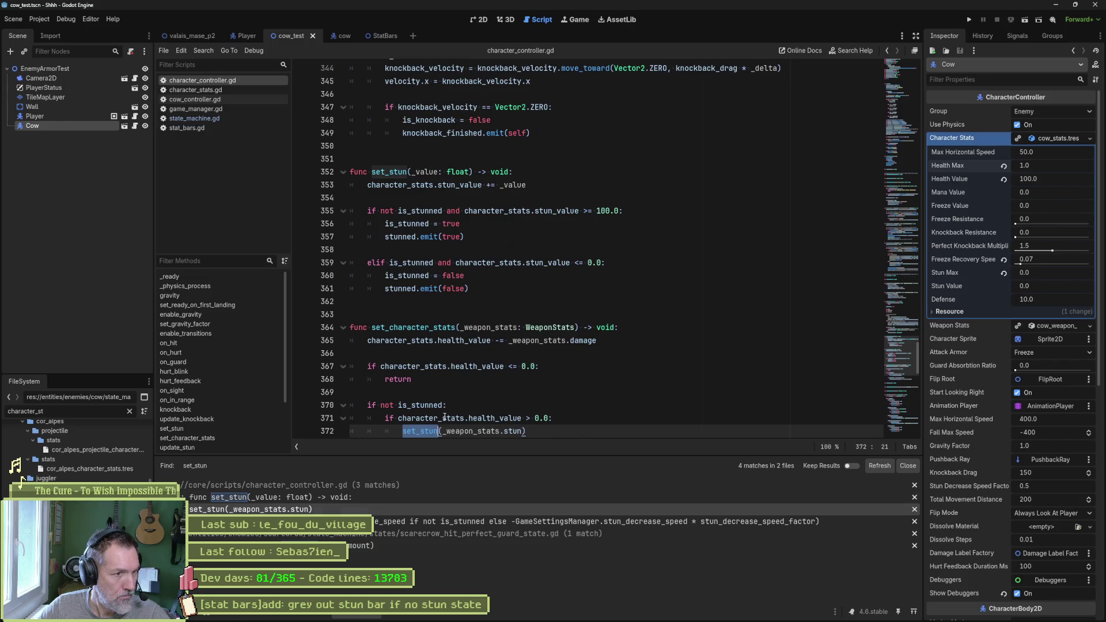
scroll(504, 354, down, 1)
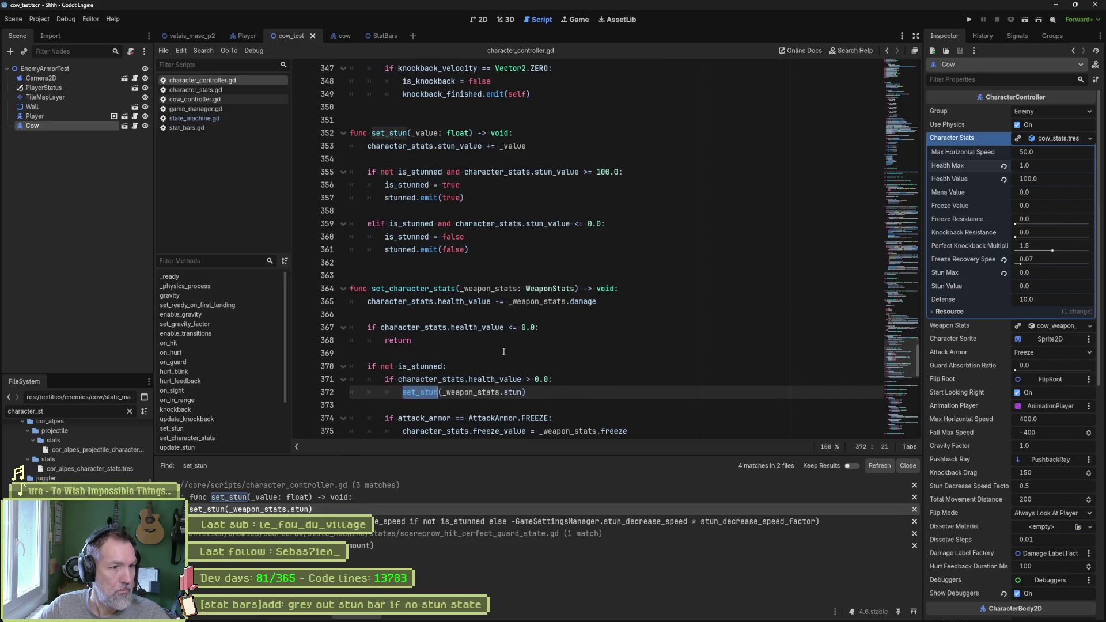
scroll(501, 356, down, 1)
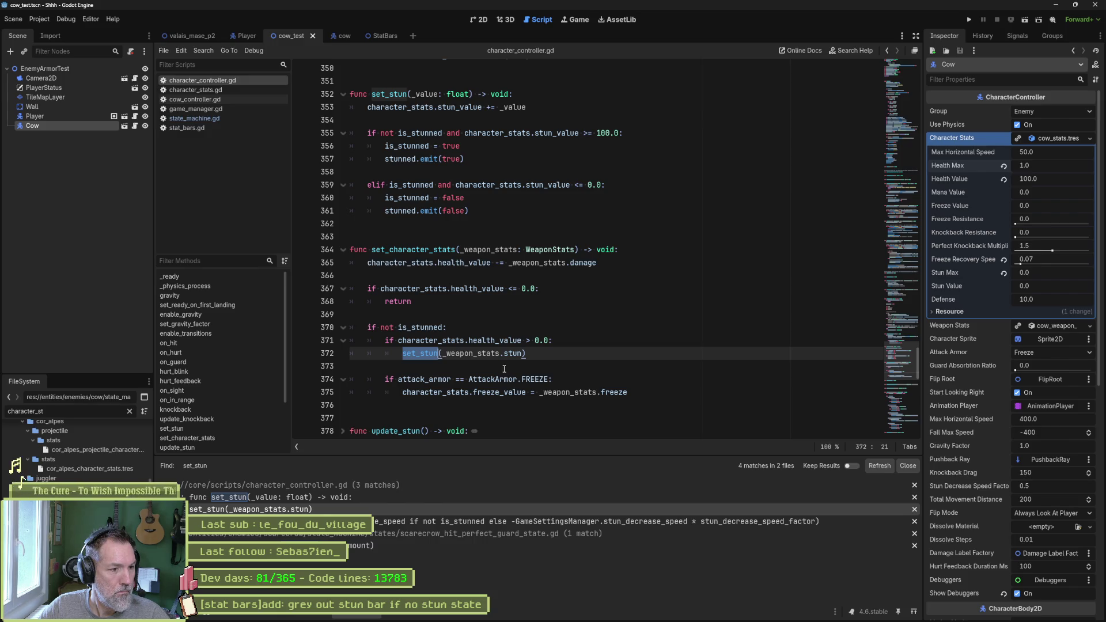
click(468, 523)
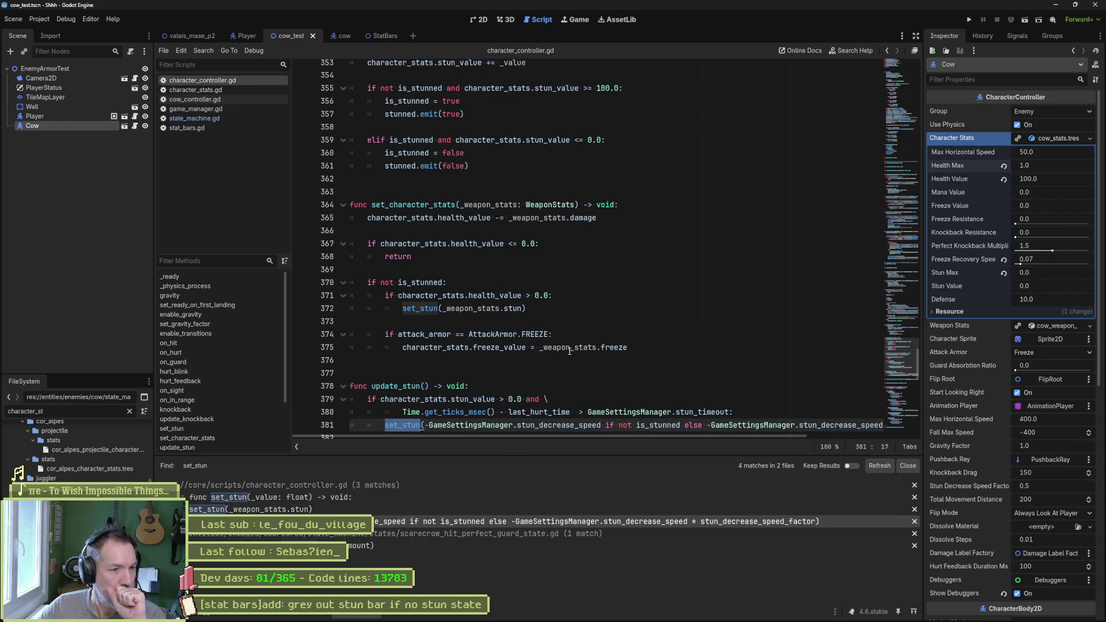
scroll(576, 397, down, 1)
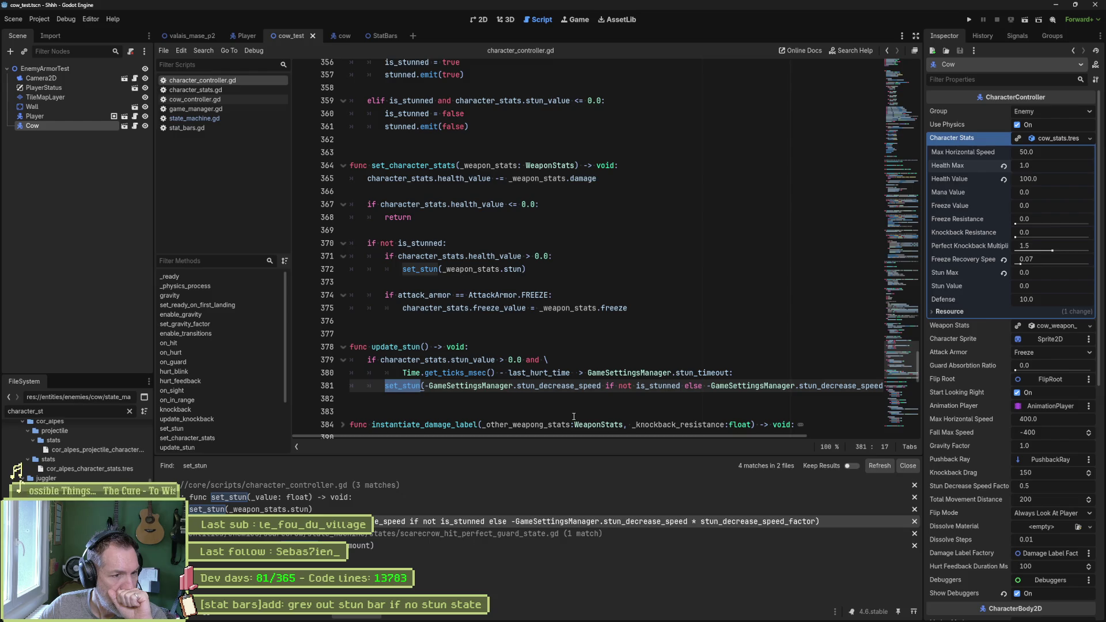
double_click(416, 343)
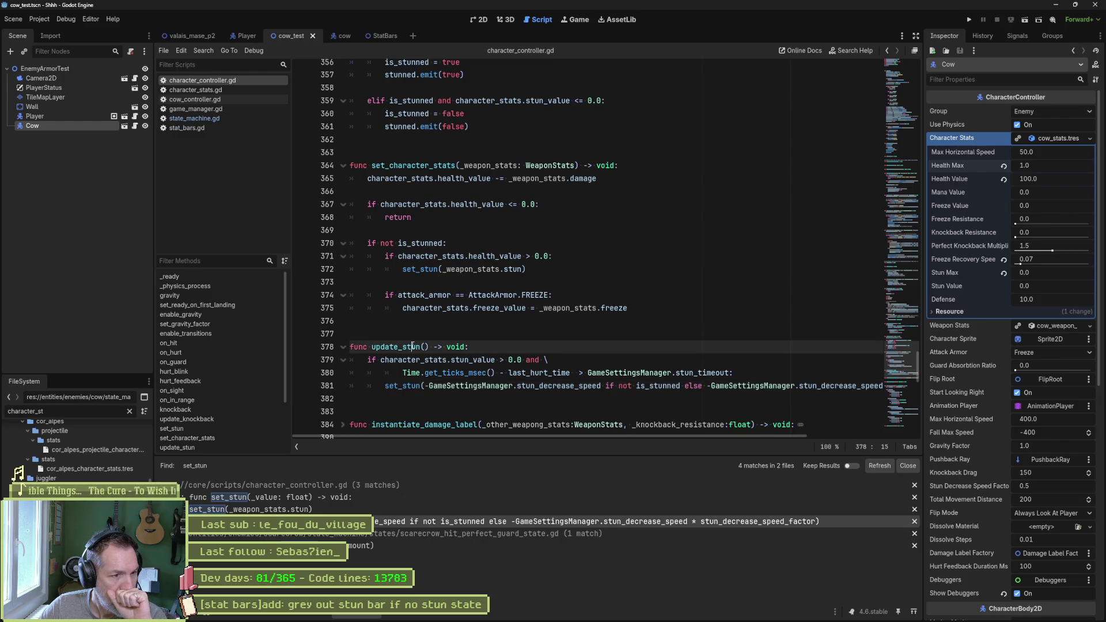
key(ctrl+shift+f)
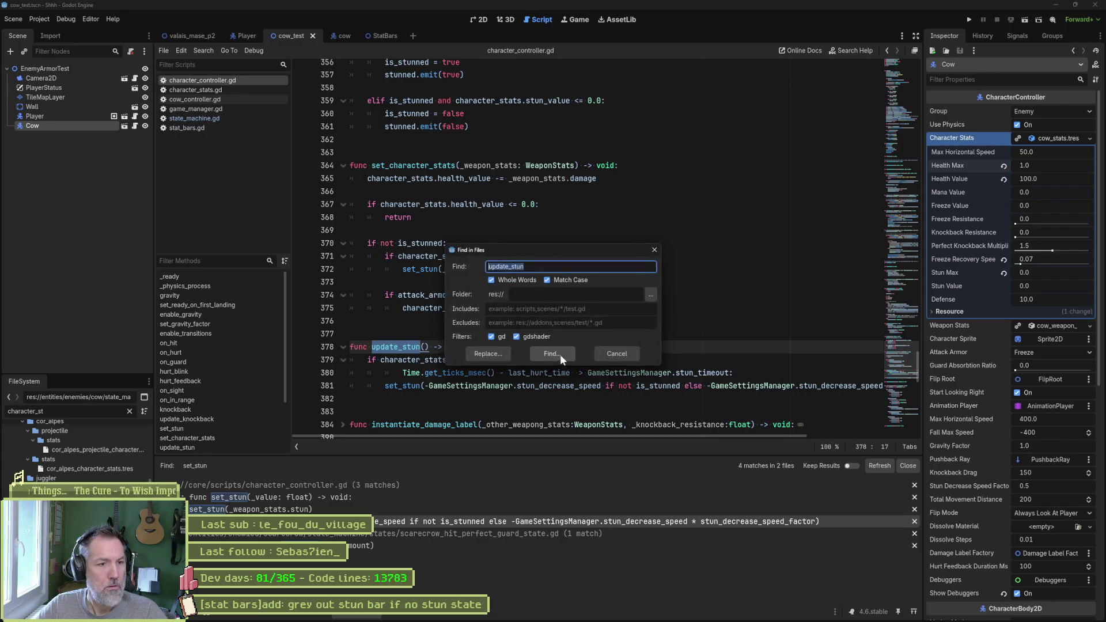
Find update_stun's call on line 171 and compare it with the update_stun and set_stun definitions.
click(559, 354)
click(381, 497)
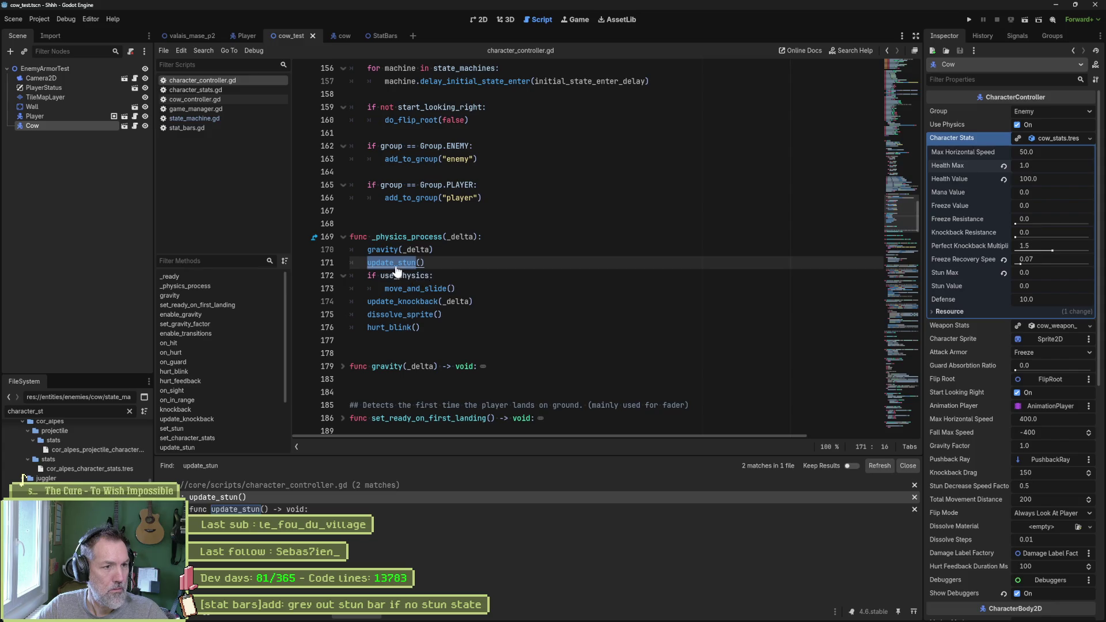
ctrl+click(391, 263)
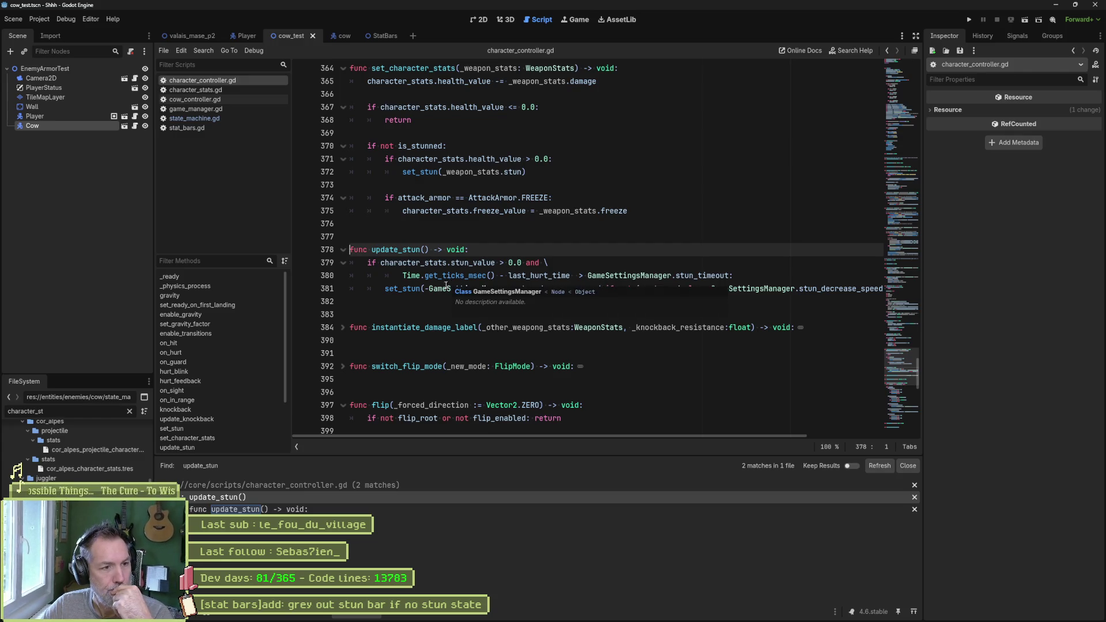
double_click(403, 288)
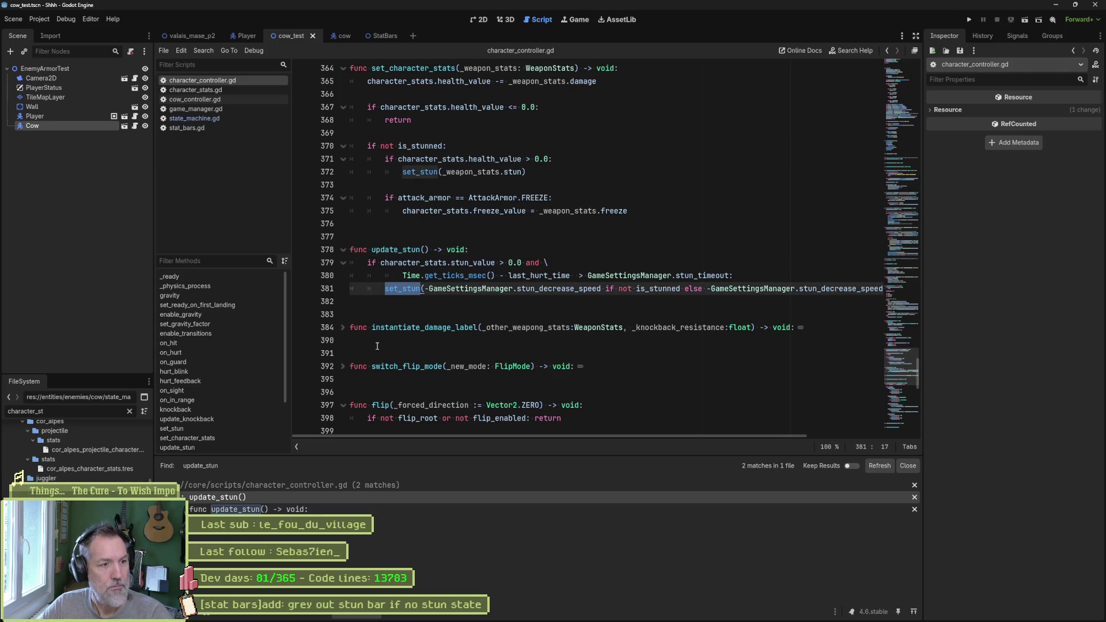
click(211, 428)
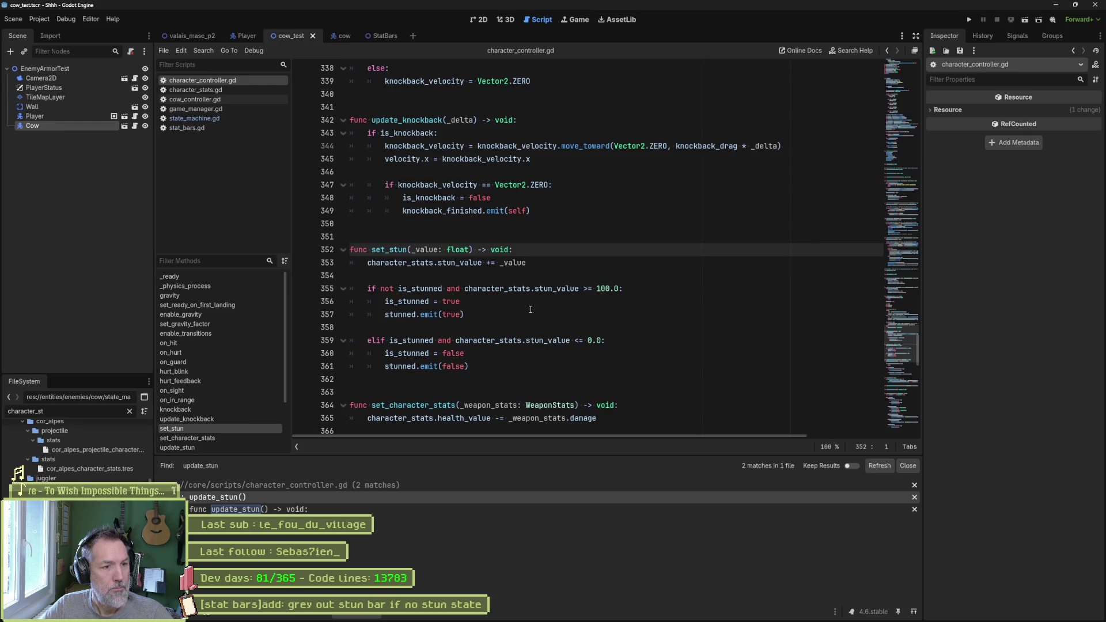
key(Page_Down)
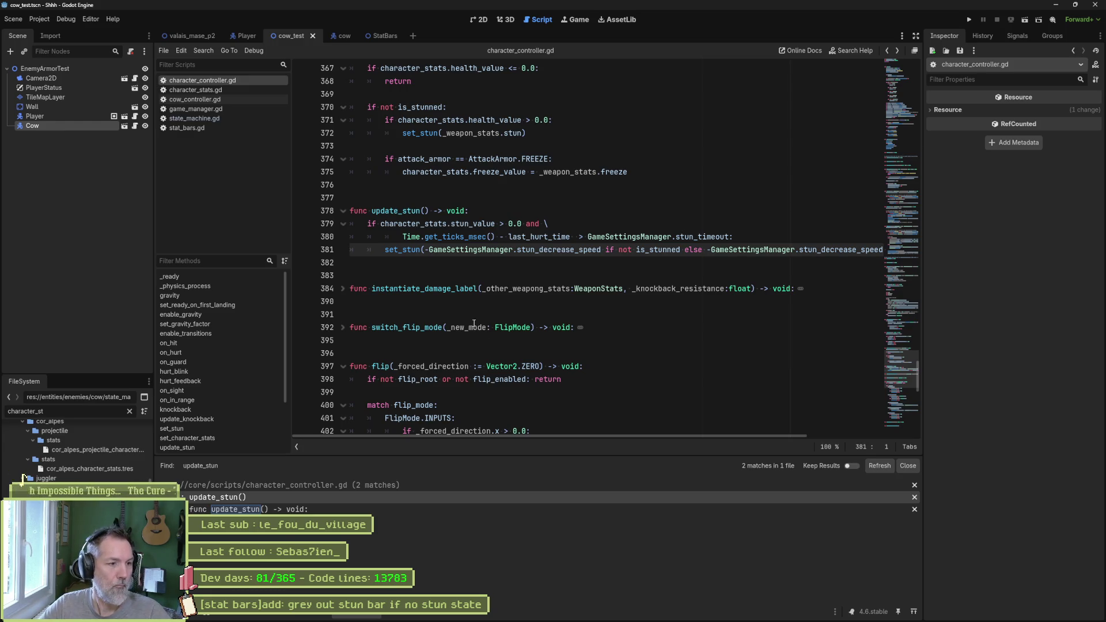
Return to the update_stun definition at line 378 and place the caret after line 380.
click(298, 497)
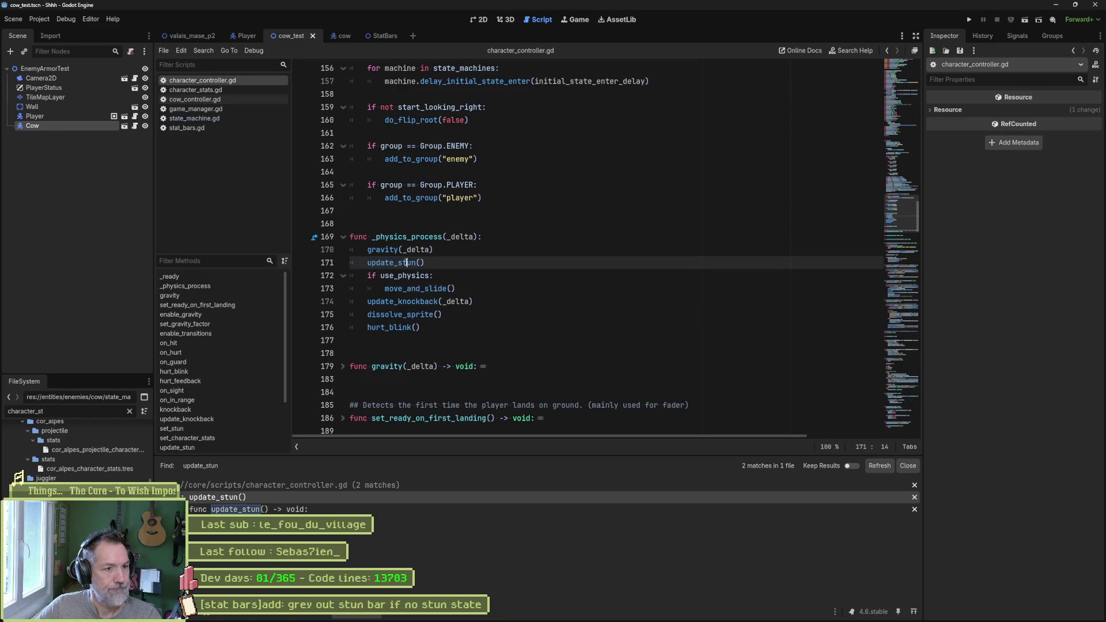
ctrl+click(405, 262)
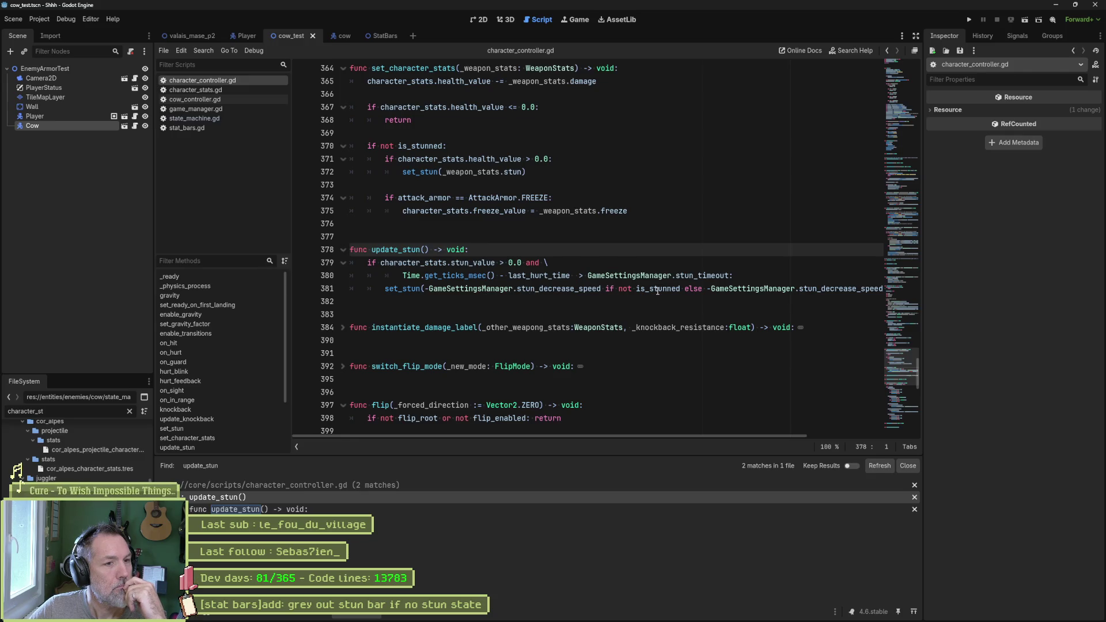
drag(659, 435, 799, 438)
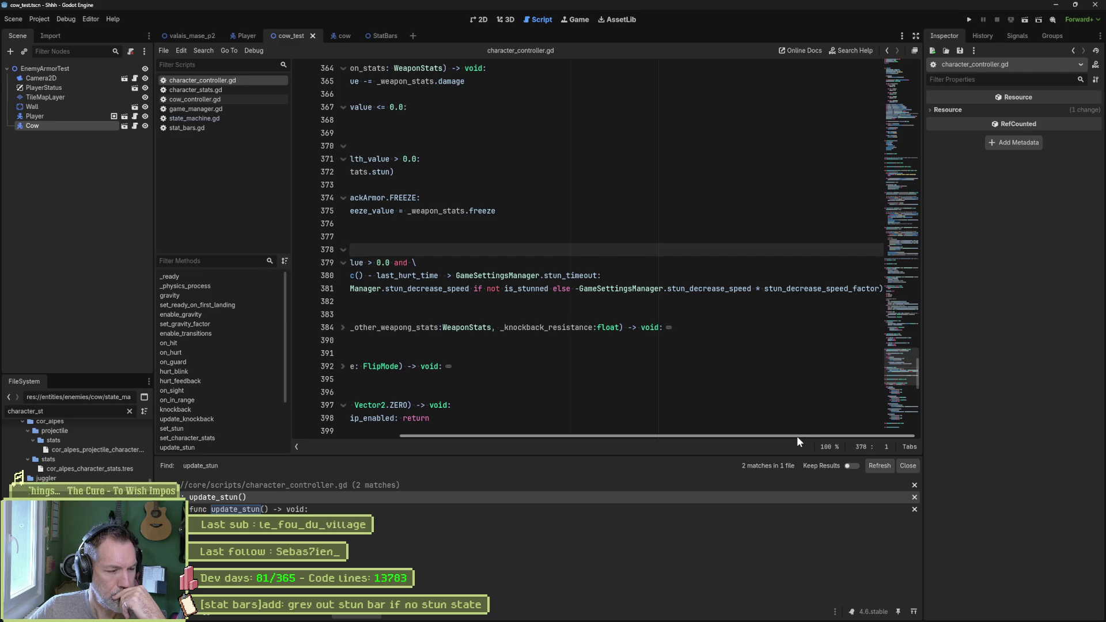
drag(790, 436, 636, 424)
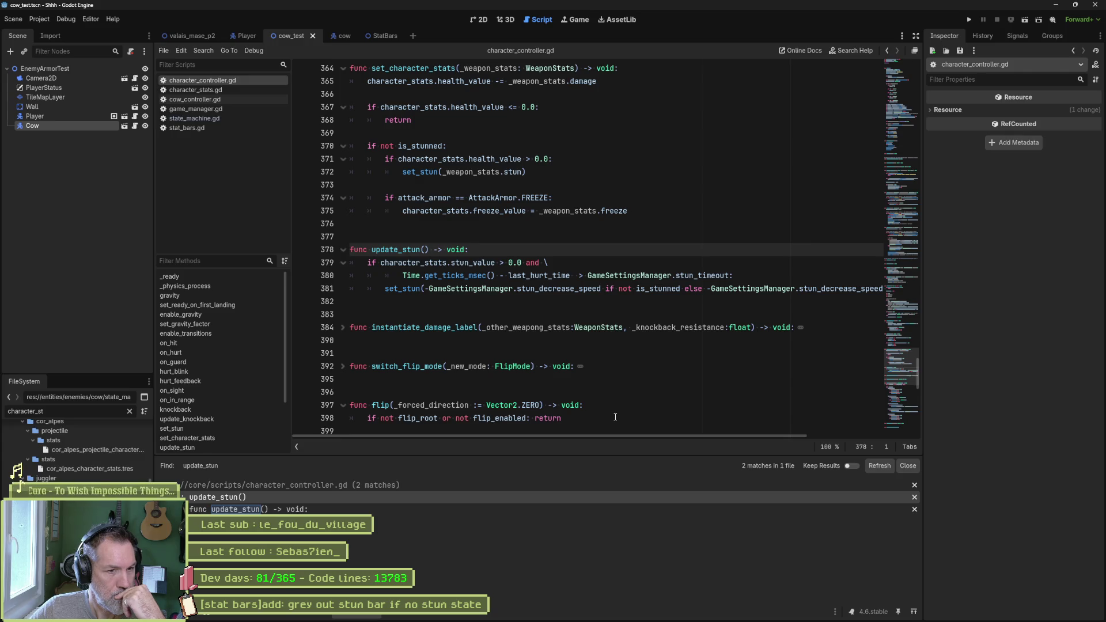
click(741, 277)
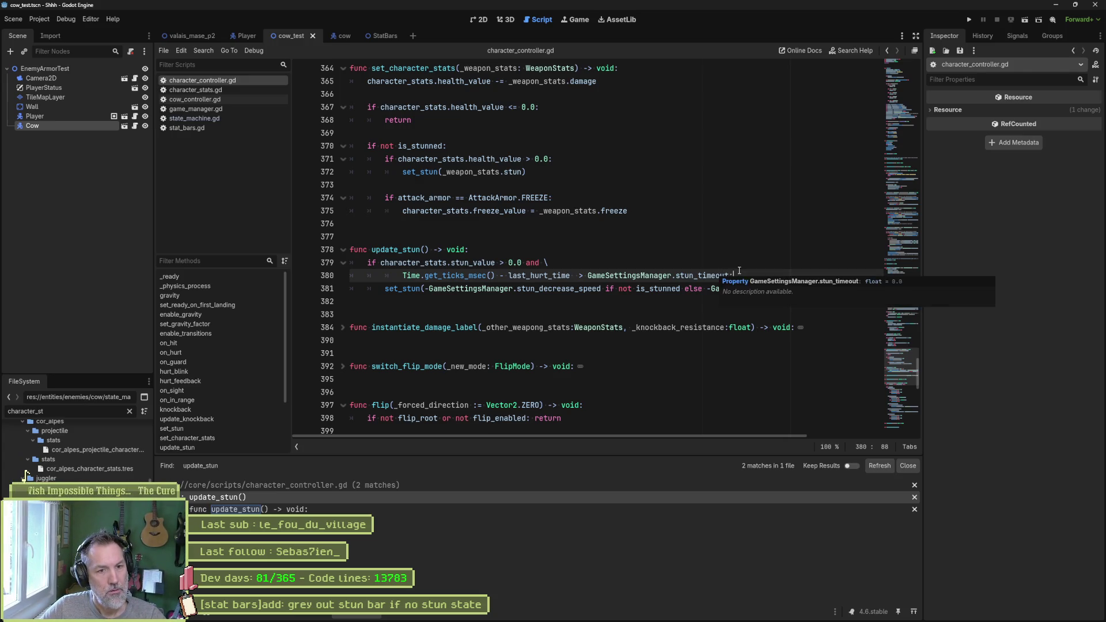
Add a print_debug of ' decreasing stun value ' with character_stats.stun_value, and save character_controller.gd.
key(Return)
text(print)
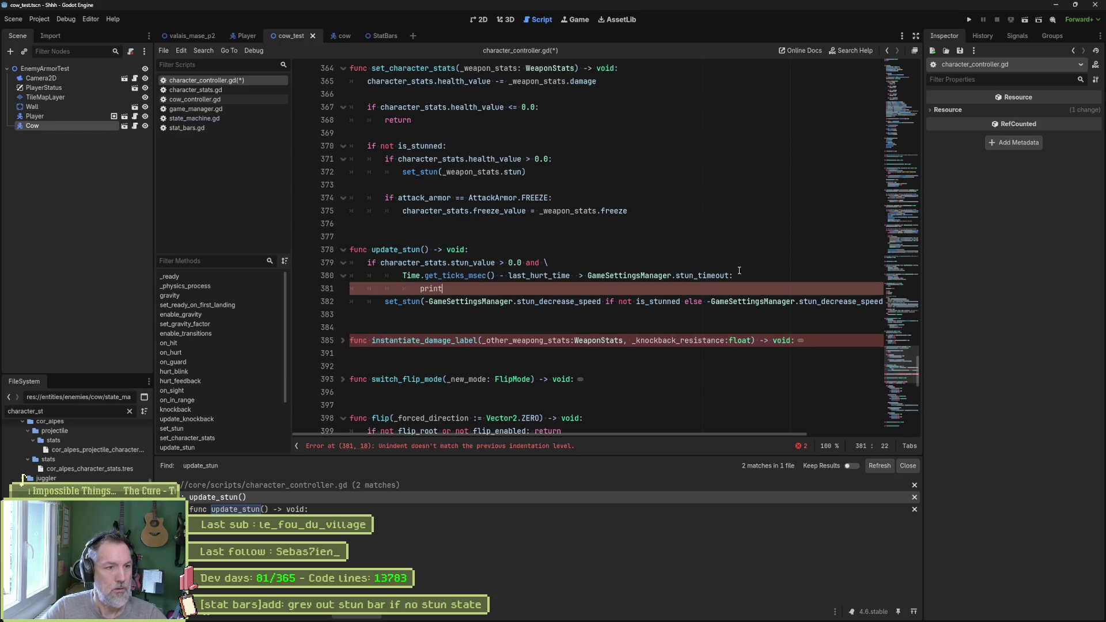
text(_debug(self, " de)
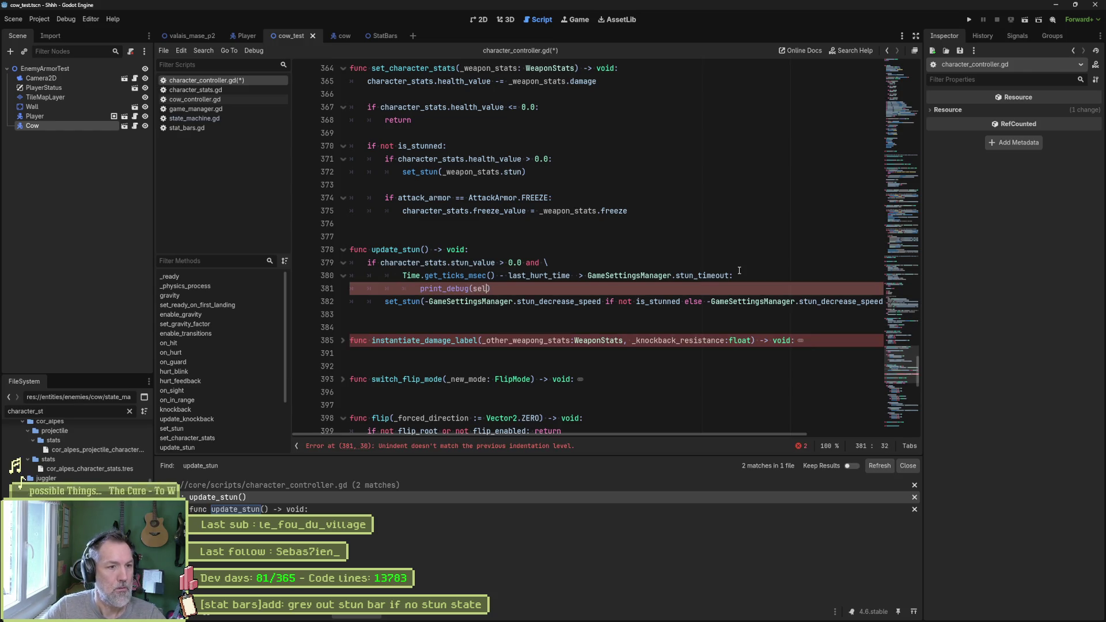
text(creasing stun value)
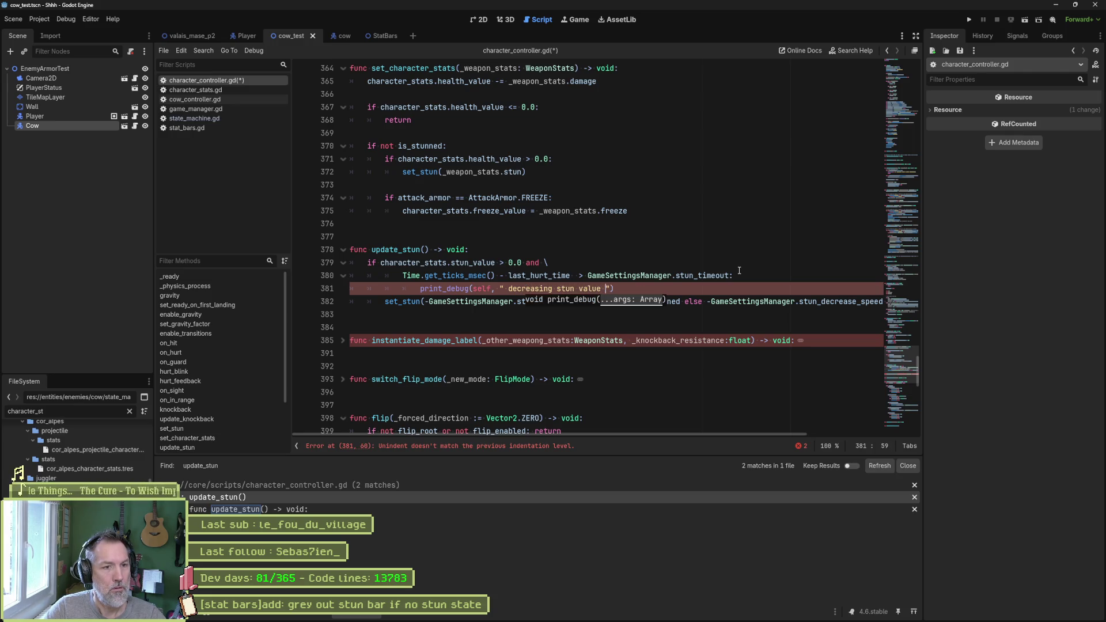
text( ",)
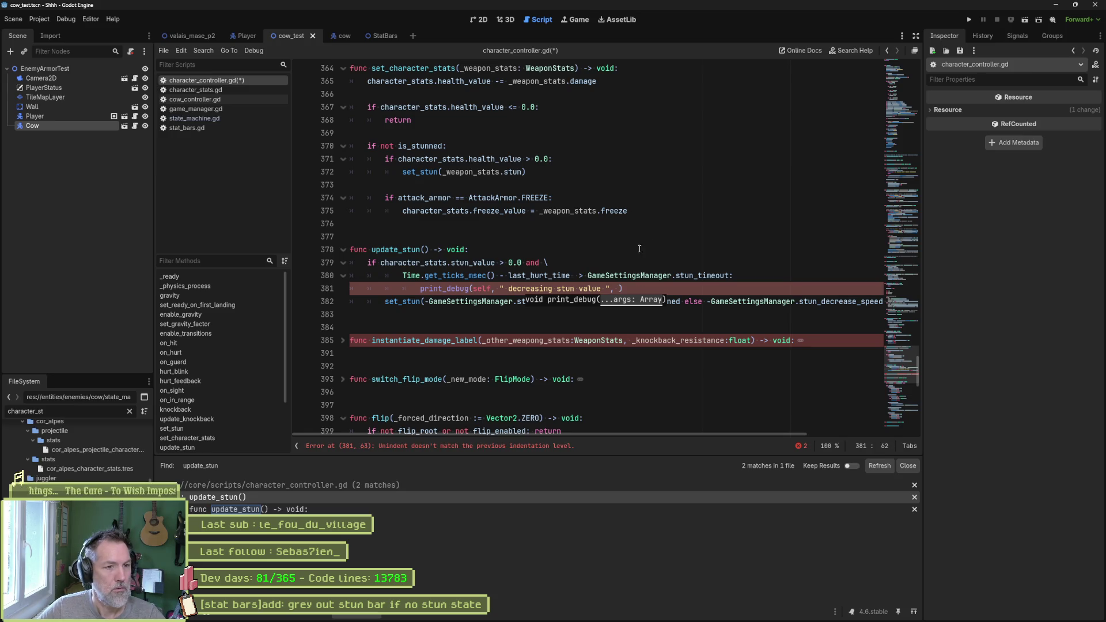
click(498, 303)
drag(381, 263, 495, 263)
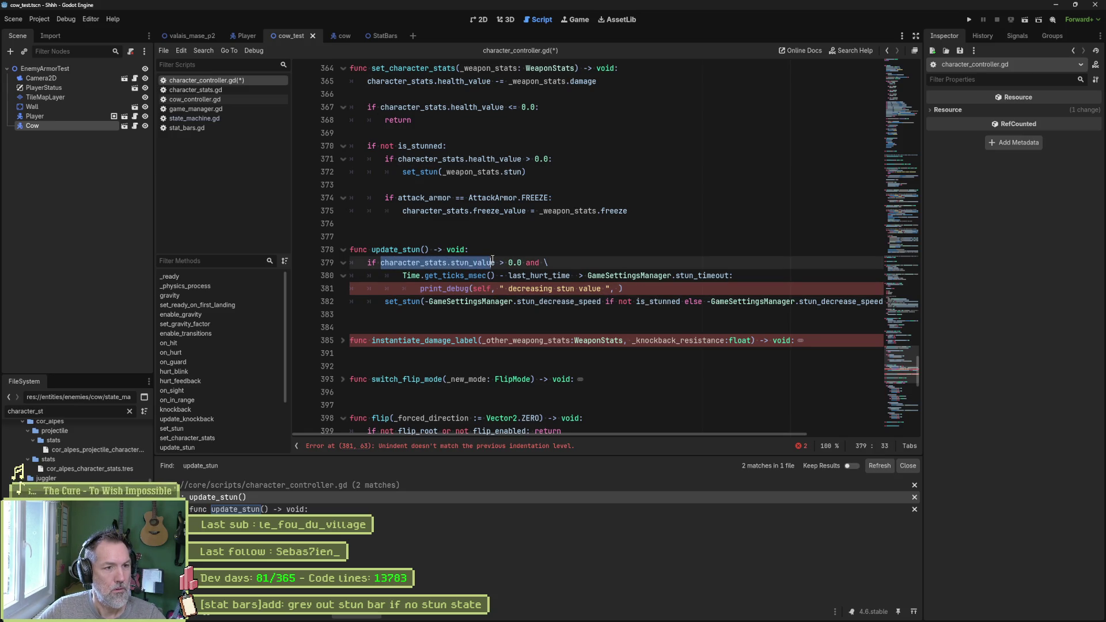
key(ctrl+c)
click(621, 289)
key(ctrl+v)
key(shift+Tab)
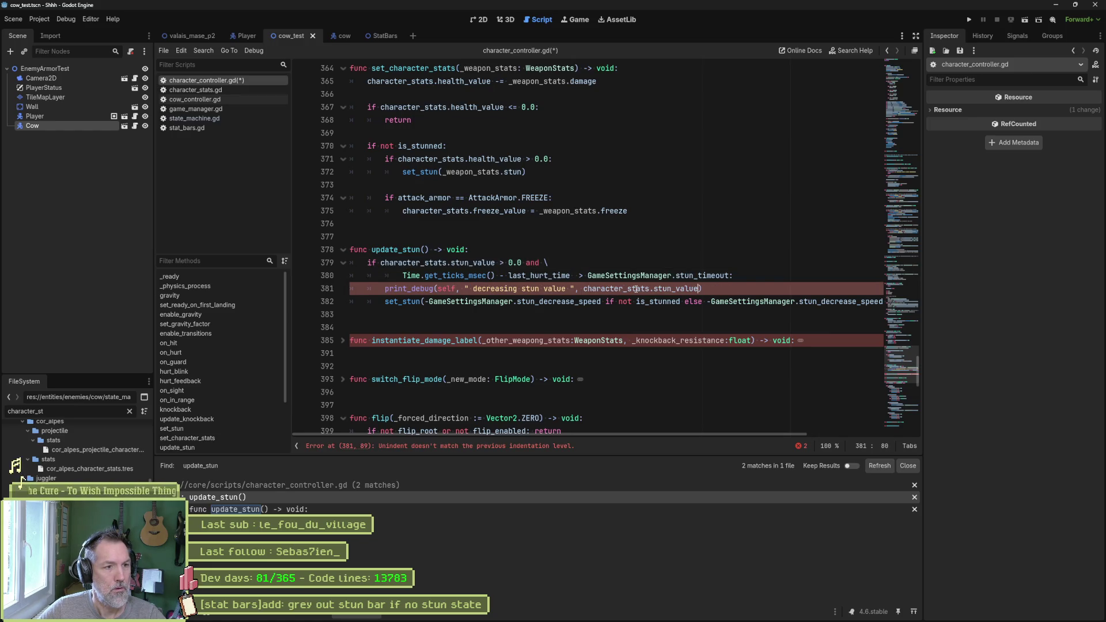
key(ctrl+s)
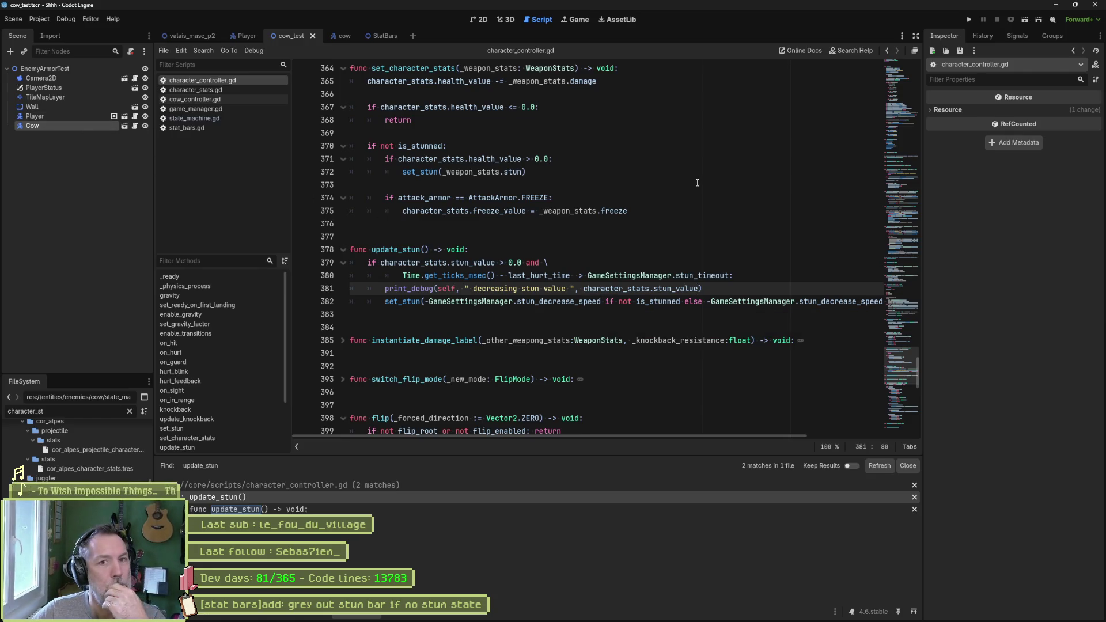
Trace where update_stun is called and its stun_value check, then run the cow_test scene.
click(70, 125)
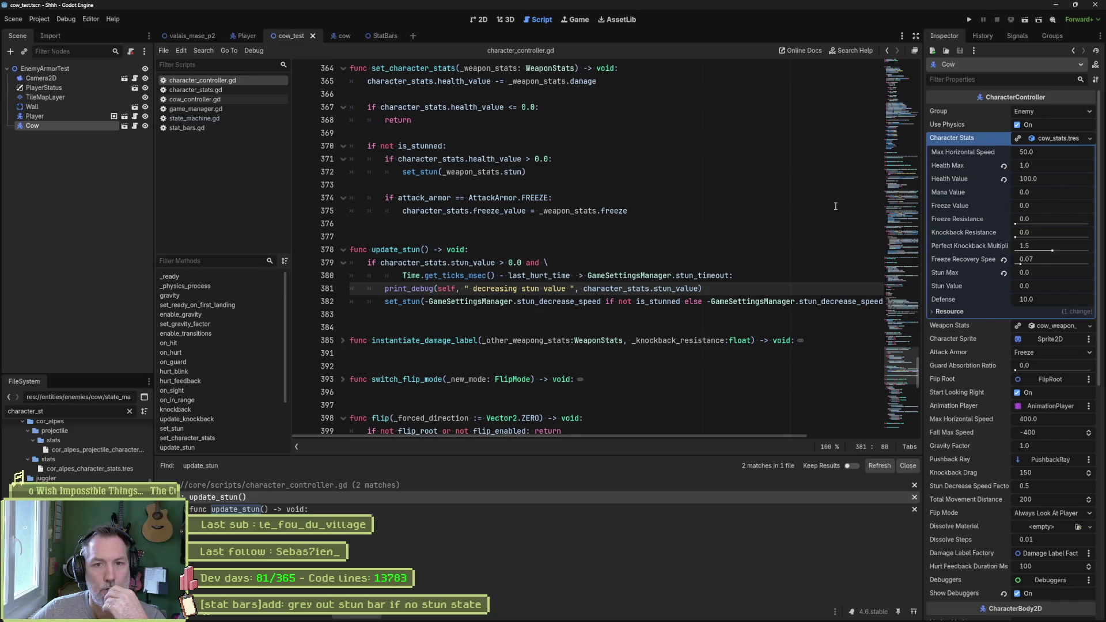
double_click(392, 249)
click(313, 497)
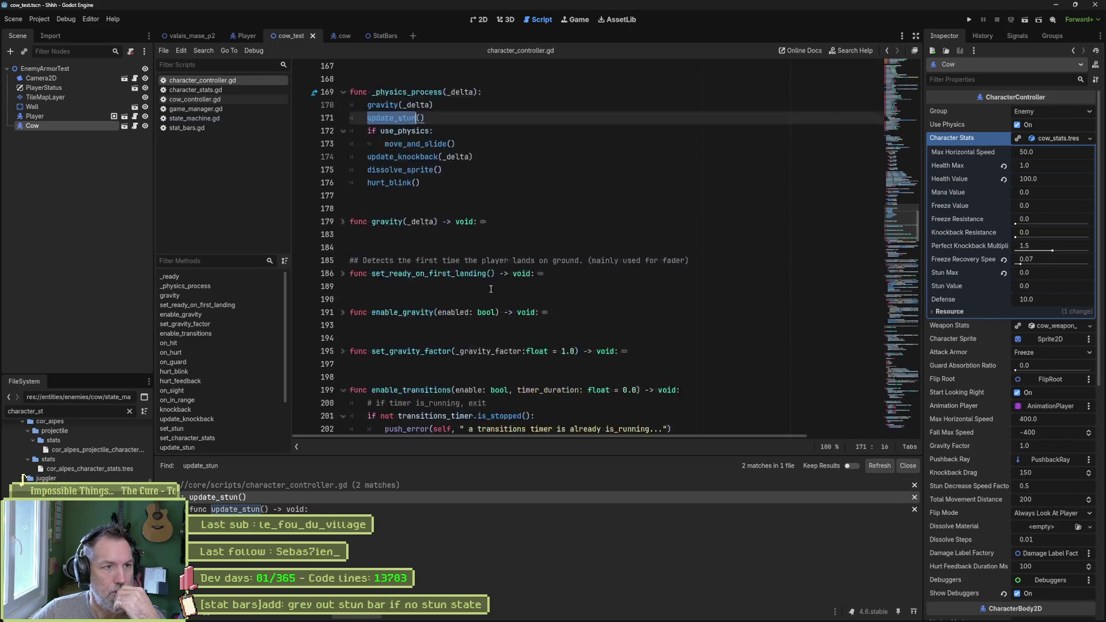
click(402, 225)
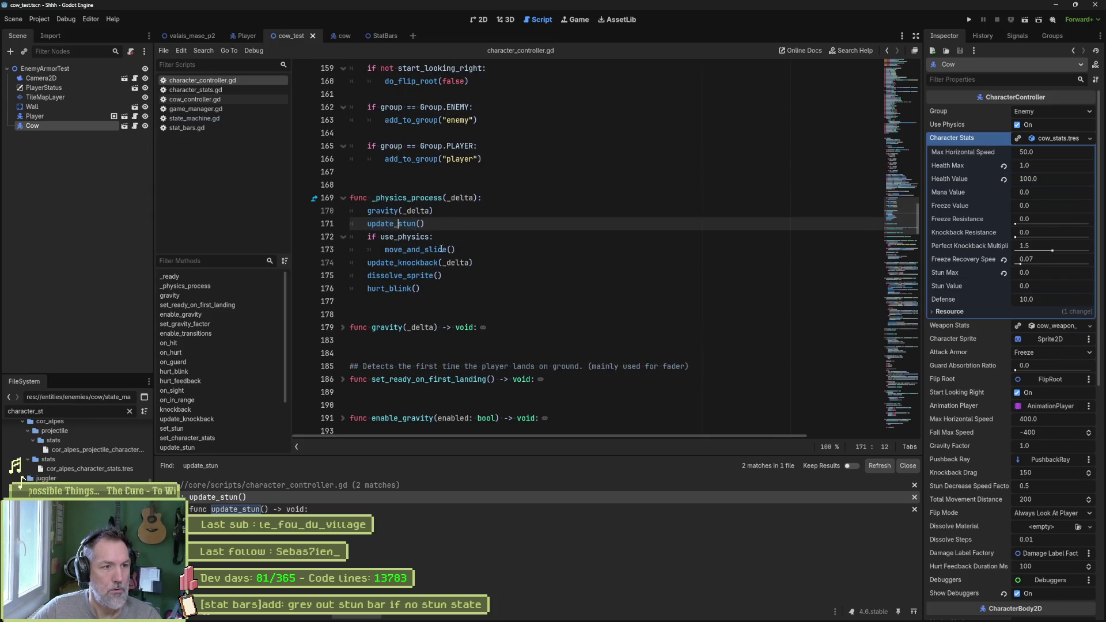
ctrl+click(402, 225)
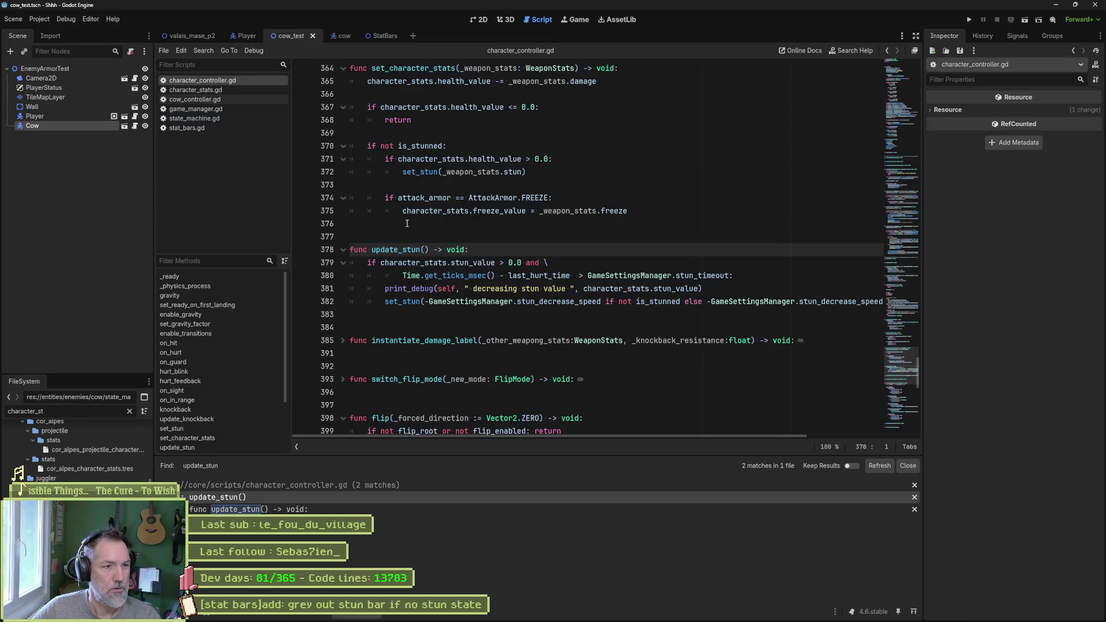
click(488, 262)
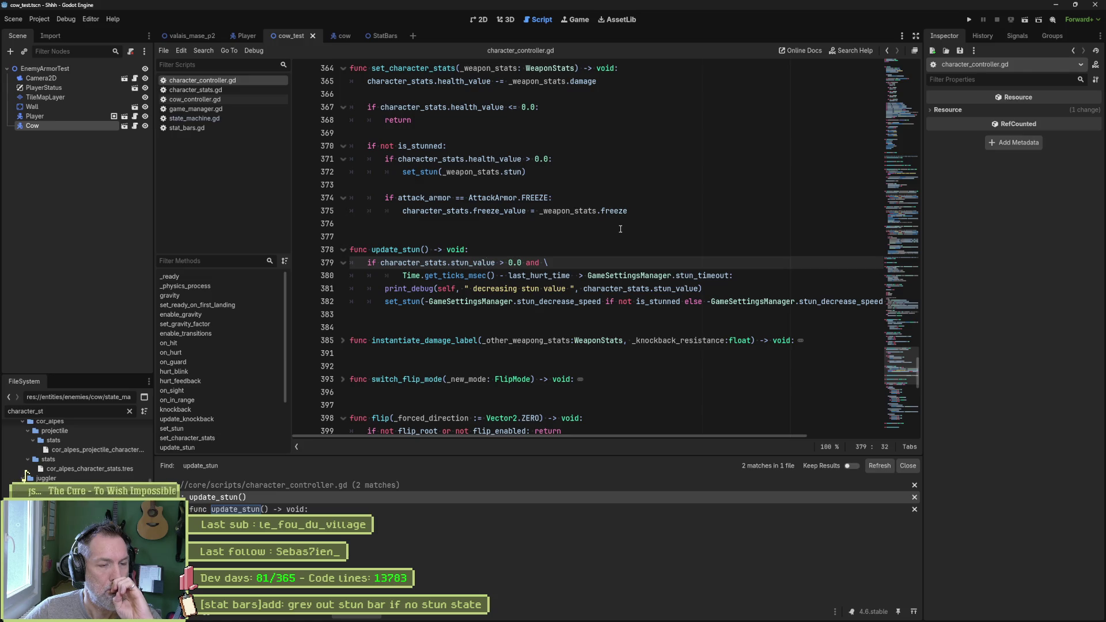
key(F6)
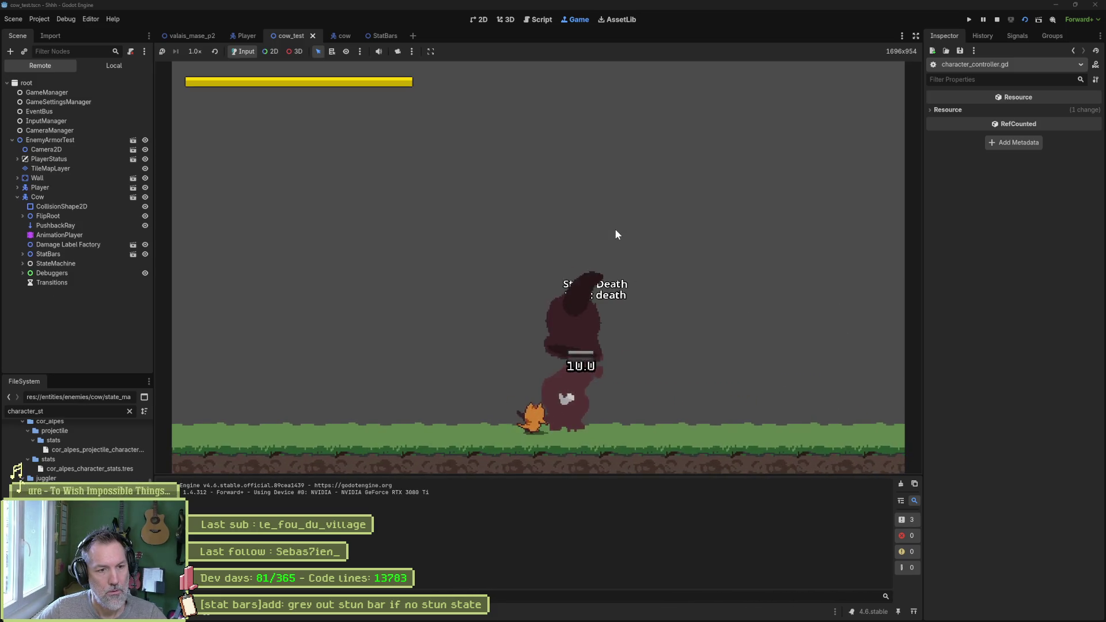
Give the Cow Health Max 100 with Health Value reverted to 0.0, and test-run the scene.
key(F8)
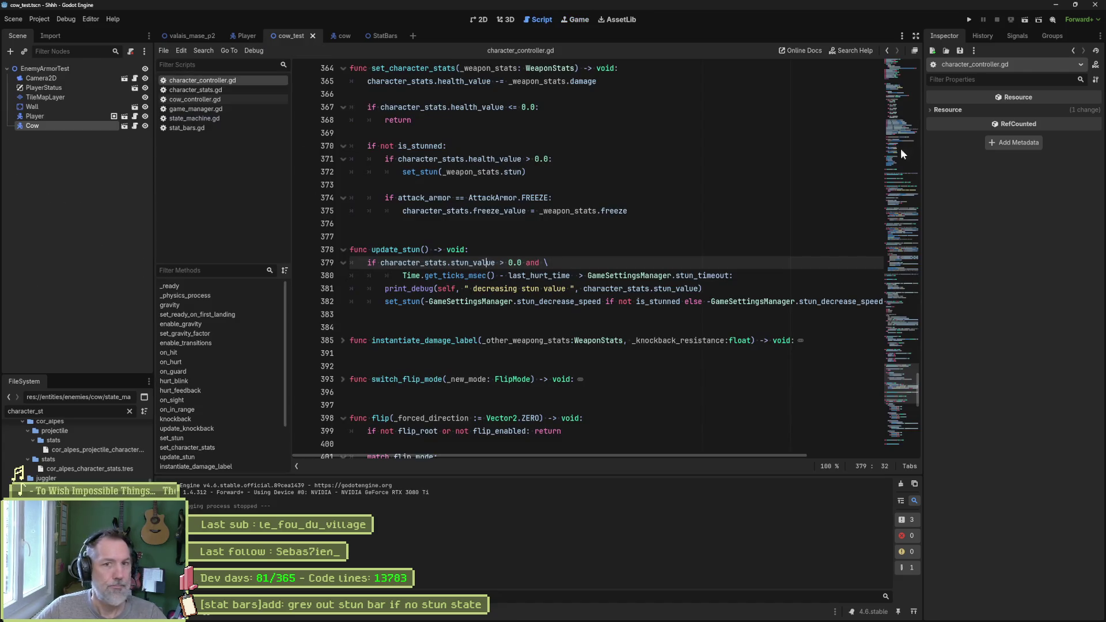
click(67, 124)
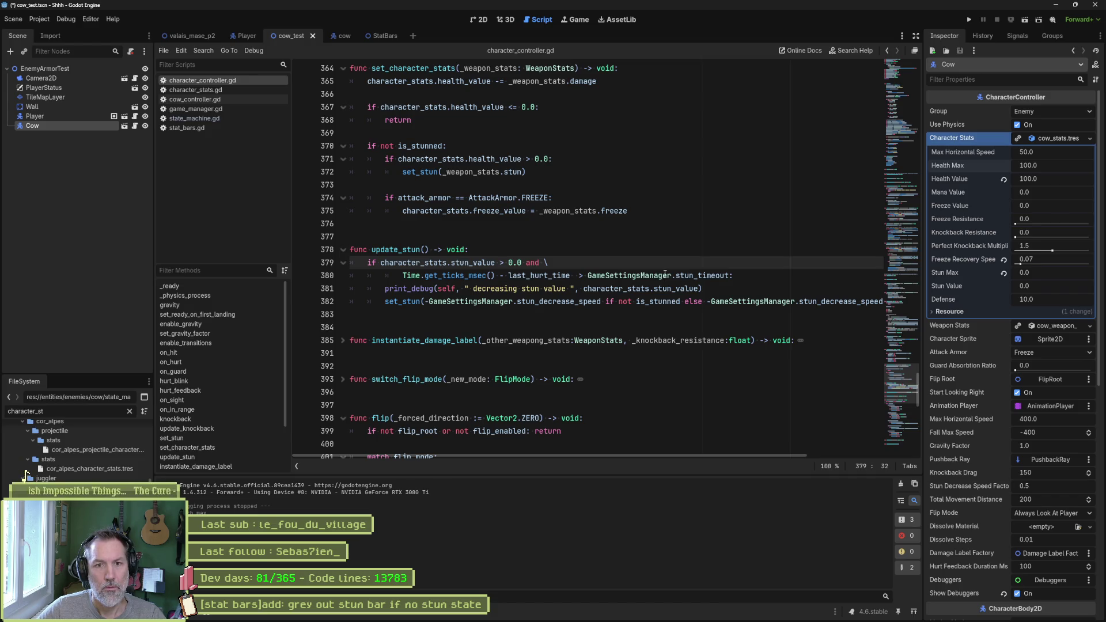
click(1003, 181)
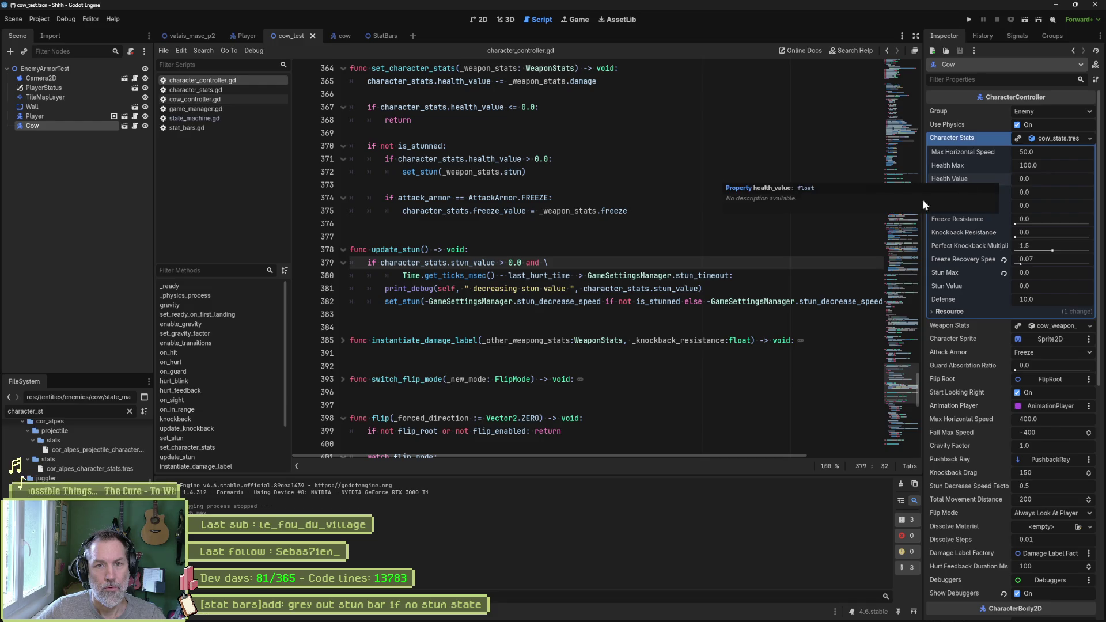
key(F6)
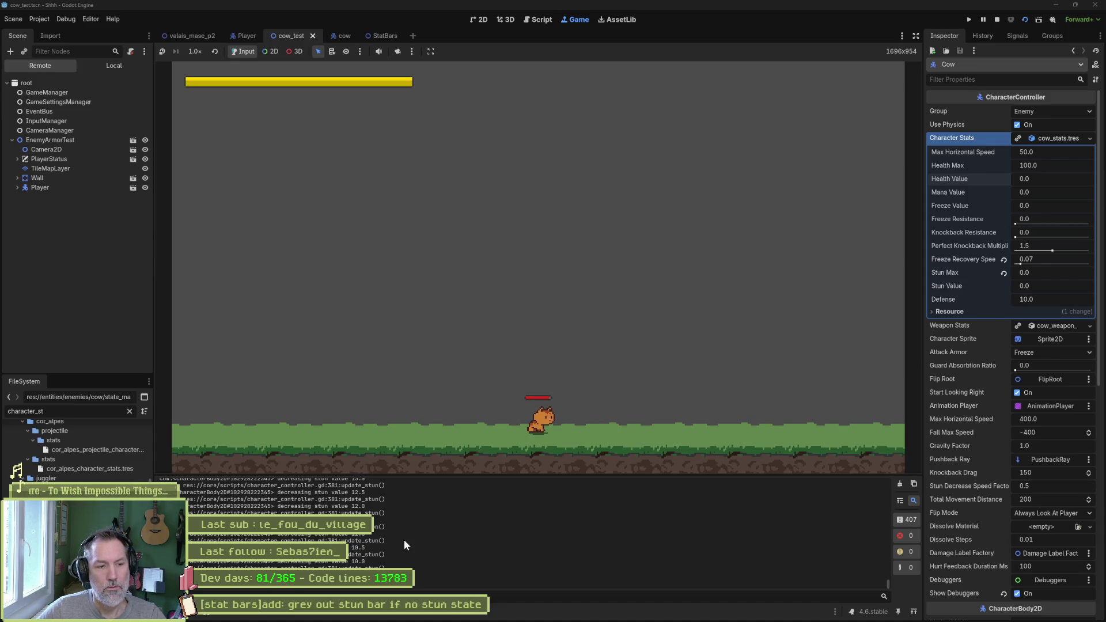
key(F8)
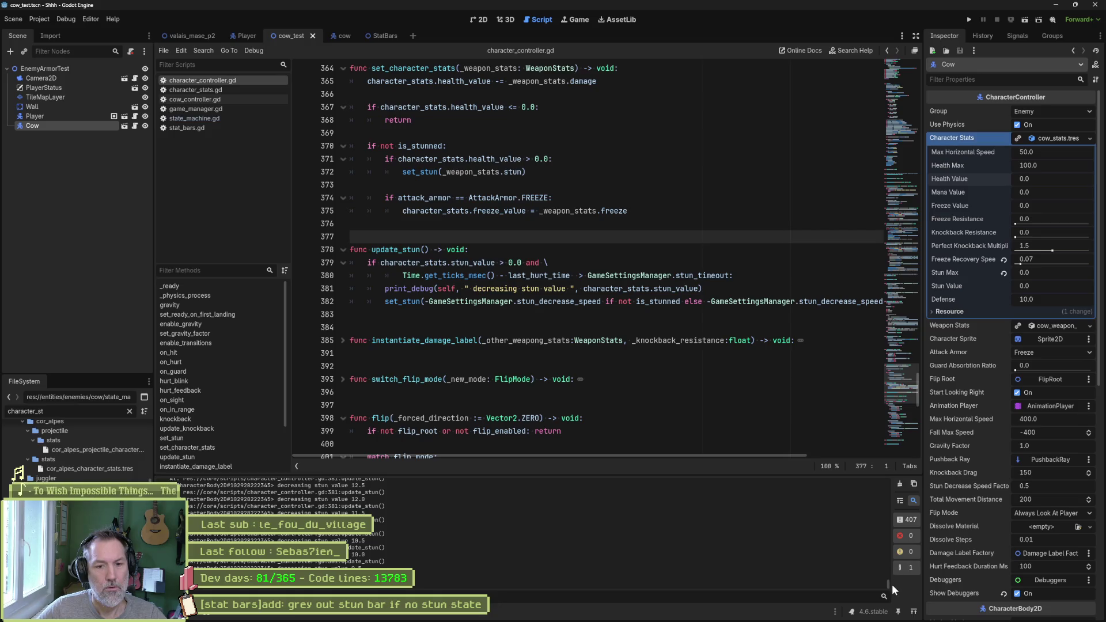
Review the Output log's decreasing stun values from 100.0, then return to update_stun.
drag(890, 583, 884, 496)
scroll(880, 495, up, 5)
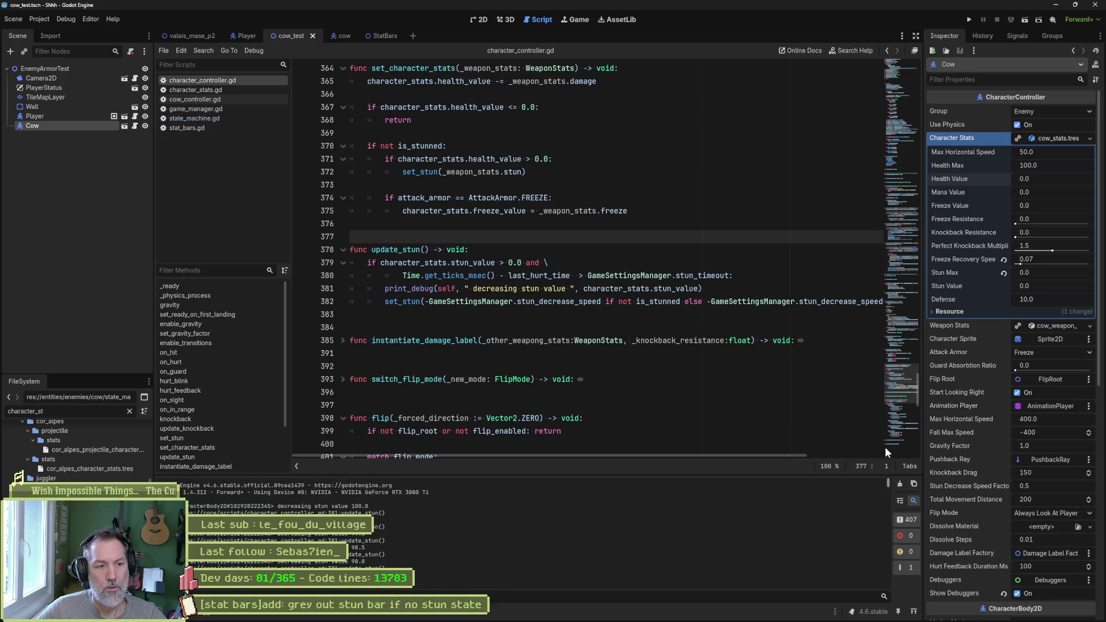
scroll(874, 518, down, 8)
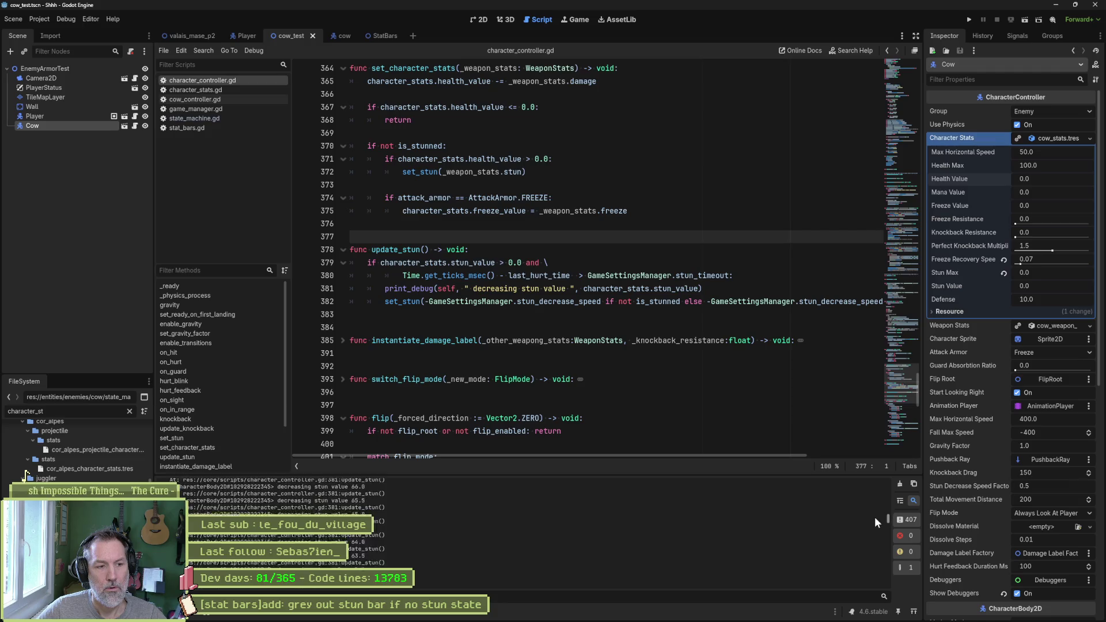
scroll(875, 538, down, 10)
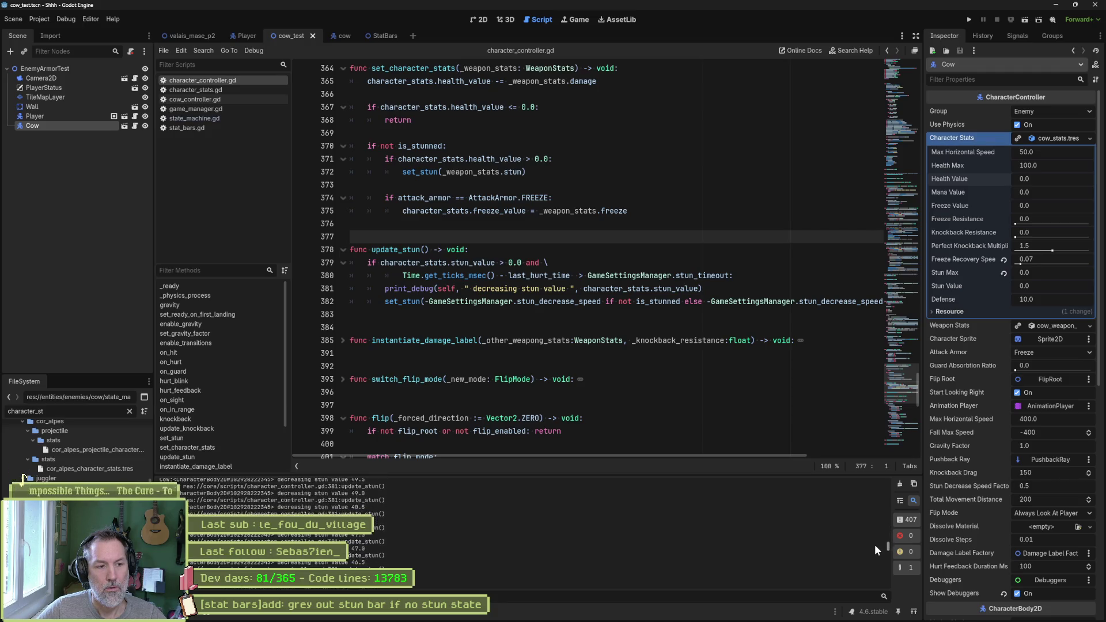
scroll(870, 541, up, 15)
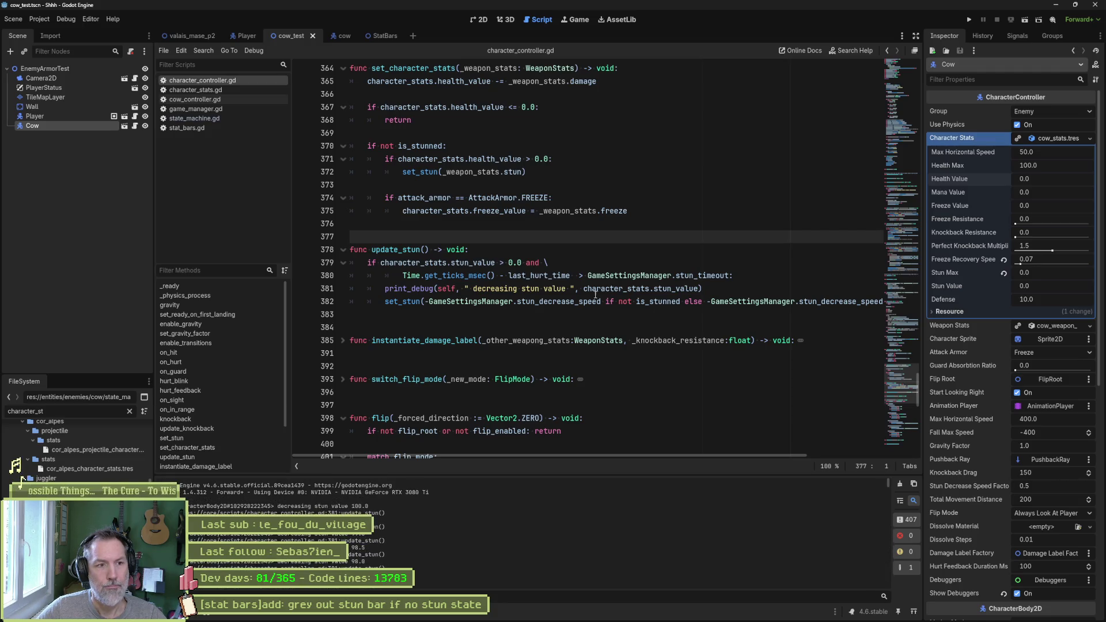
click(537, 288)
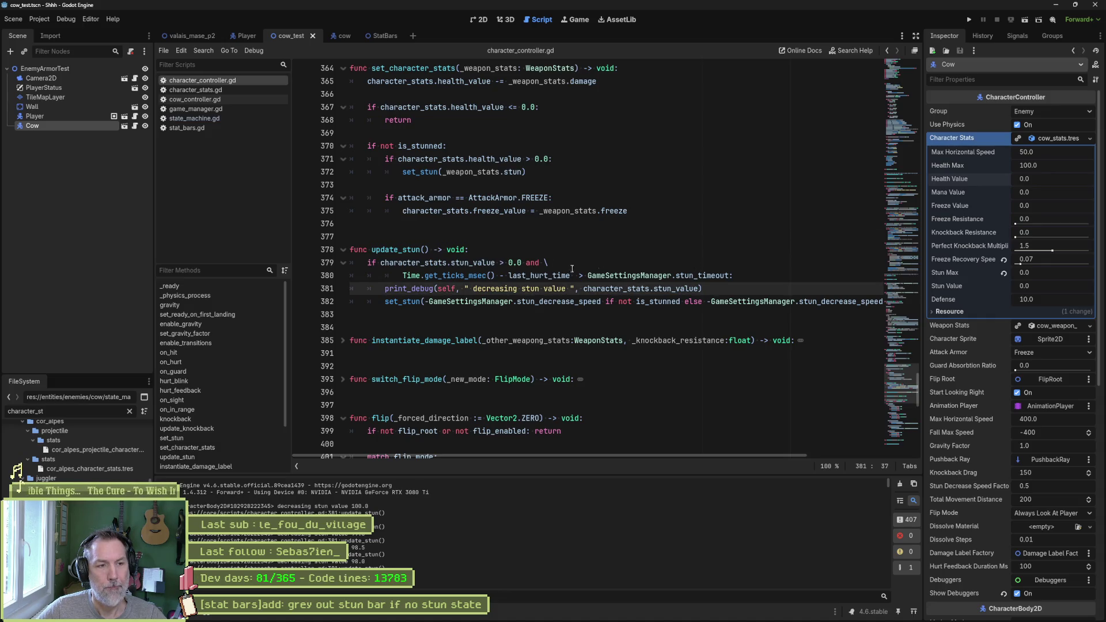
click(551, 252)
Add 'if character_stats.health_value <= 0.0:' with an early return at the top of update_stun.
key(Return)
text(if ch)
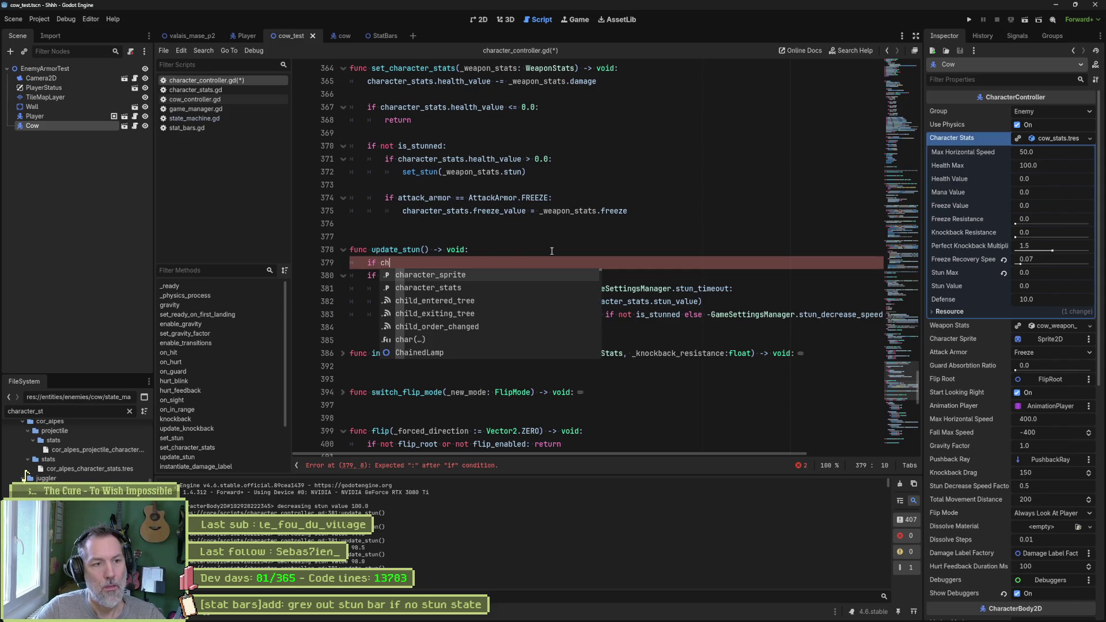
text(aracter_stats.hea)
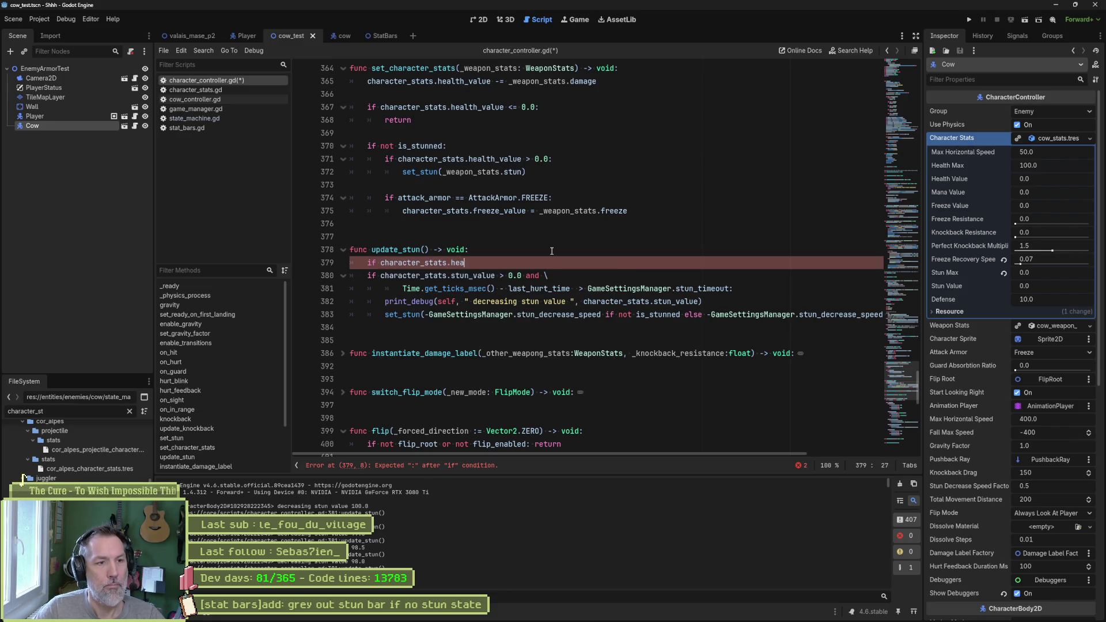
key(Down)
key(Return)
text(<= 0.0:)
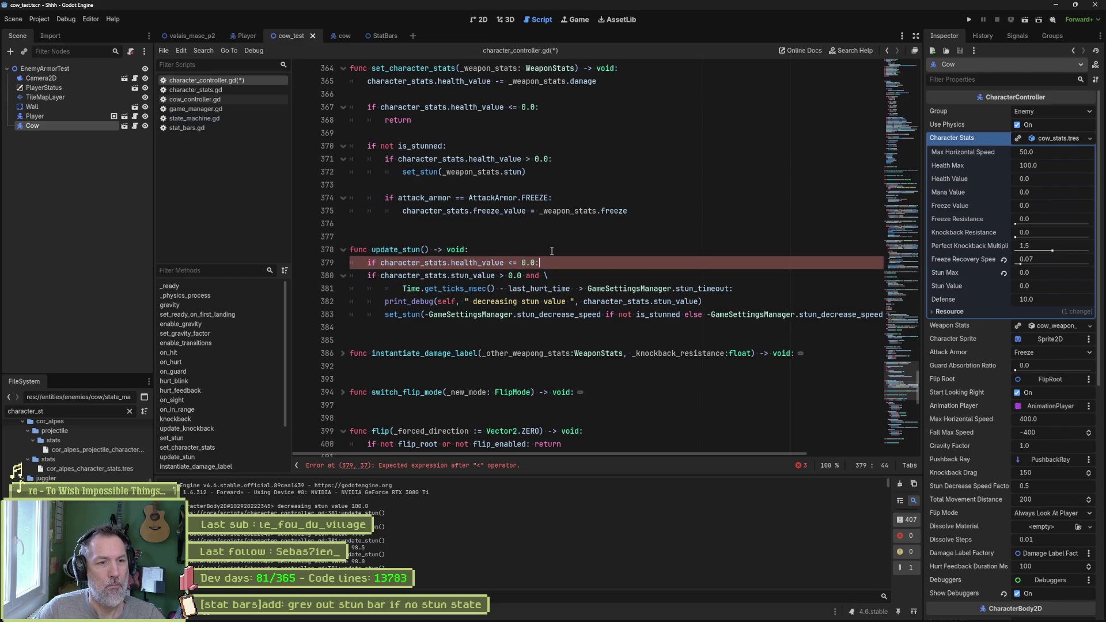
key(Return)
text(return)
key(Return)
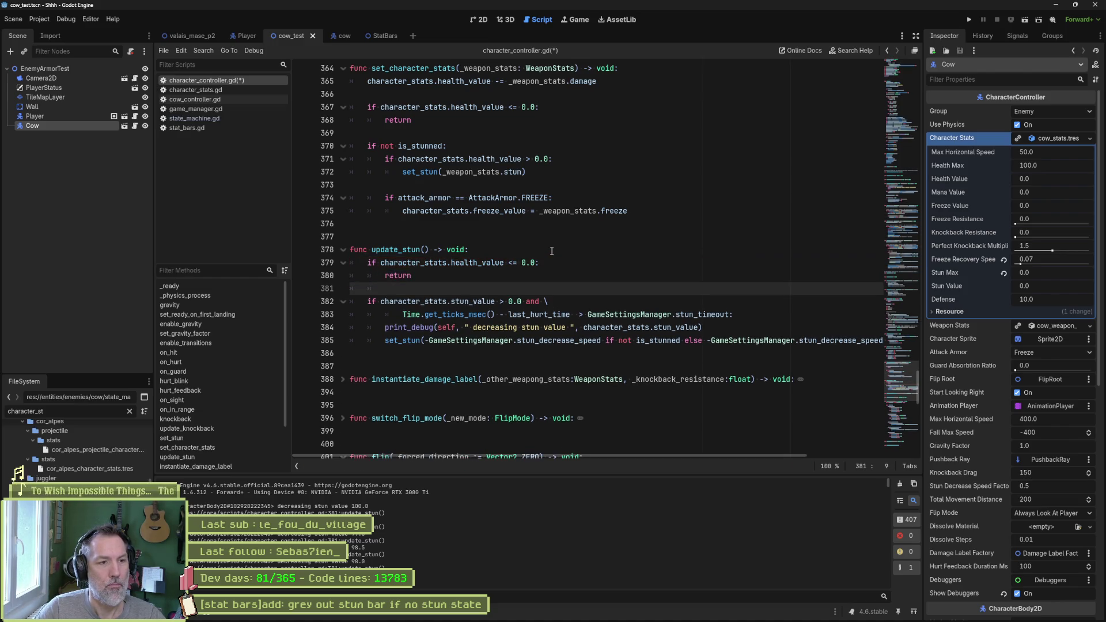
Set character_stats.stun_value = 0.0 inside the health check, save, and run the cow test scene.
drag(381, 303, 495, 303)
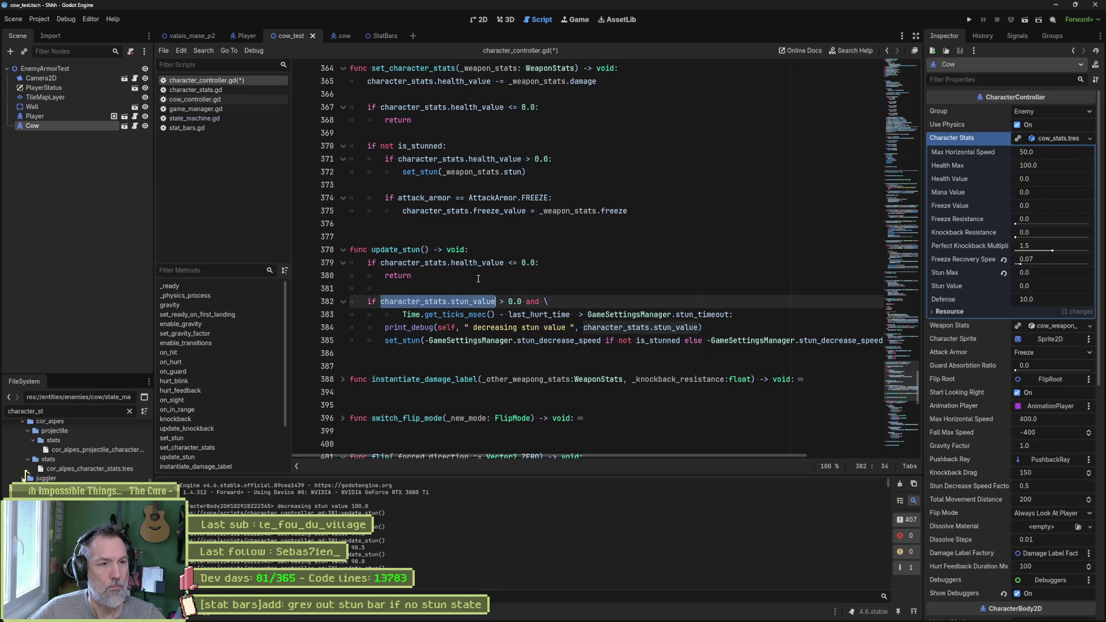
key(ctrl+c)
click(558, 263)
key(Return)
key(ctrl+v)
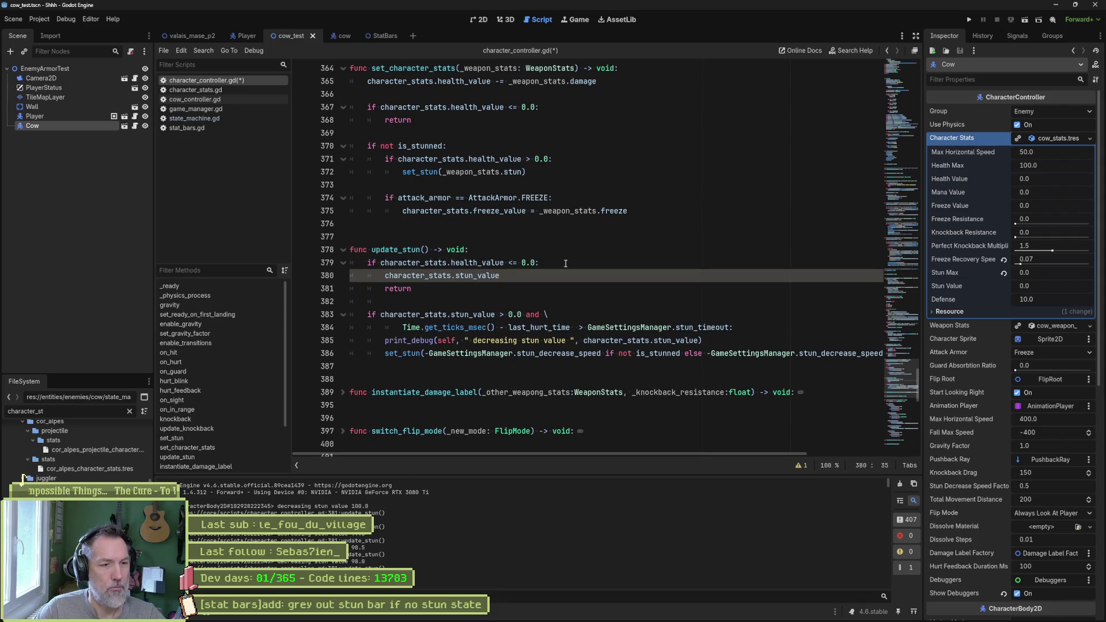
text( = 0.0)
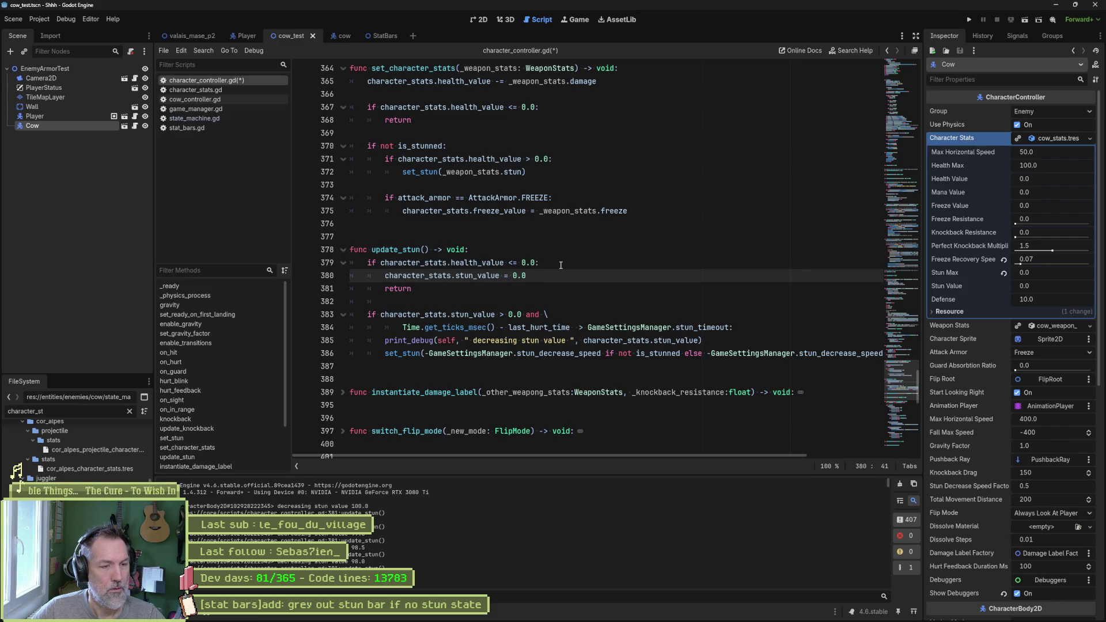
key(ctrl+s)
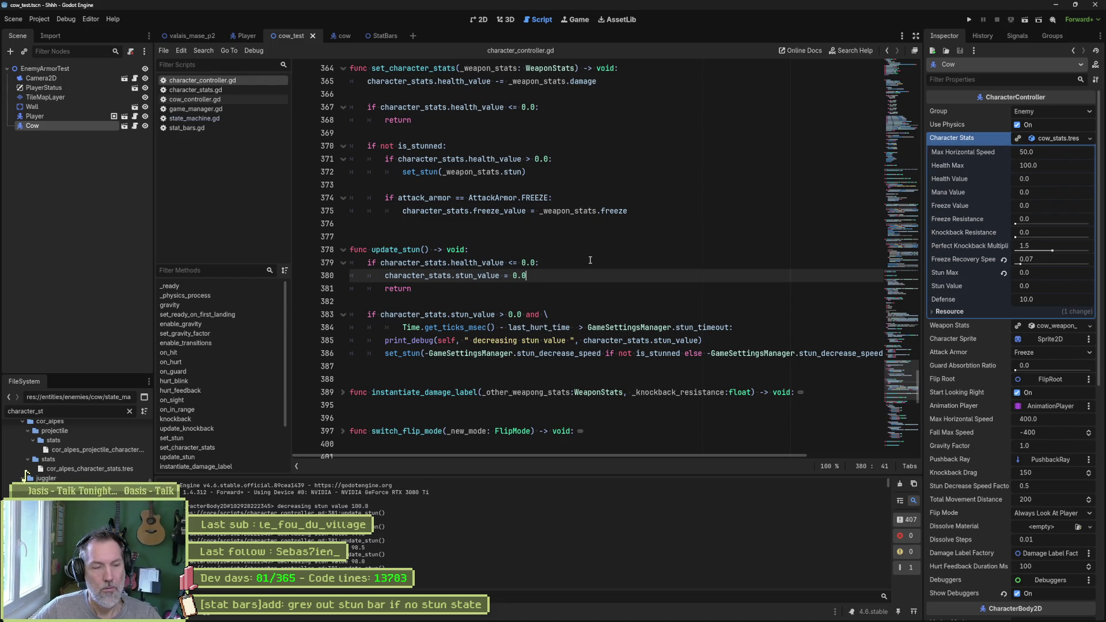
key(F6)
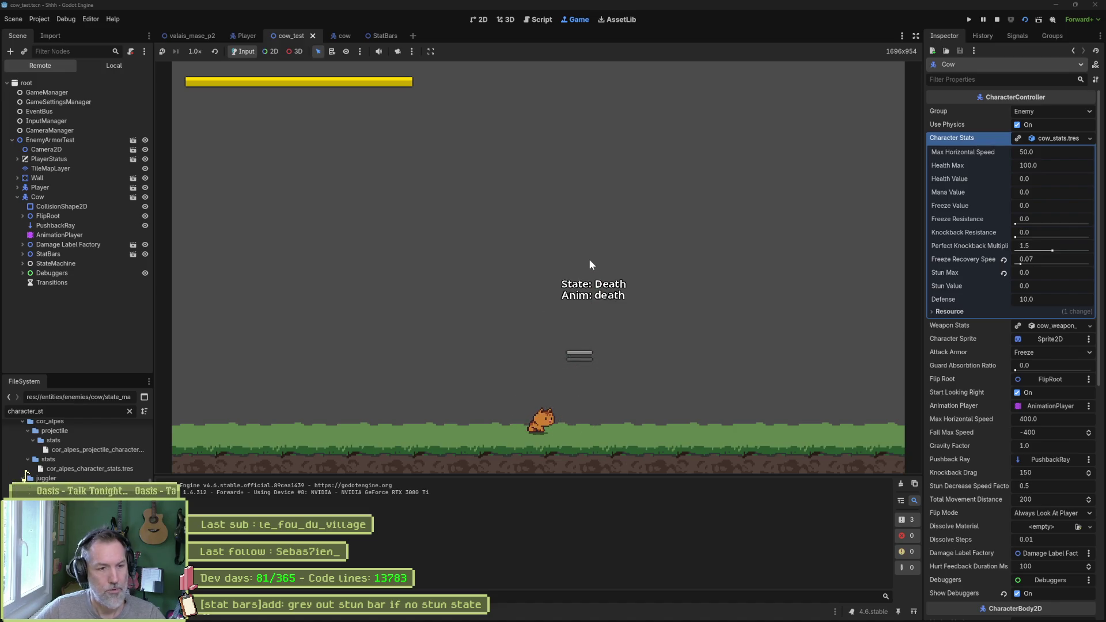
Confirm the cow shows State: Death, then stop the cow_test run.
key(F8)
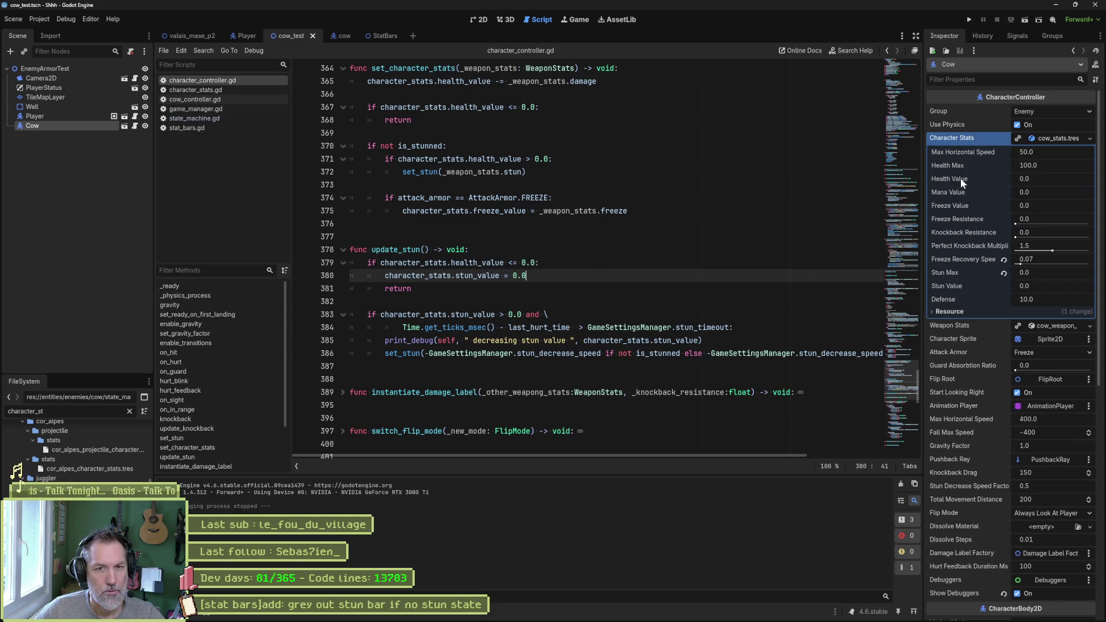
Delete the debug print from update_stun, then run the project with F5 to test the cow.
click(762, 314)
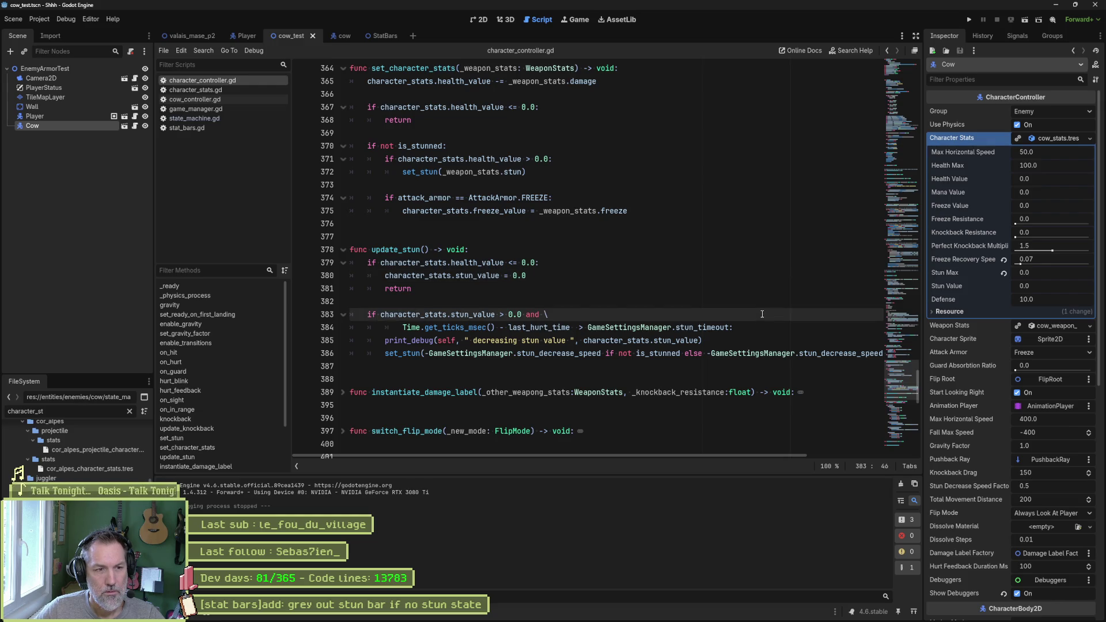
click(753, 338)
key(ctrl+shift+k)
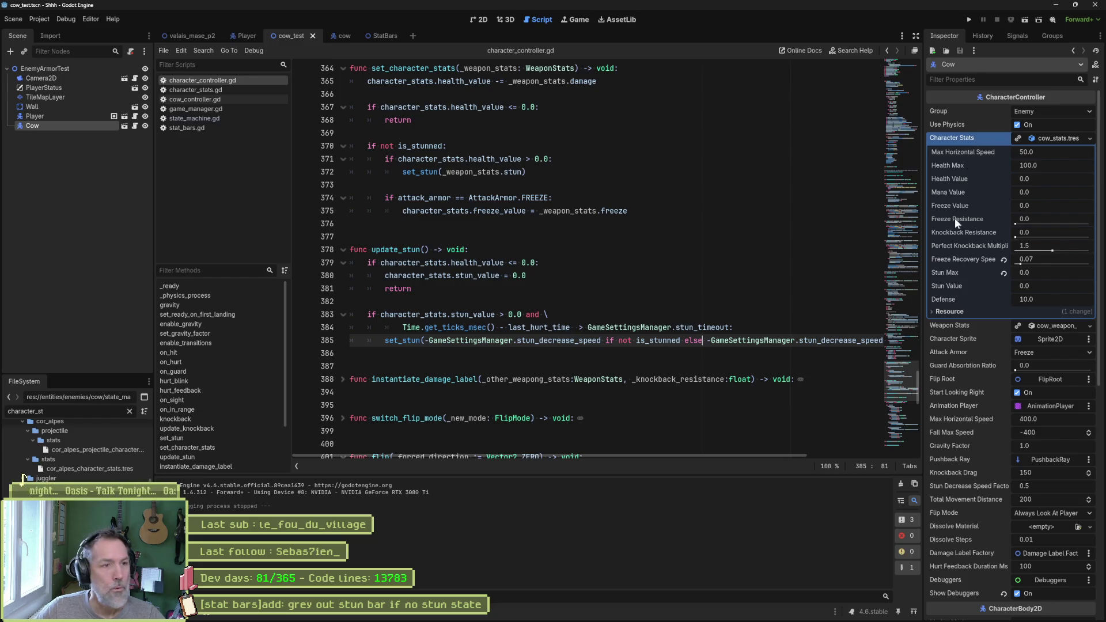
click(701, 186)
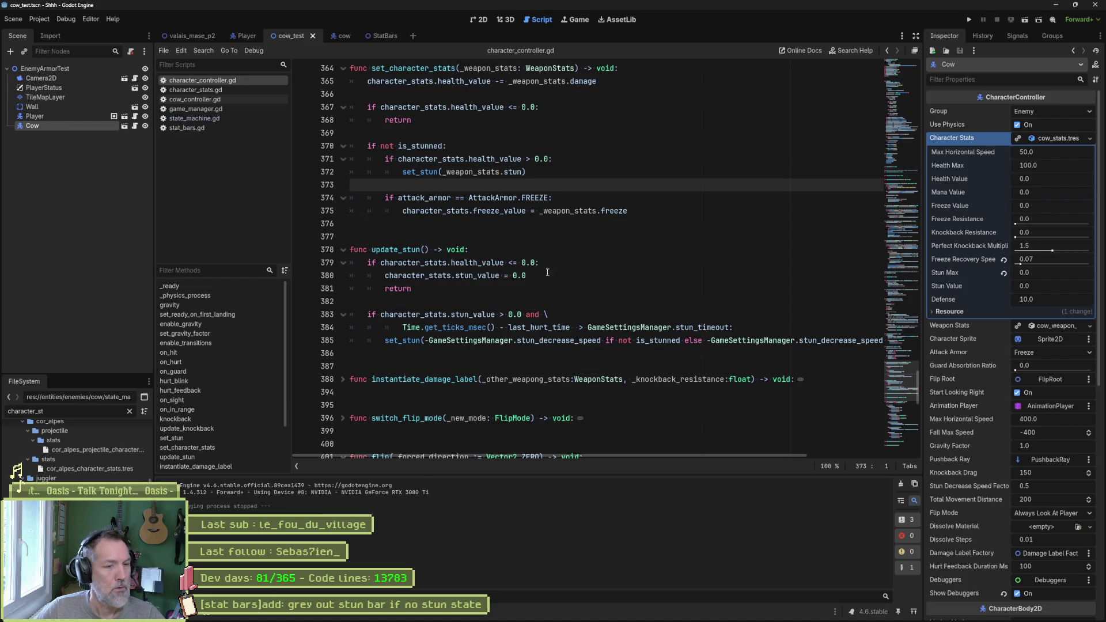
double_click(487, 276)
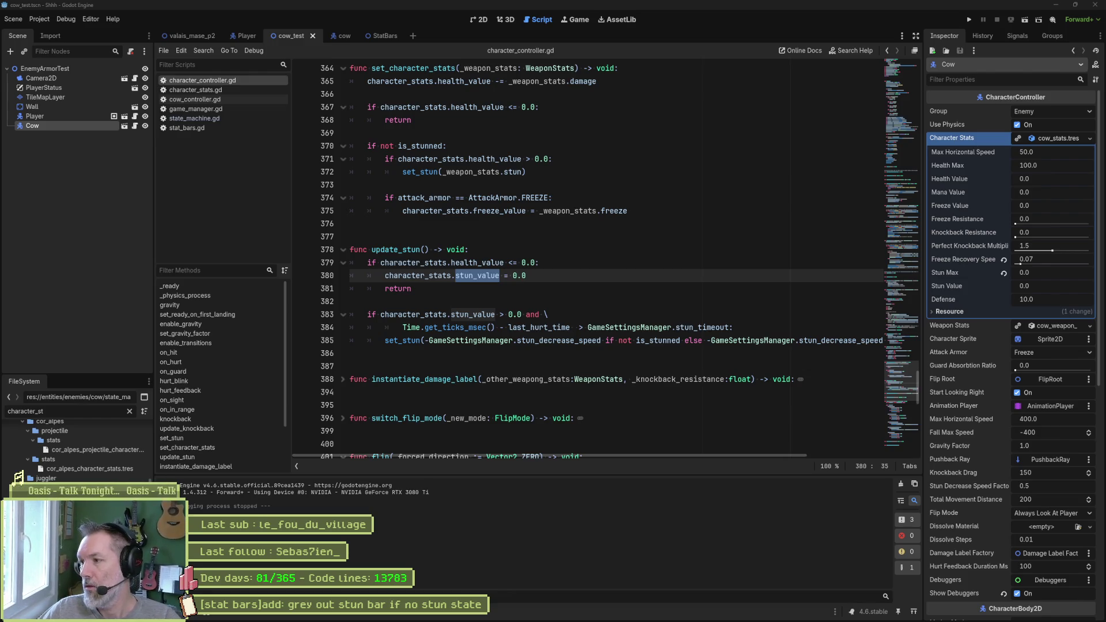
click(761, 405)
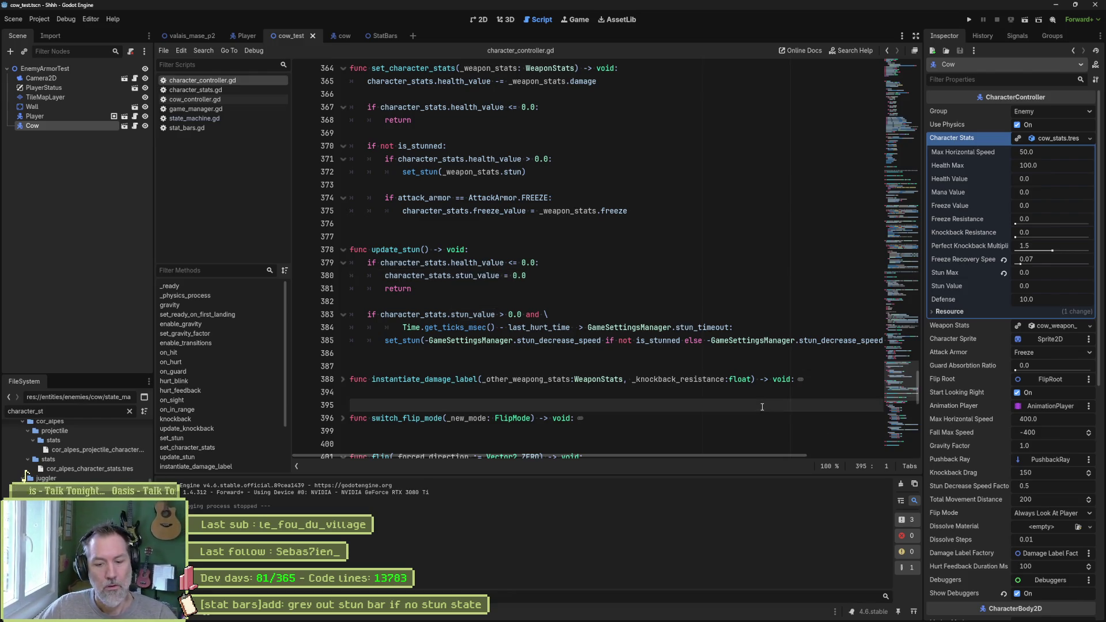
key(F5)
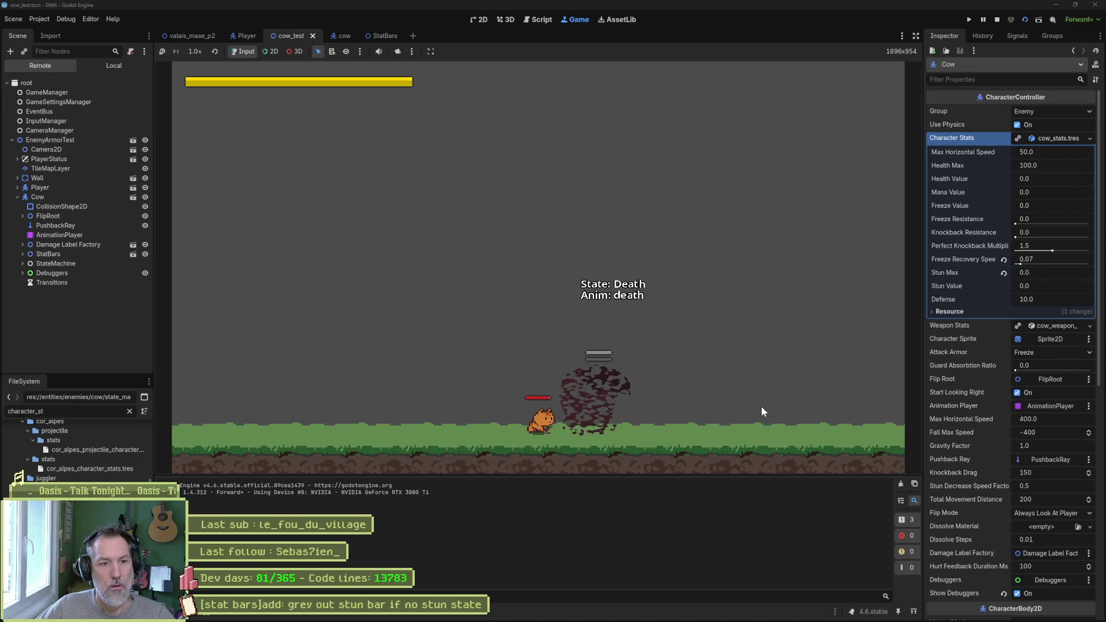
Stop the game and show the recorded fight fullscreen at the cow's bell attack.
key(F8)
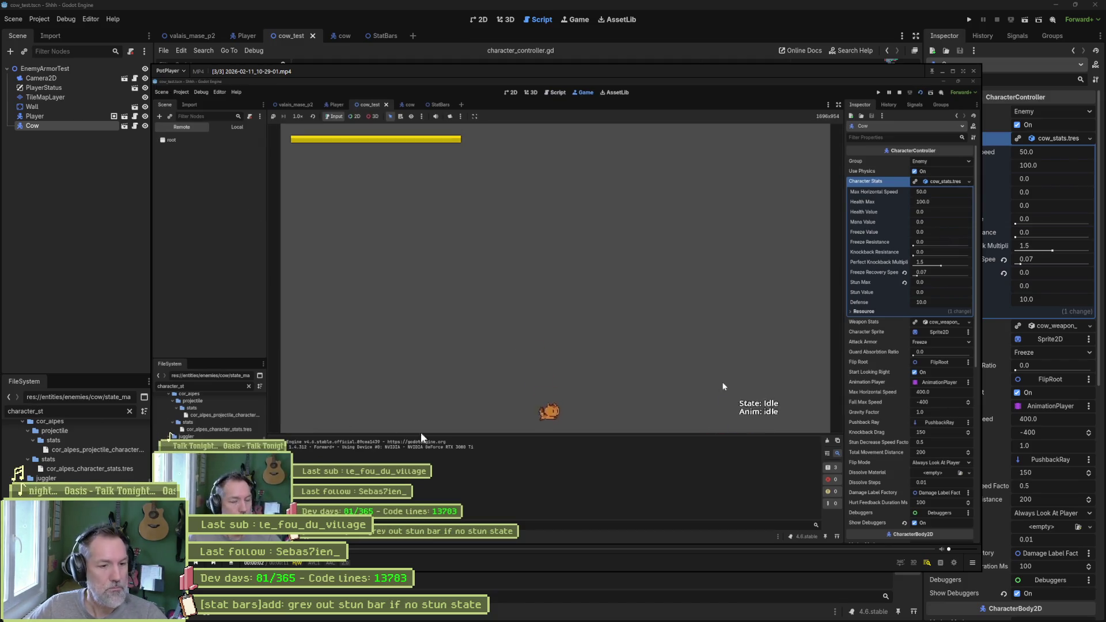
key(Right)
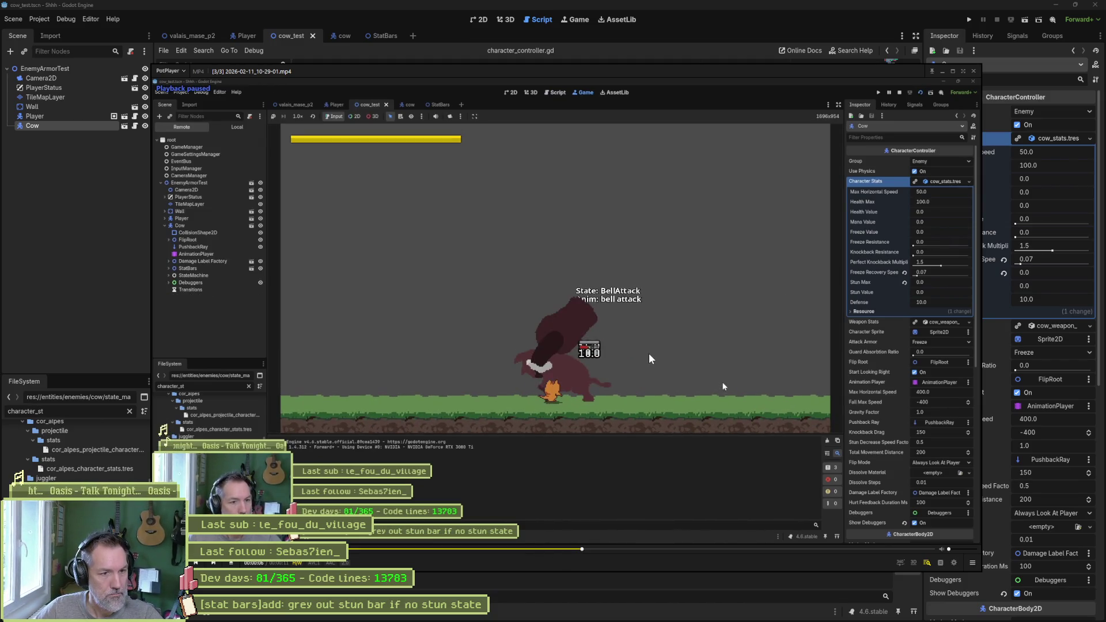
key(space)
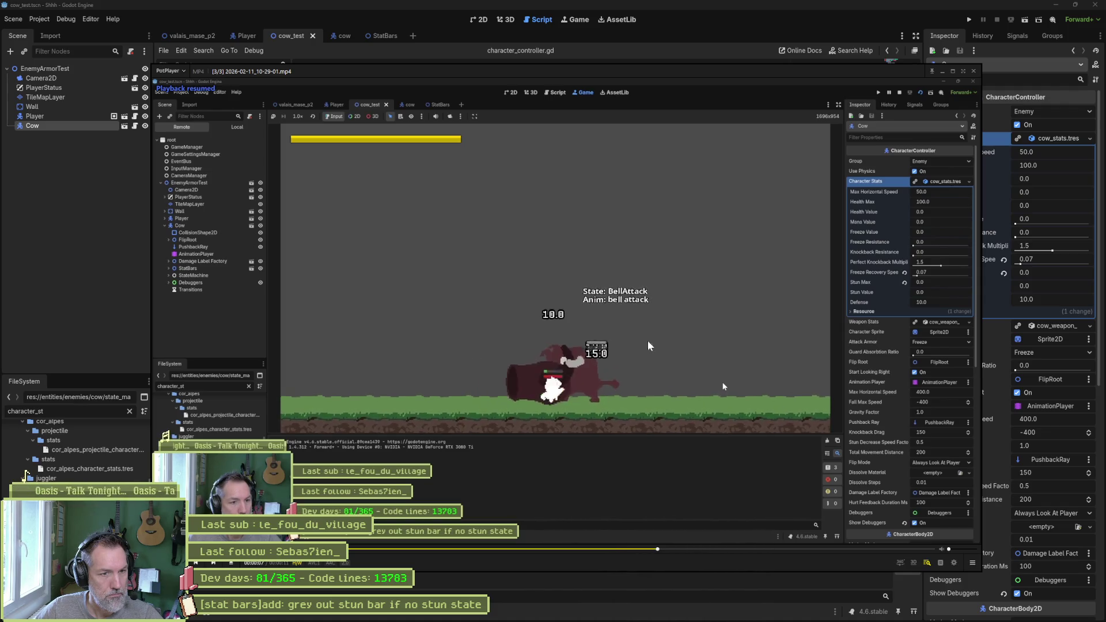
double_click(749, 392)
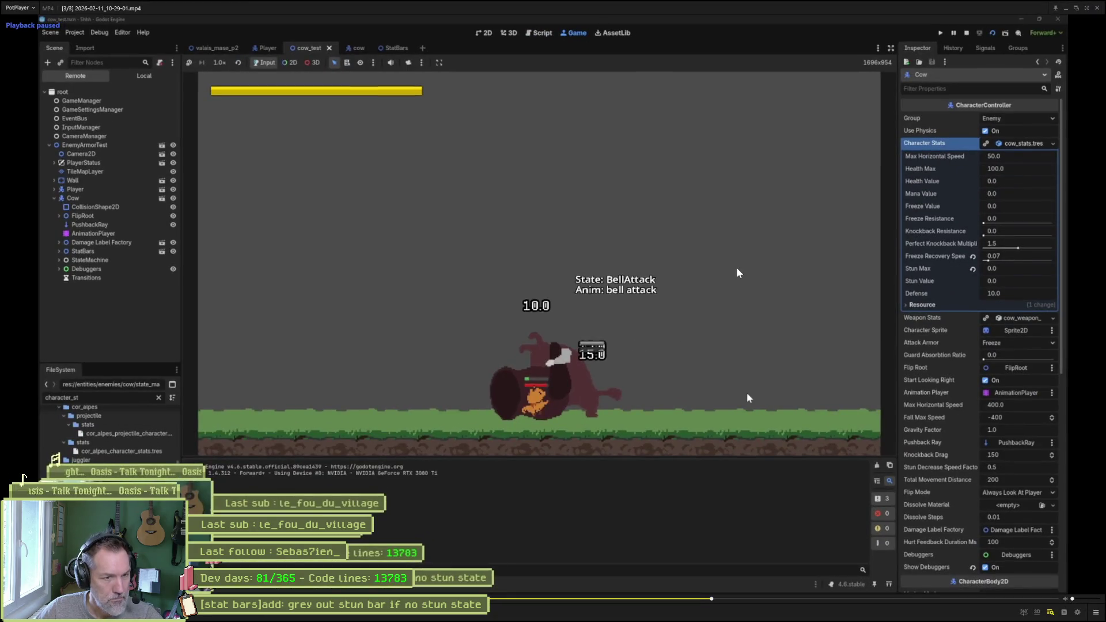
key(Left)
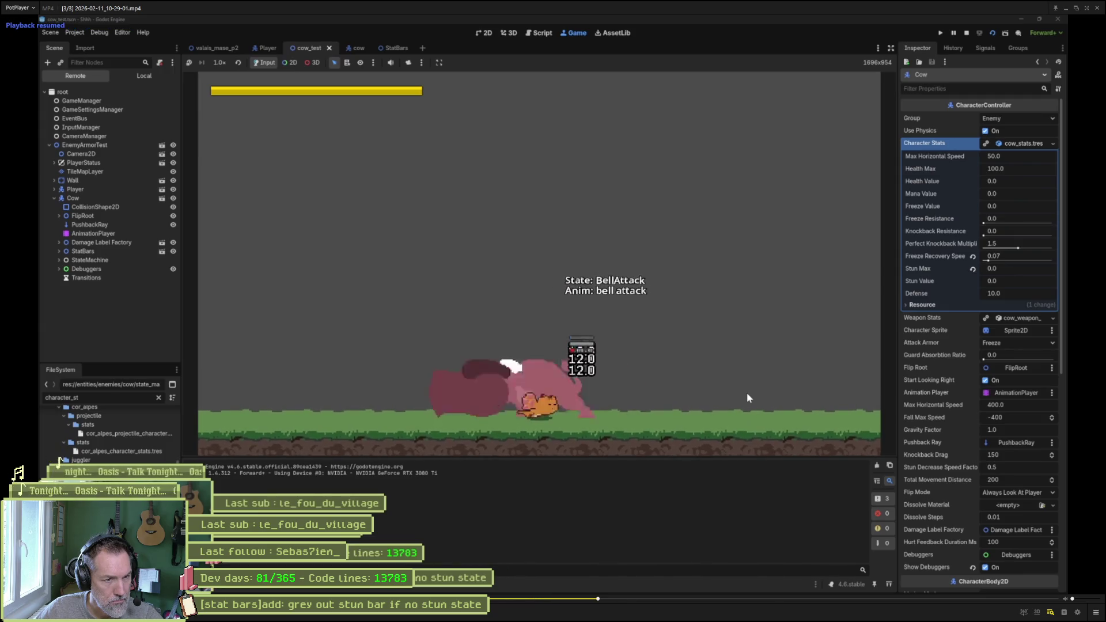
Step frame by frame through the bell attack until the cow enters its Death state.
key(f)
key(f)
key(f)
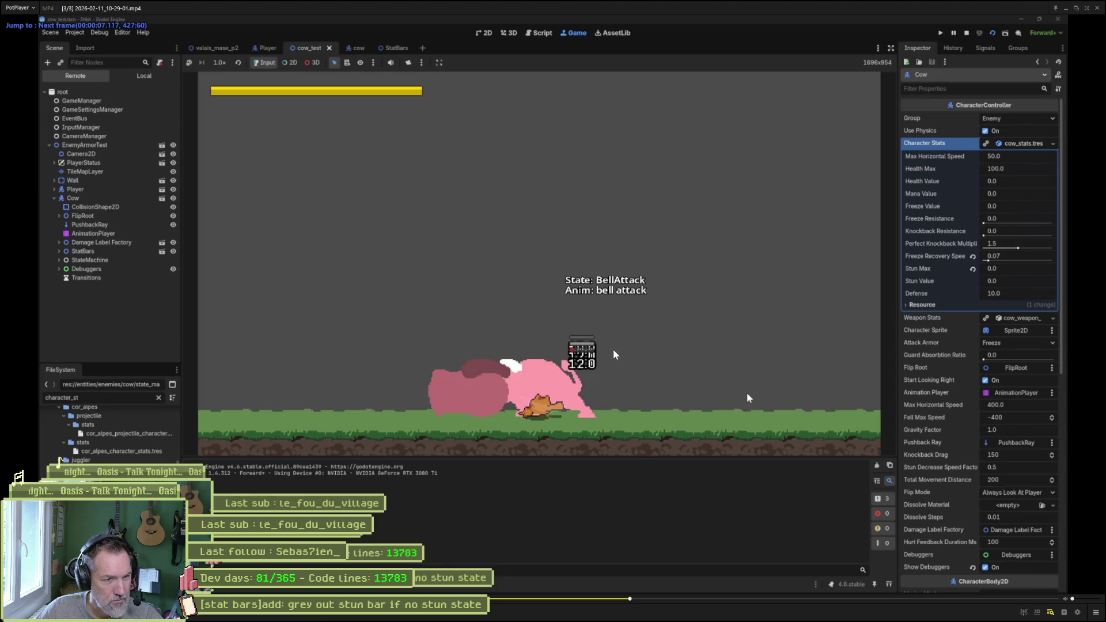
key(f)
key(f)
key(f)
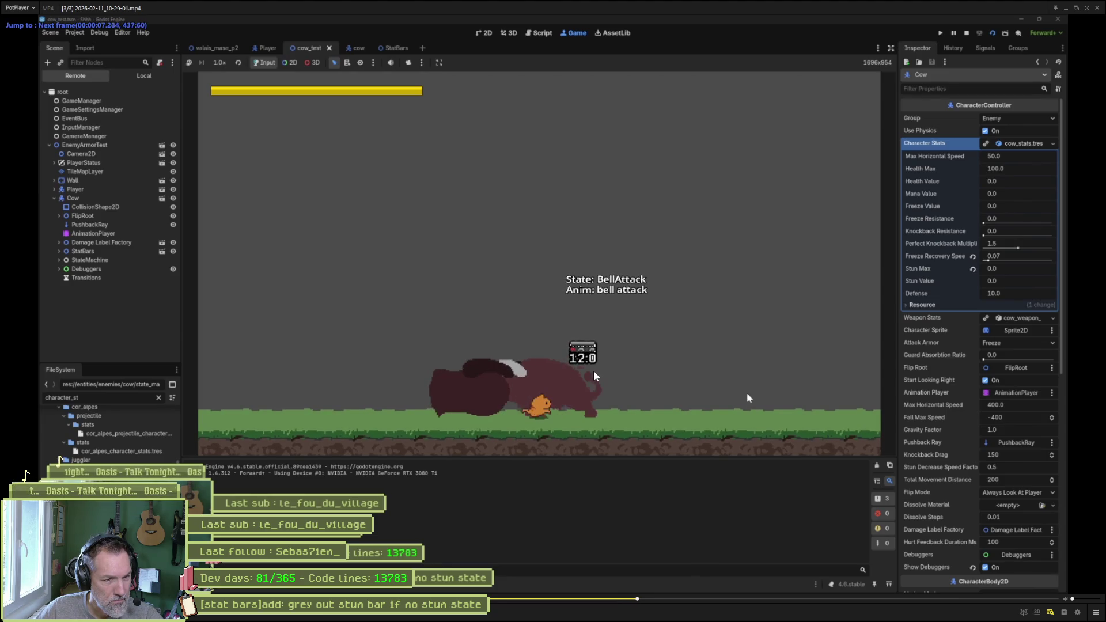
key(f)
key(f)
key(f)
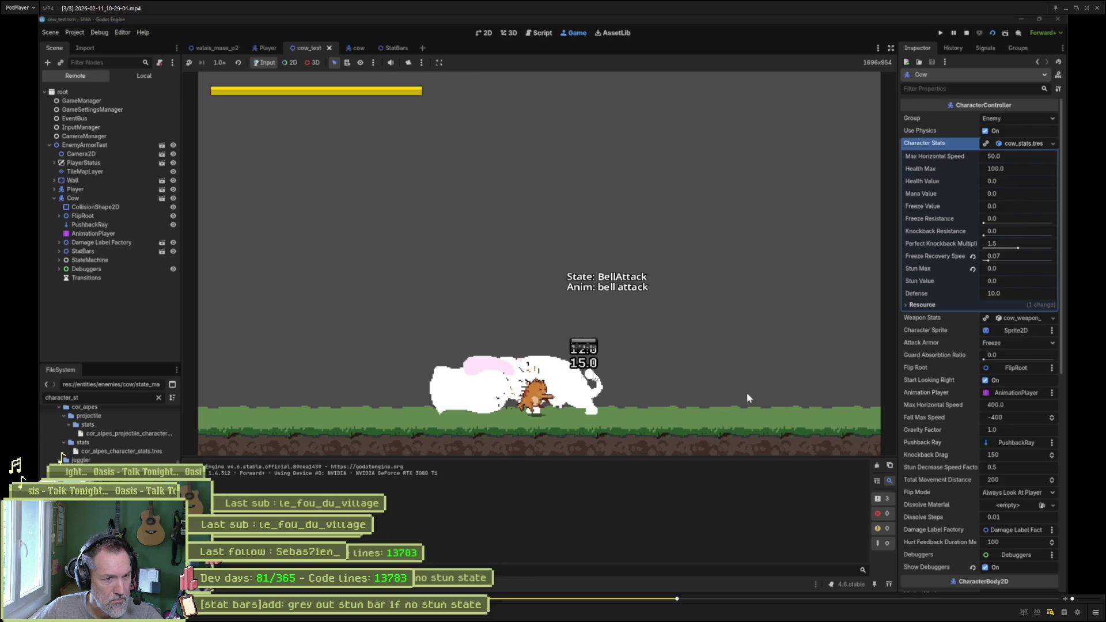
key(d)
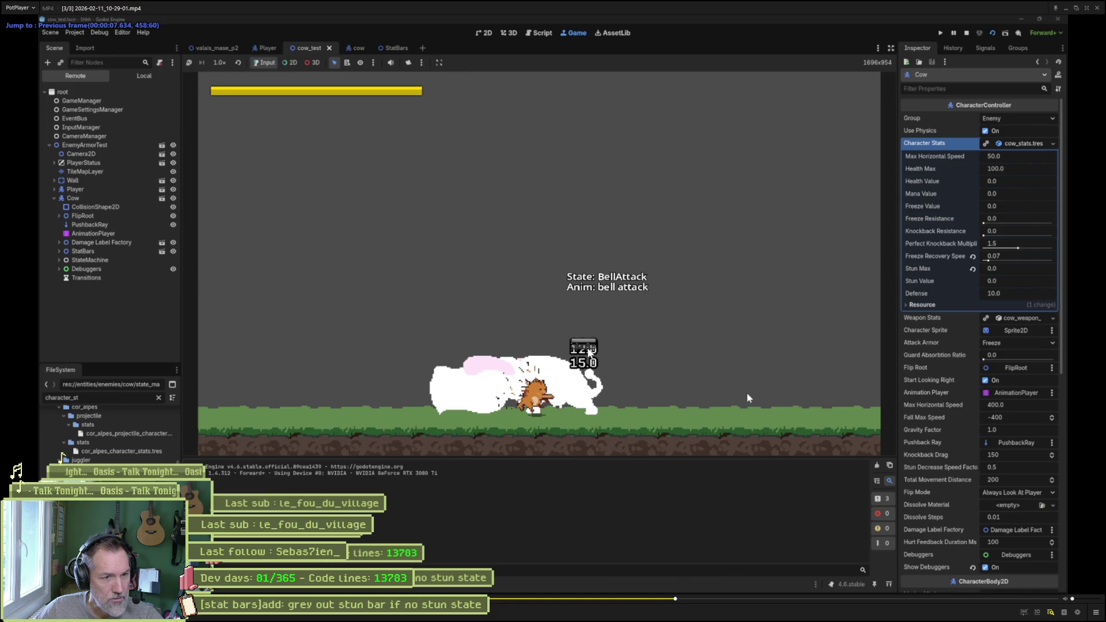
key(f)
key(f)
key(f)
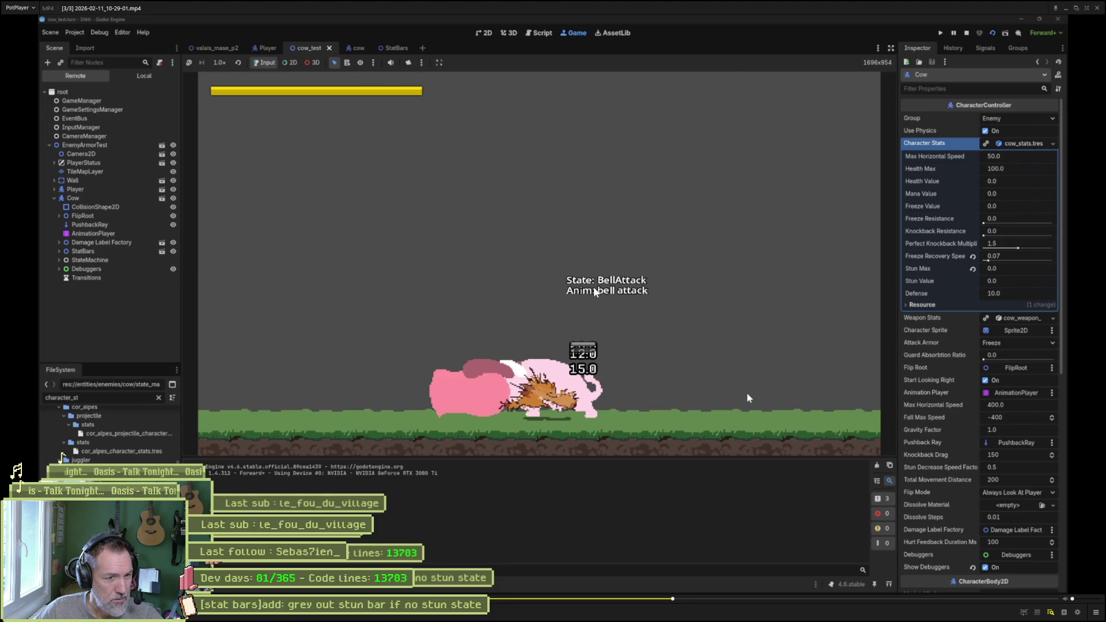
key(f)
key(f)
key(f)
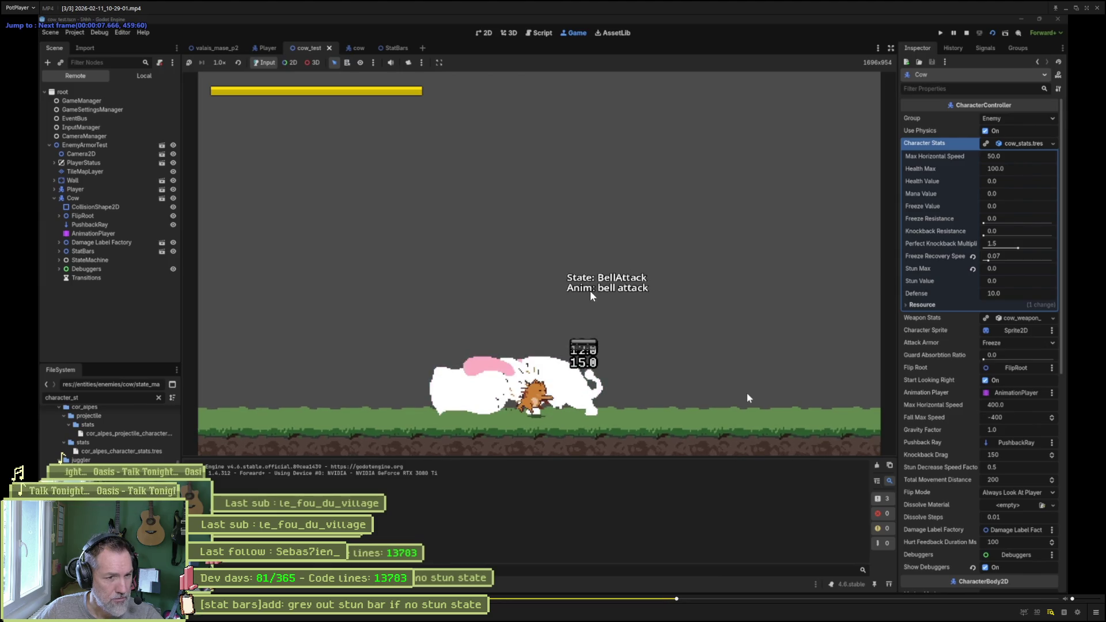
key(f)
key(f)
key(f)
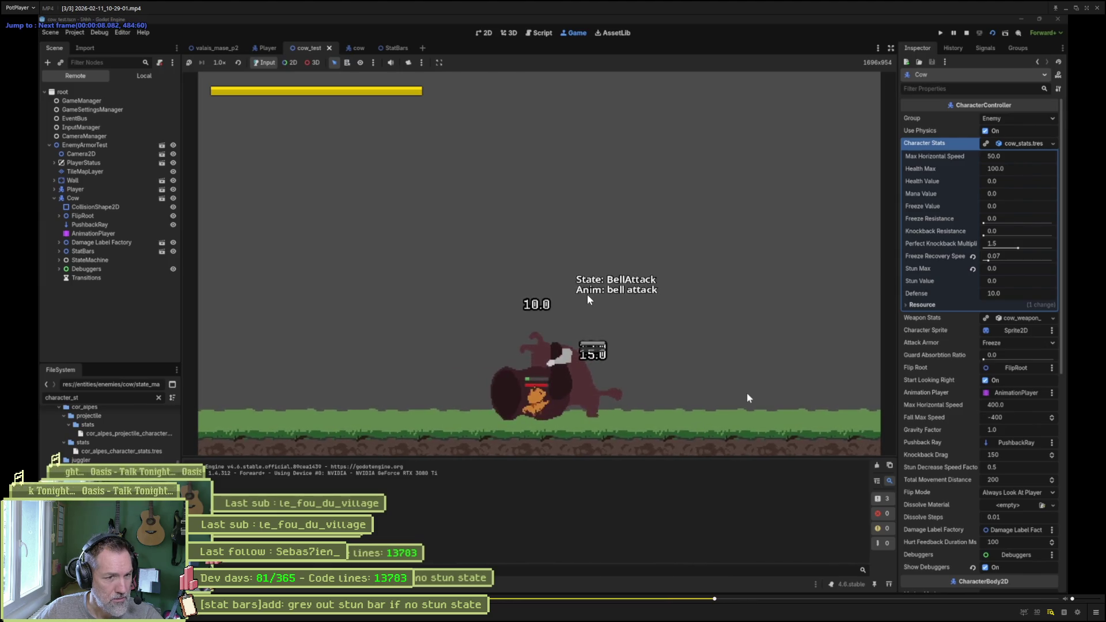
key(f)
key(f)
key(f)
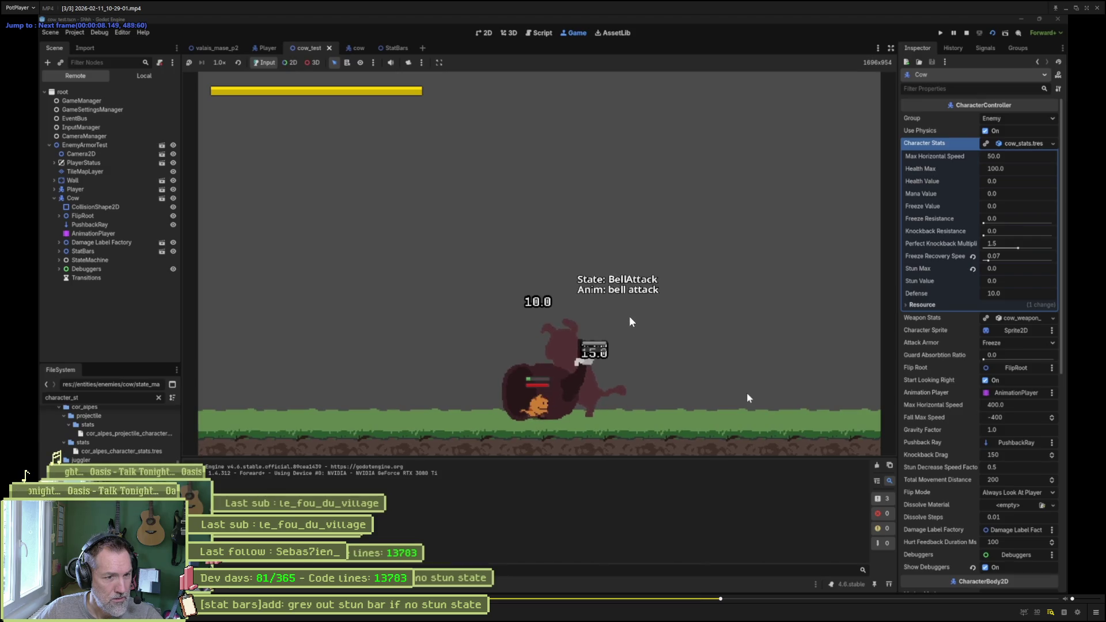
key(f)
key(f)
key(f)
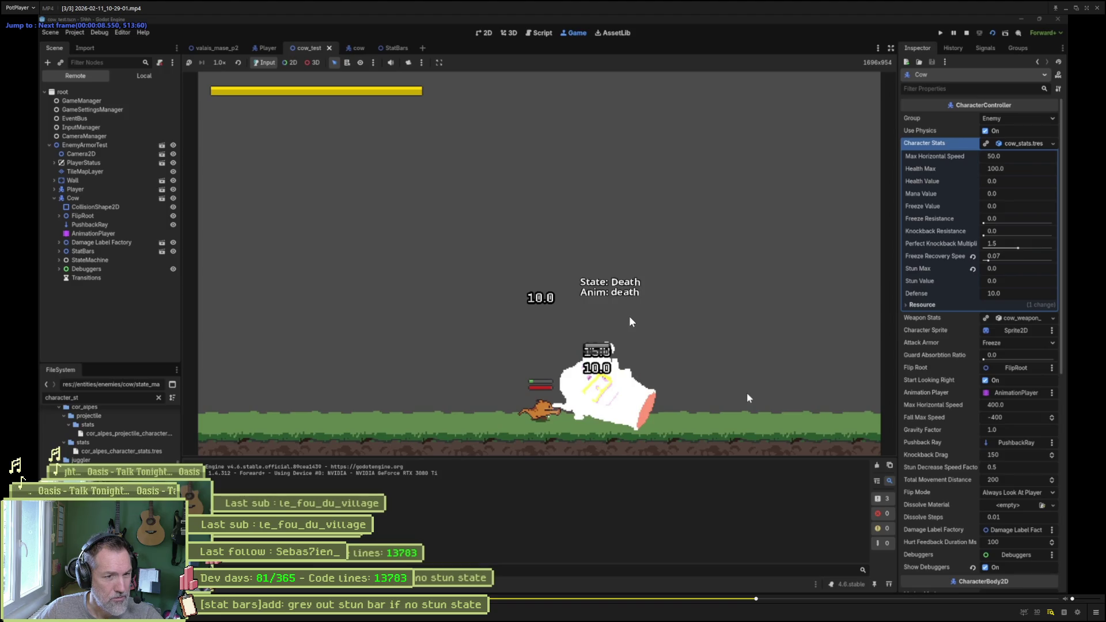
key(f)
key(f)
key(f)
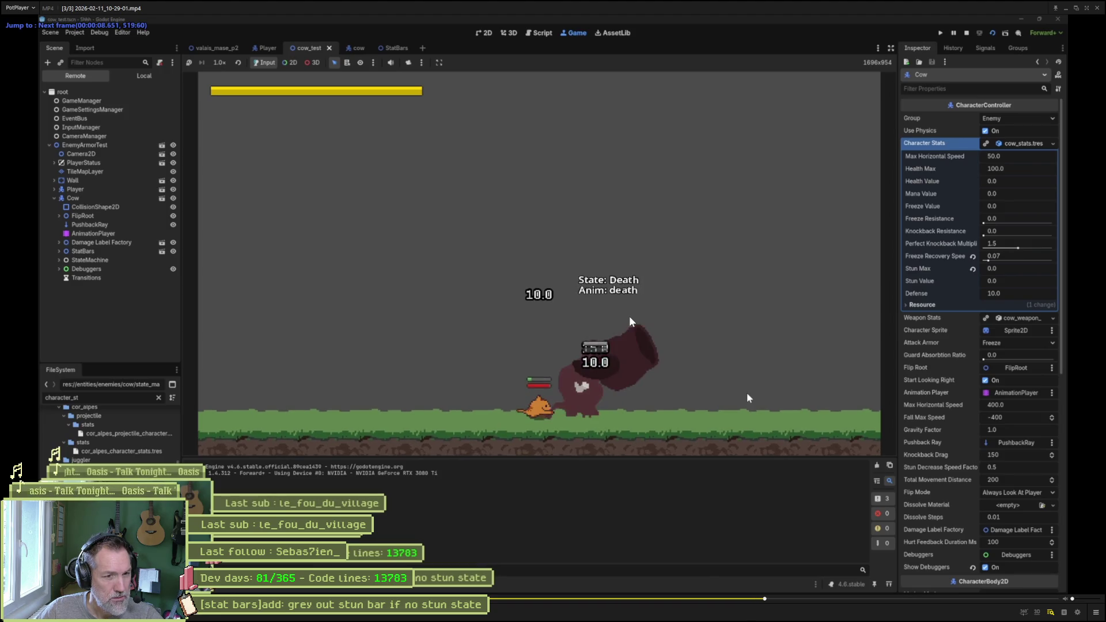
Step back before the death to recheck the bell attack, then restore the player window.
key(d)
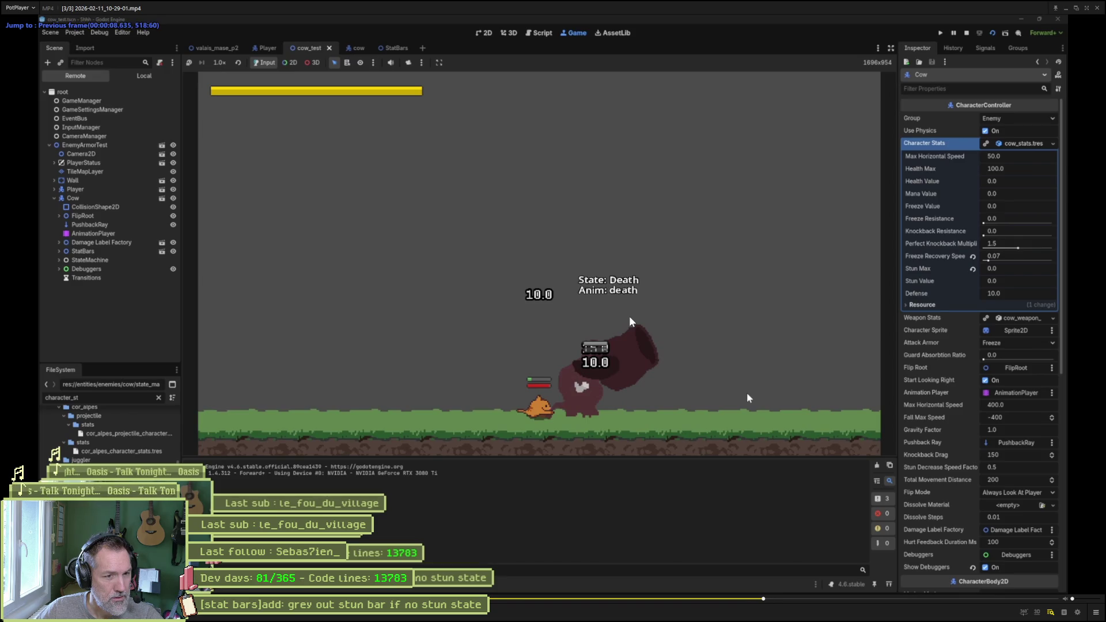
key(d)
key(d)
key(d)
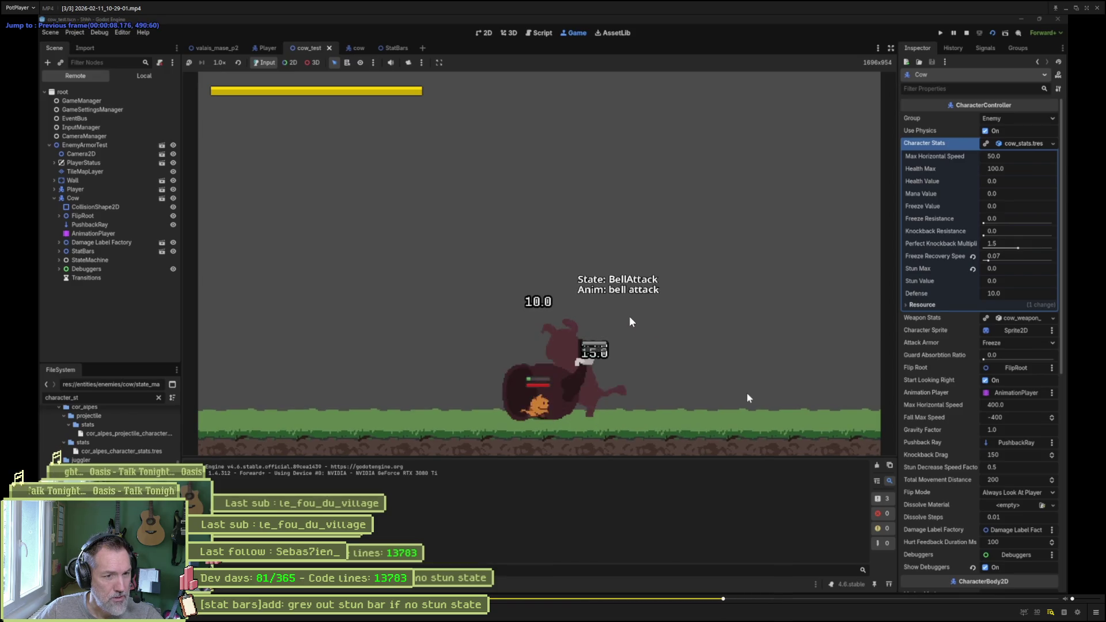
key(d)
key(d)
key(d)
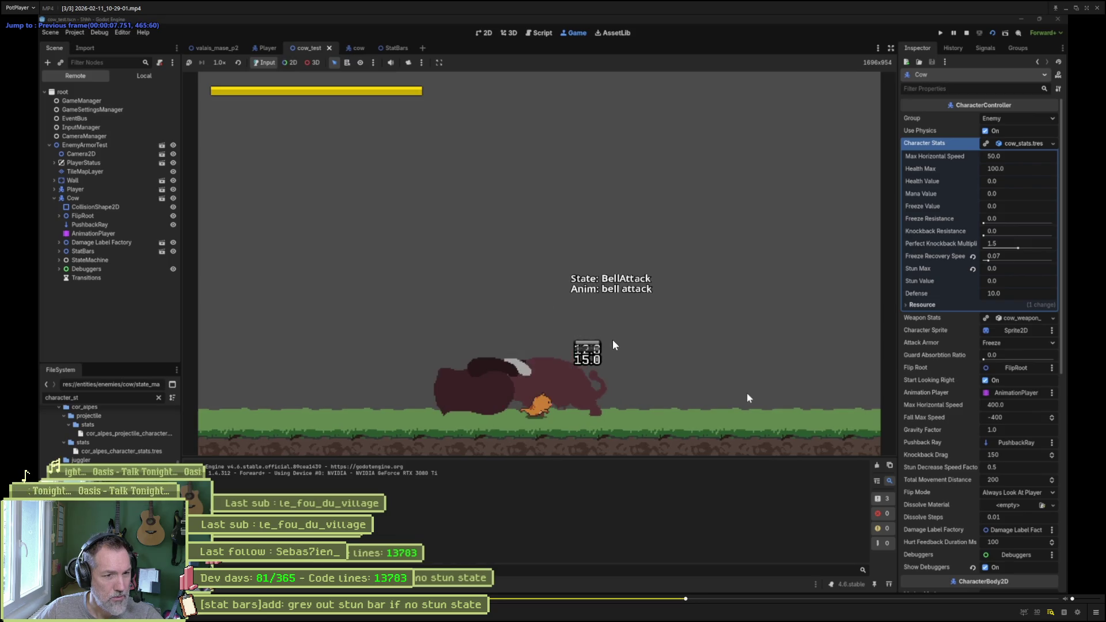
key(d)
key(d)
key(d)
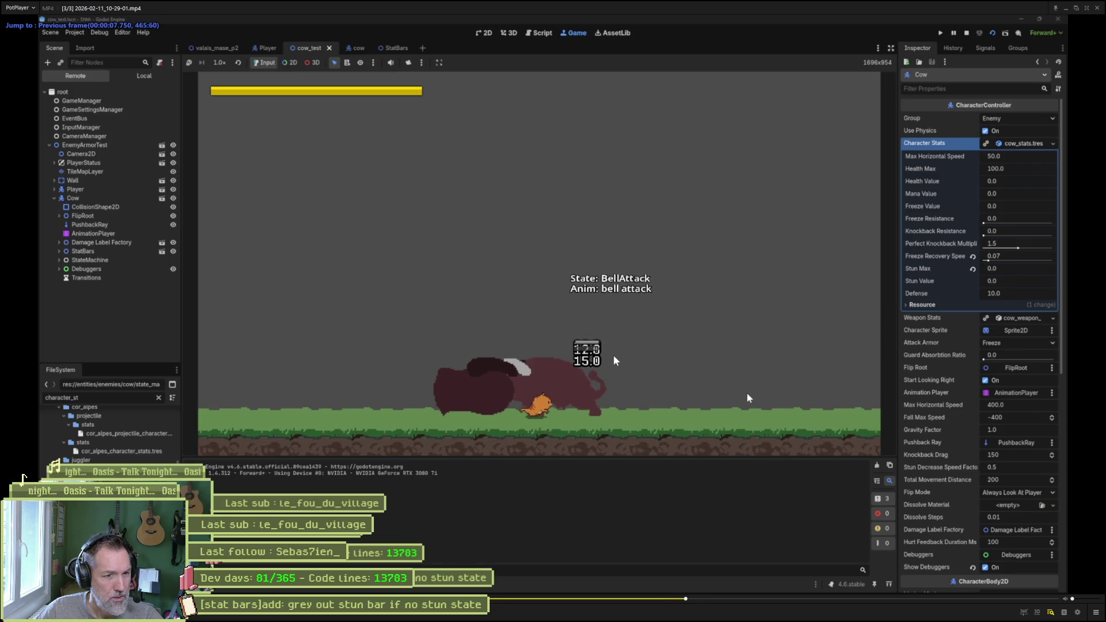
key(f)
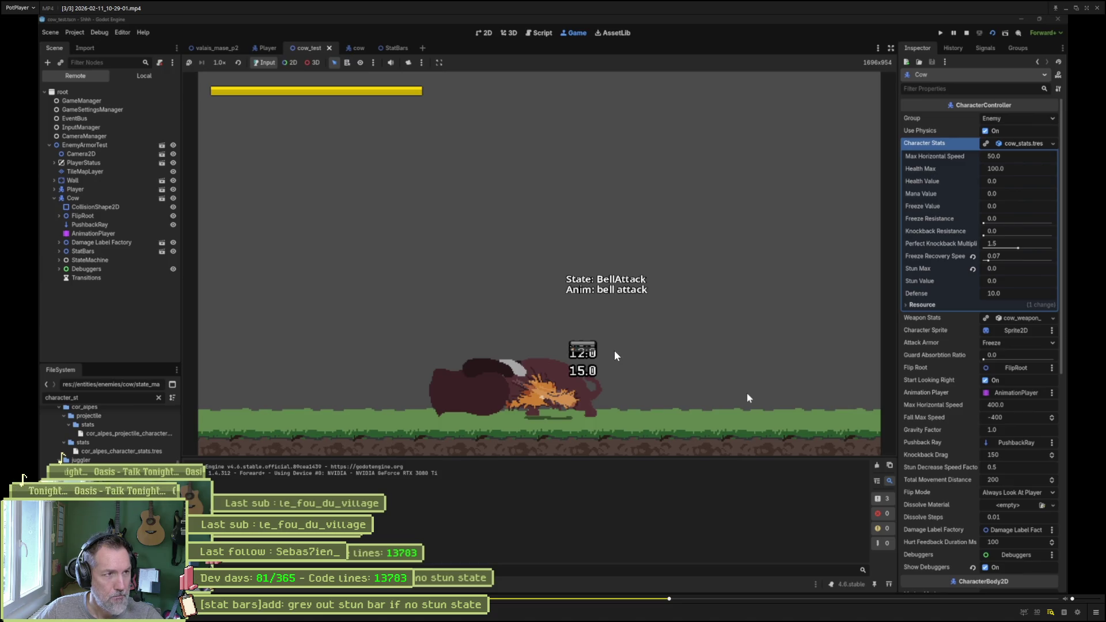
click(1075, 8)
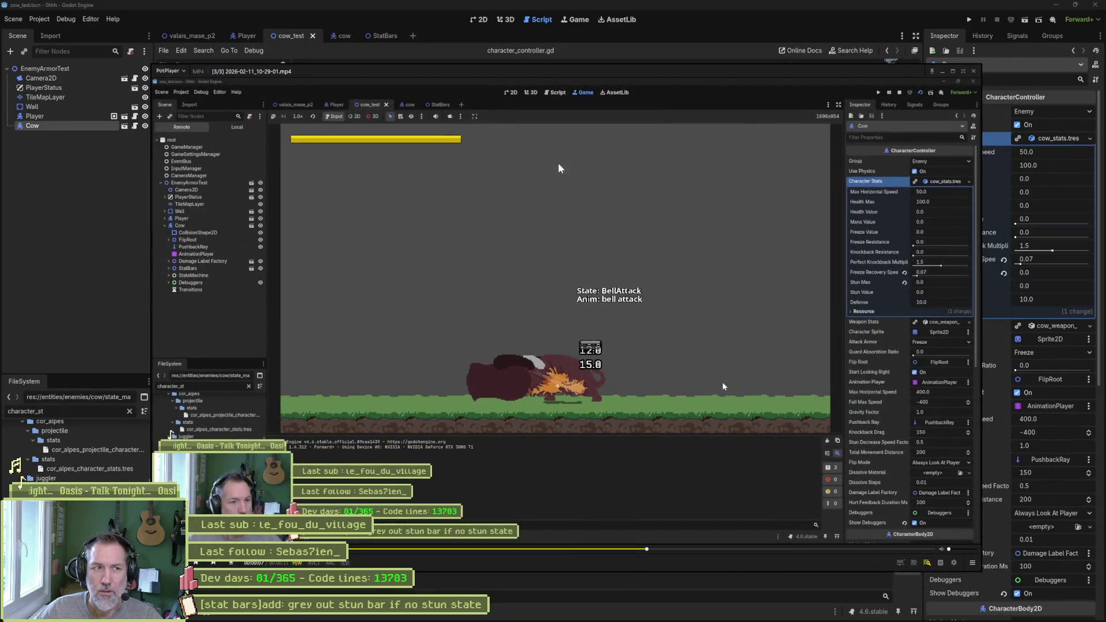
Switch to state_machine.gd and select on_hurt's death_state check for health_value at or below 0.
click(98, 310)
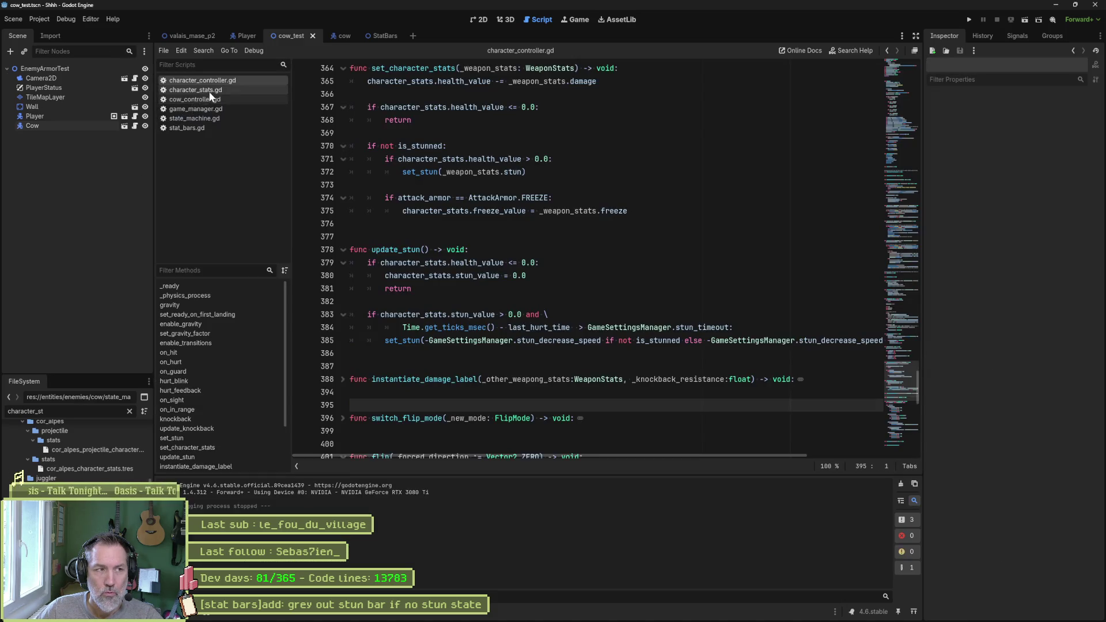
click(206, 119)
drag(567, 263, 726, 273)
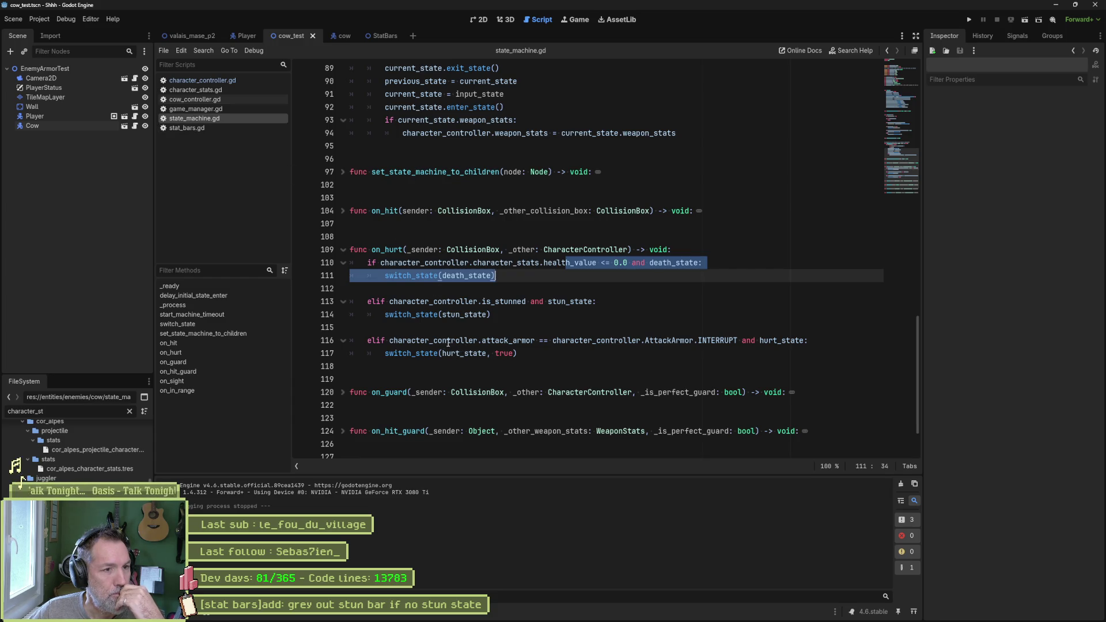
double_click(421, 352)
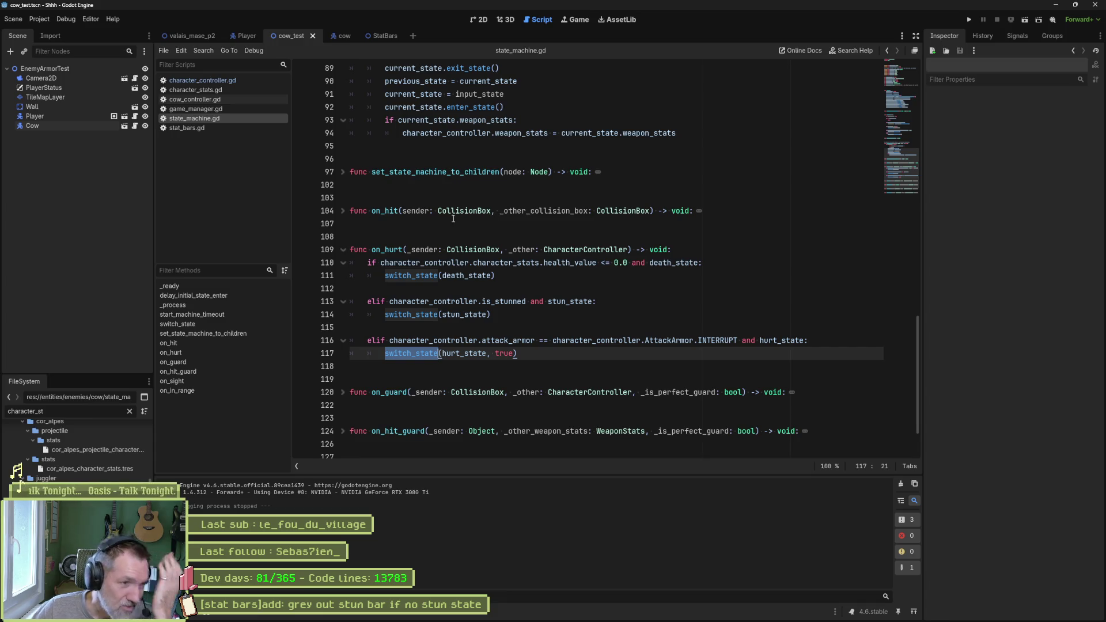
click(343, 212)
click(343, 211)
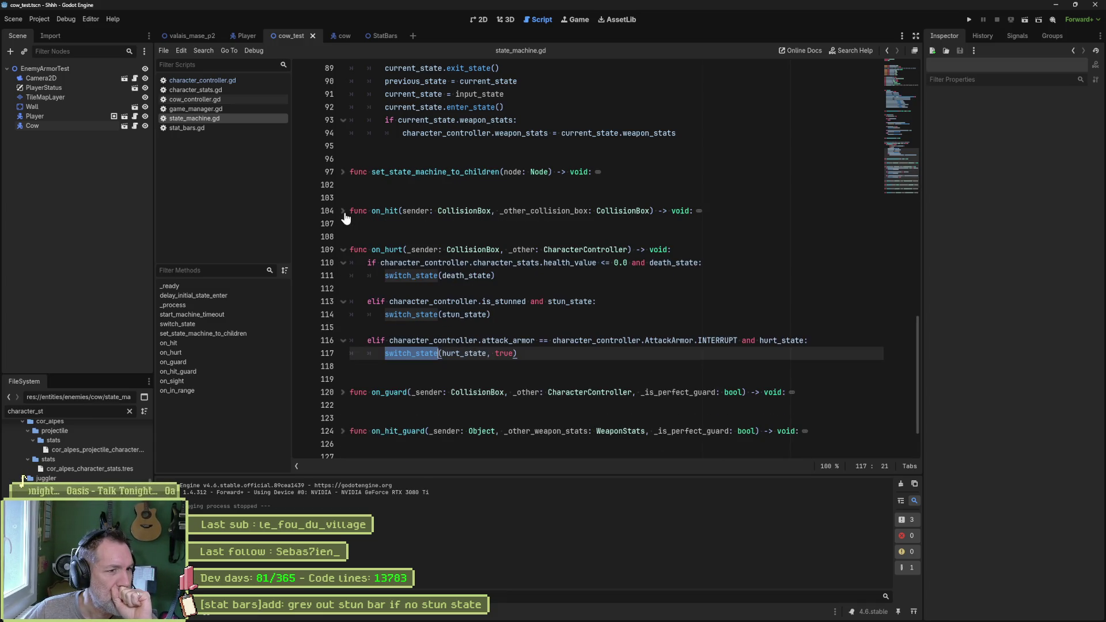
click(217, 81)
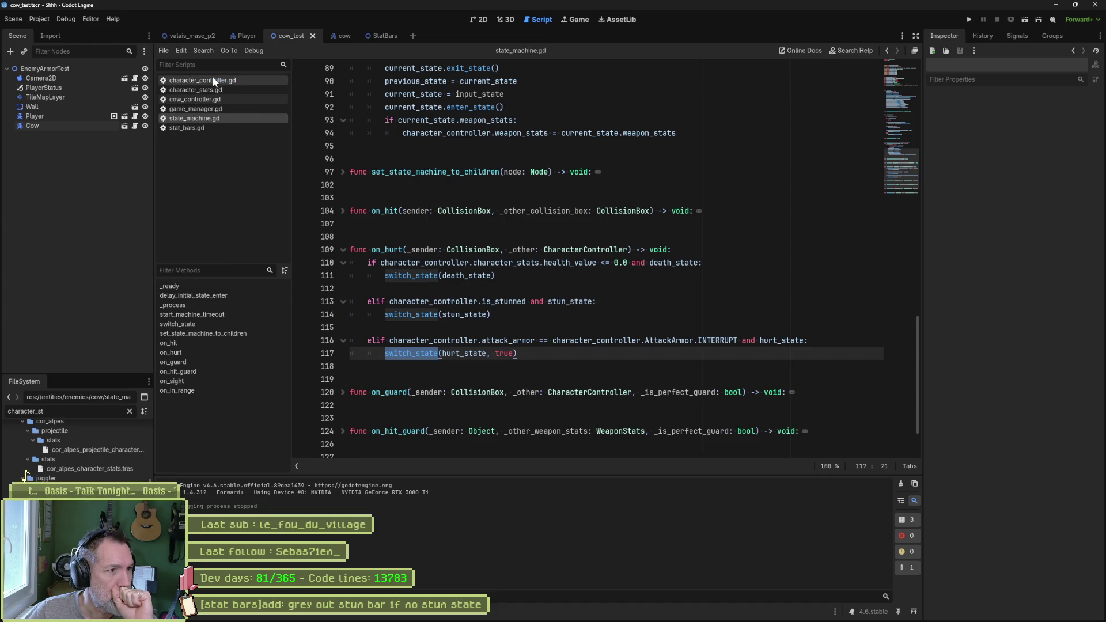
click(196, 362)
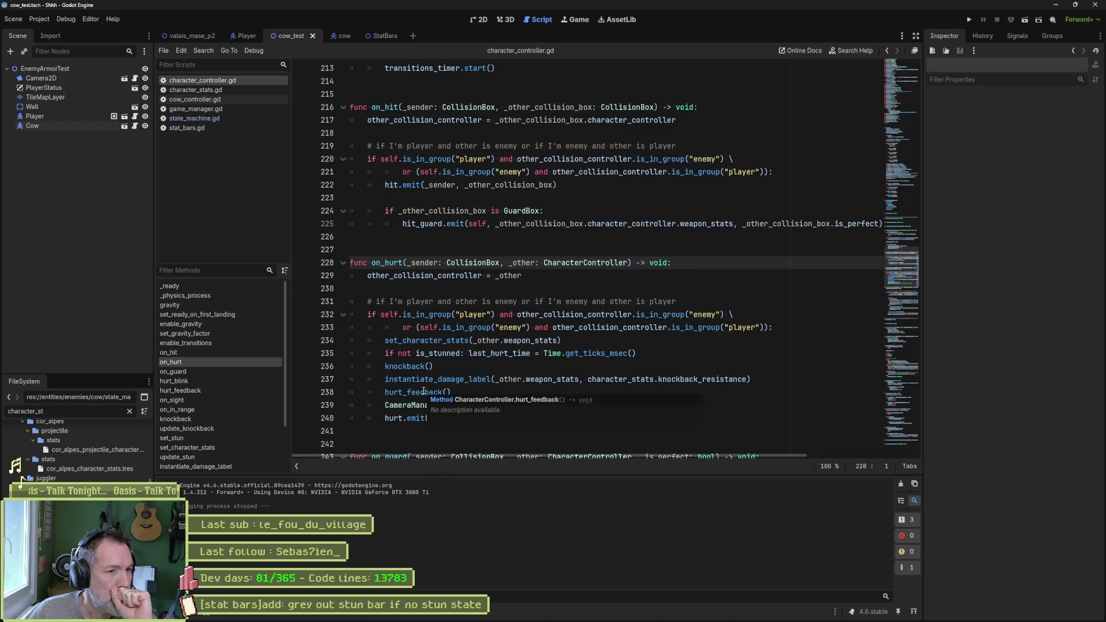
double_click(427, 340)
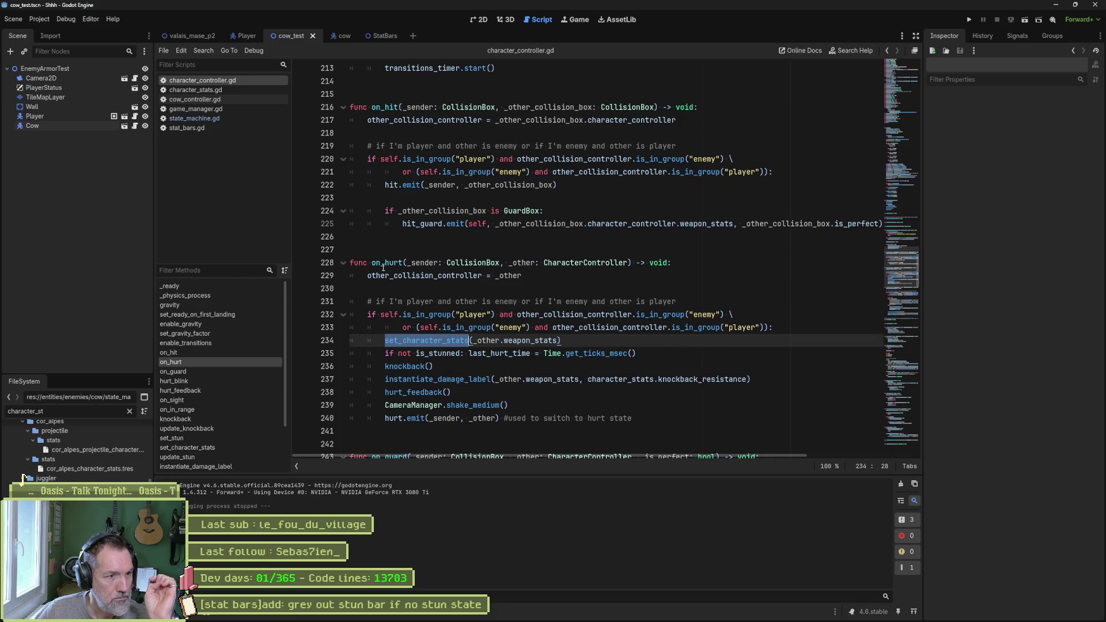
click(195, 119)
click(213, 351)
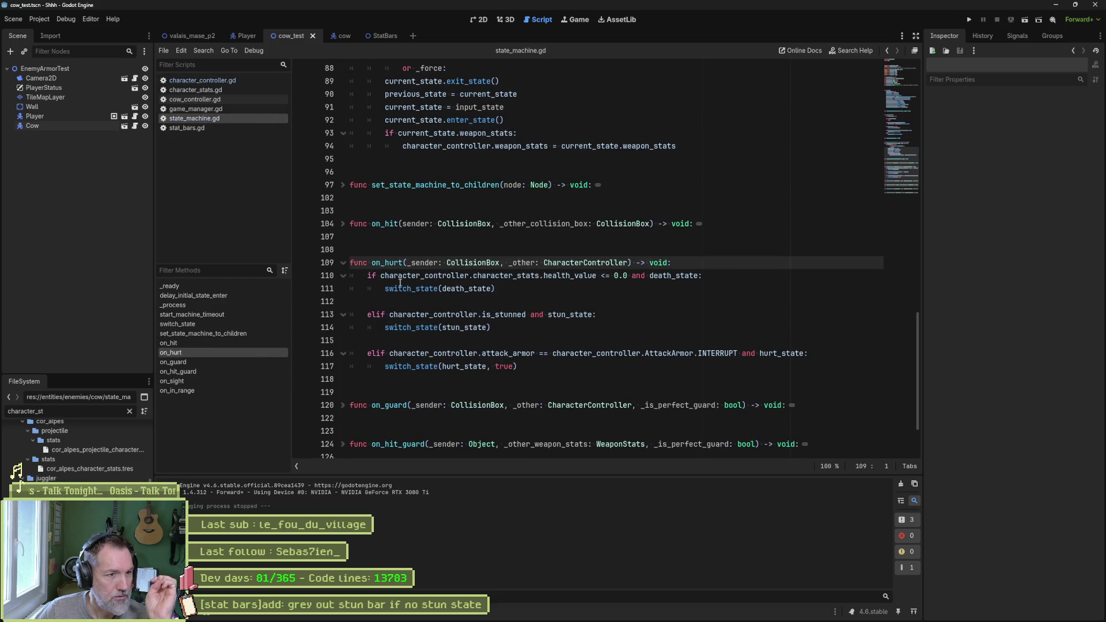
Start a print_debug(self, " health: ") line at the top of on_hurt.
click(720, 264)
key(Return)
text(p)
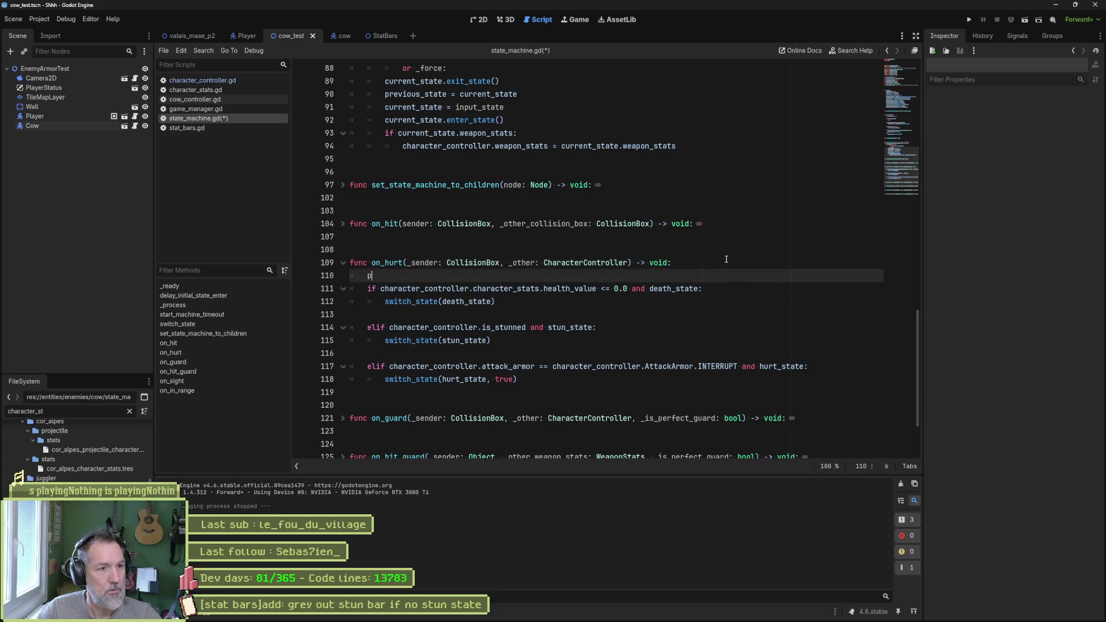
text(rint_debu)
key(Return)
text(self, " )
text(hea)
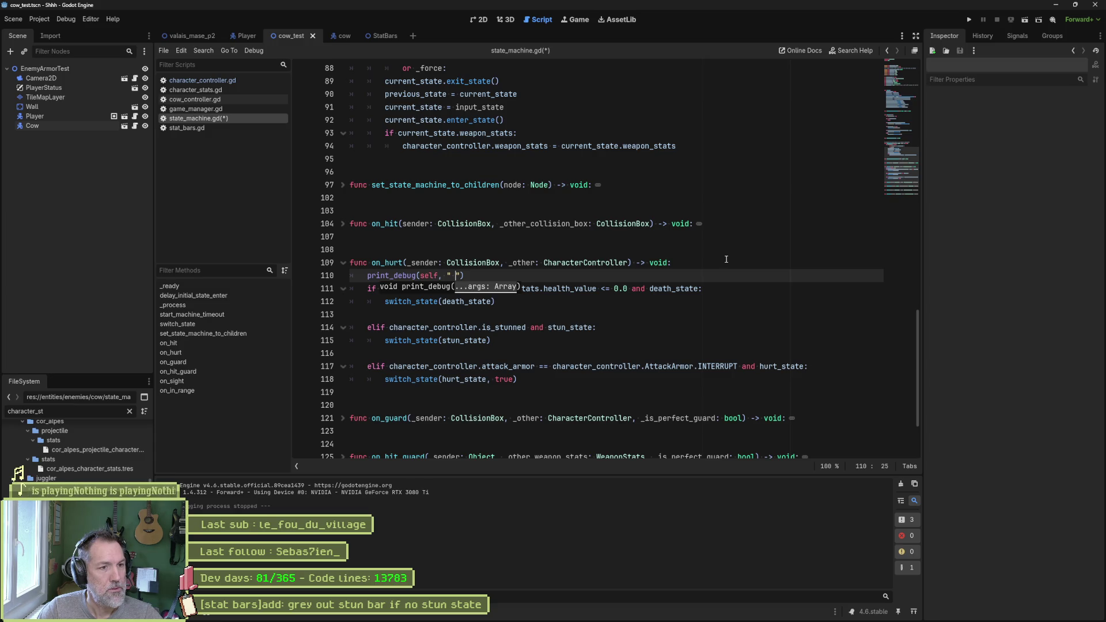
text(:)
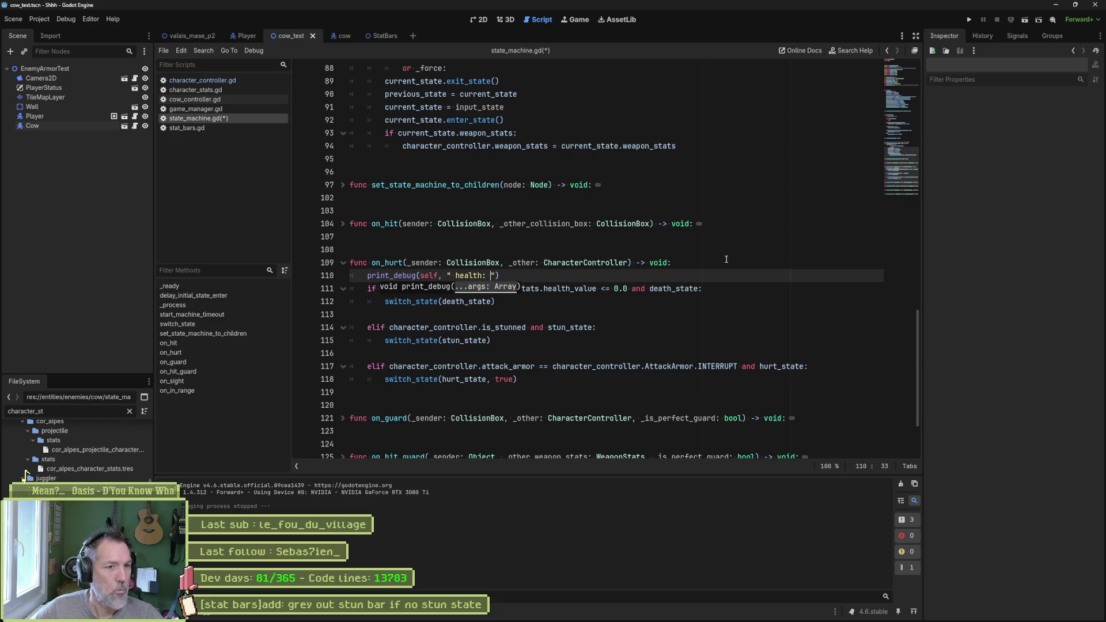
click(611, 245)
Append character_controller.character_stats.health_value to the print, save, and run the test scene with F6.
drag(380, 288, 596, 290)
key(ctrl+c)
click(496, 276)
text(,)
key(ctrl+v)
key(ctrl+s)
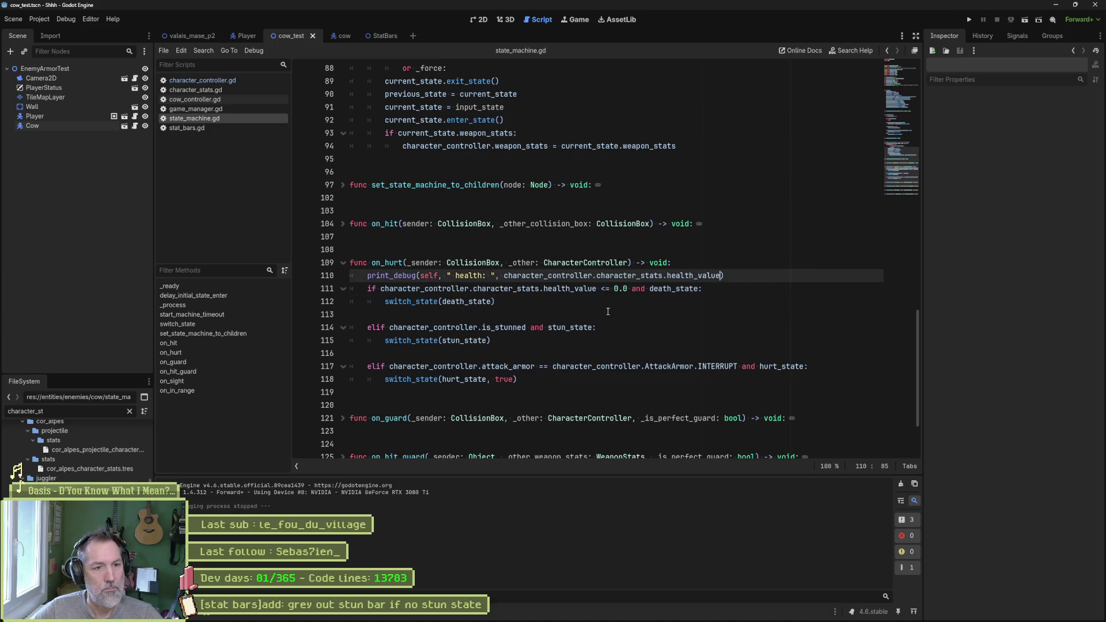
key(F6)
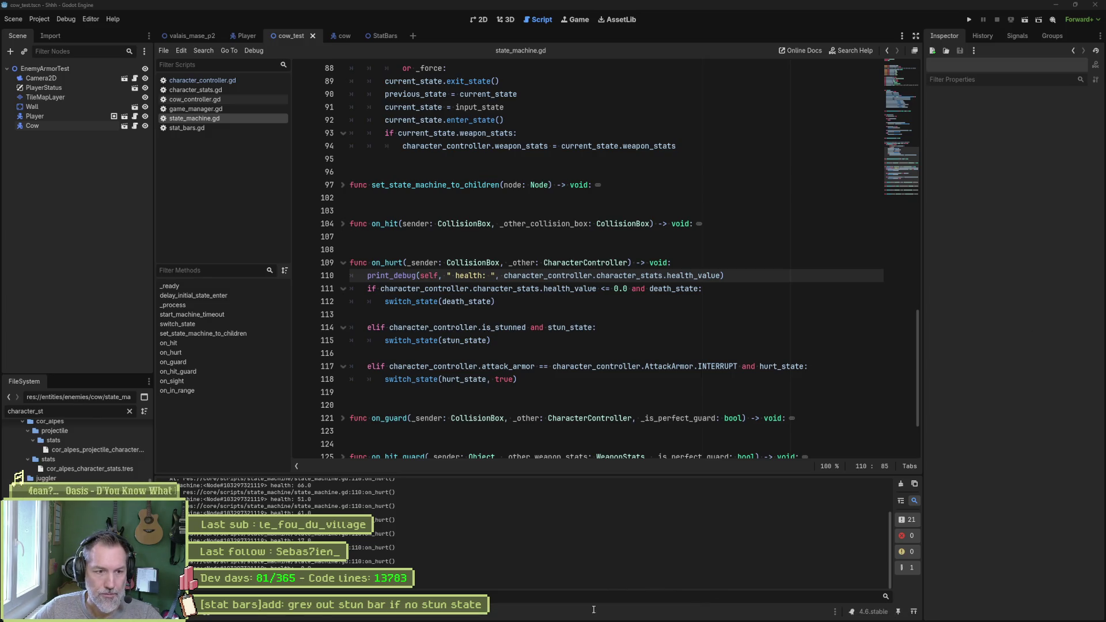
Let the test run finish so the Output panel lists the cow's health on each hit.
mouse_move(569, 621)
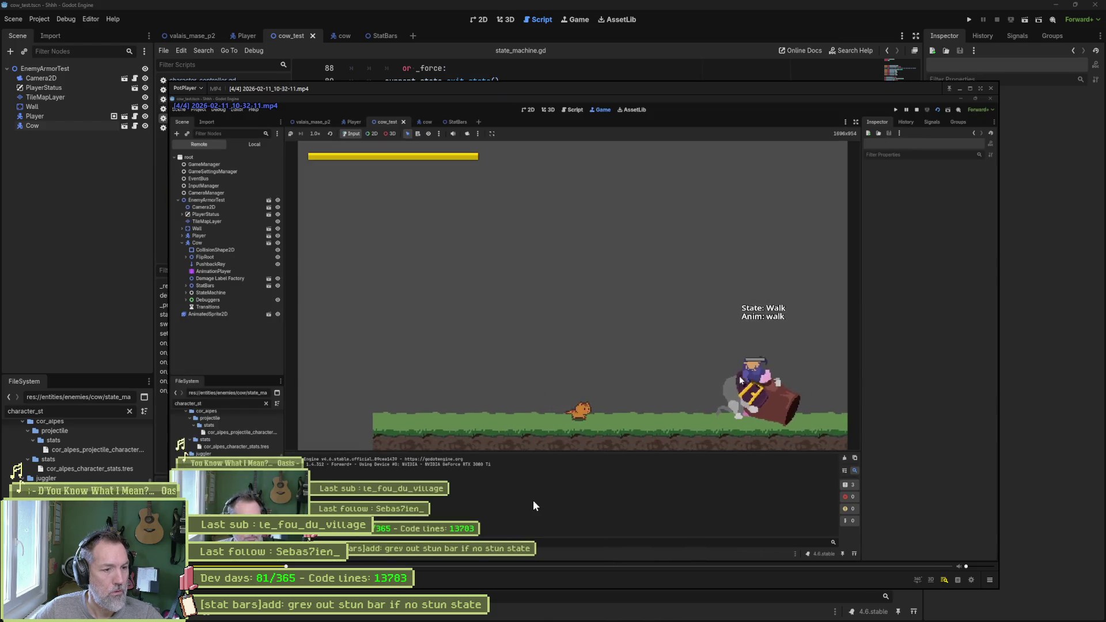
Seek ahead in the replay, pause on the cow's white hit flash, and close the replay.
click(625, 567)
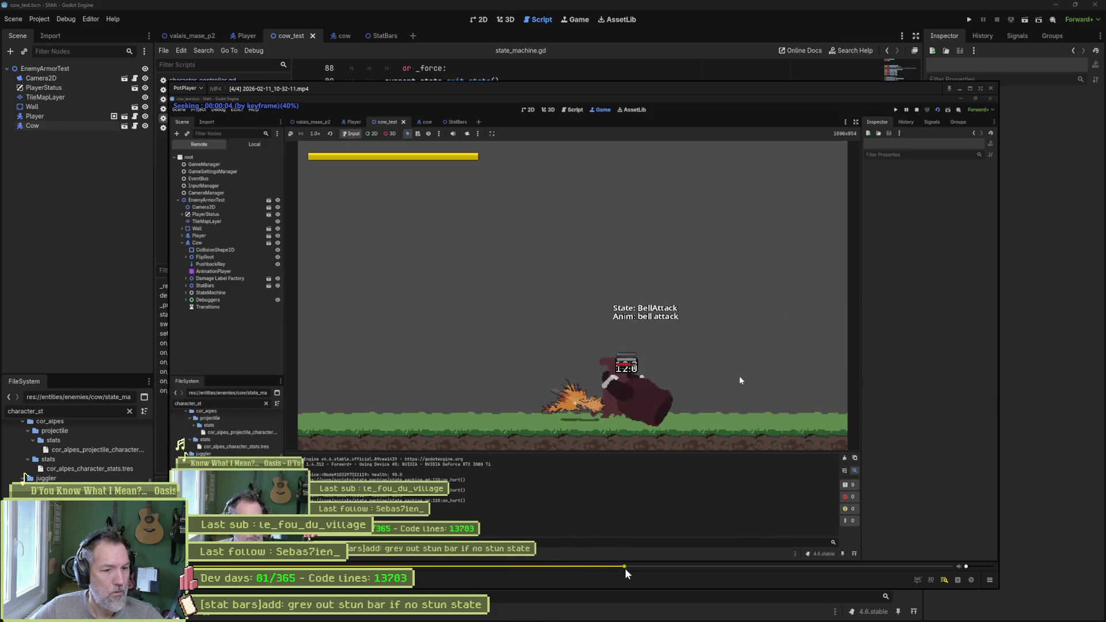
click(678, 490)
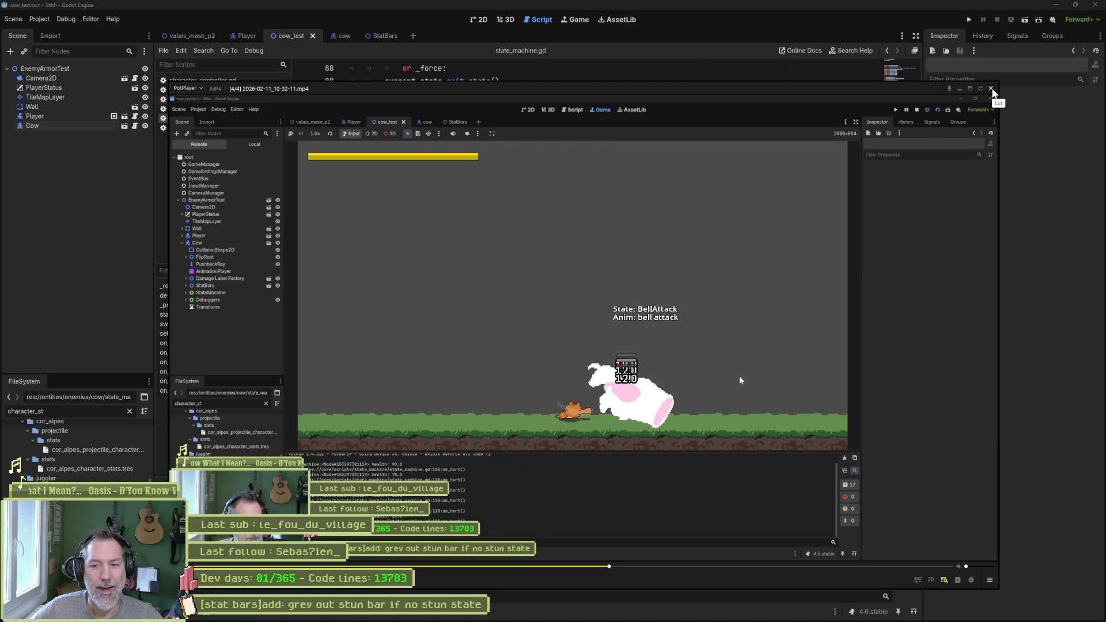
click(991, 89)
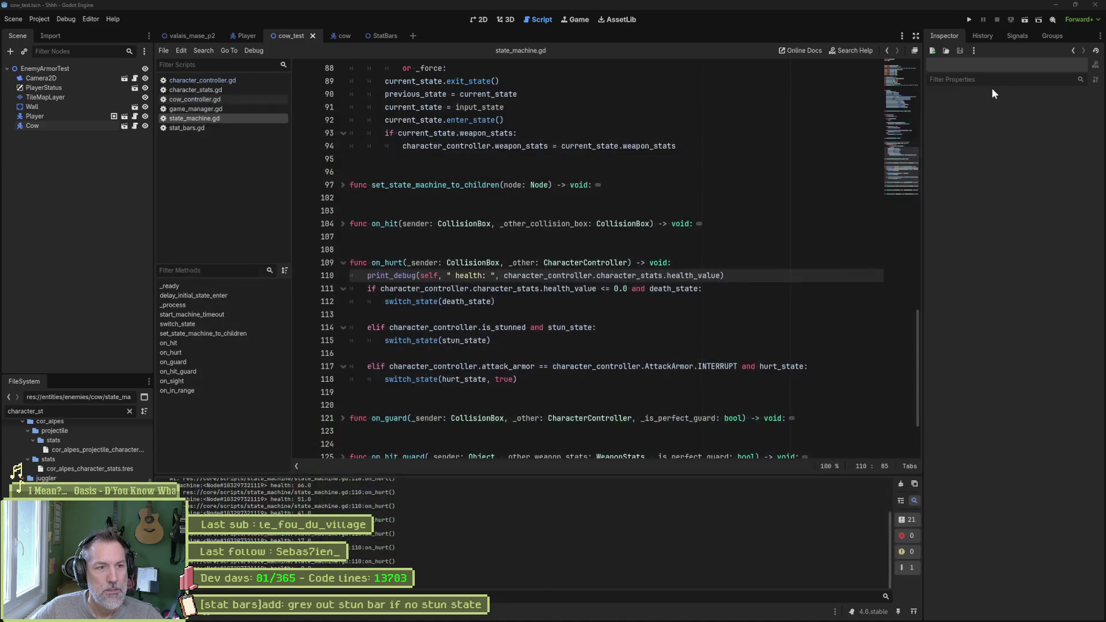
Restore the Godot editor from full screen to a smaller window.
mouse_move(692, 6)
mouse_down()
mouse_move(835, 23)
mouse_move(836, 1)
mouse_up()
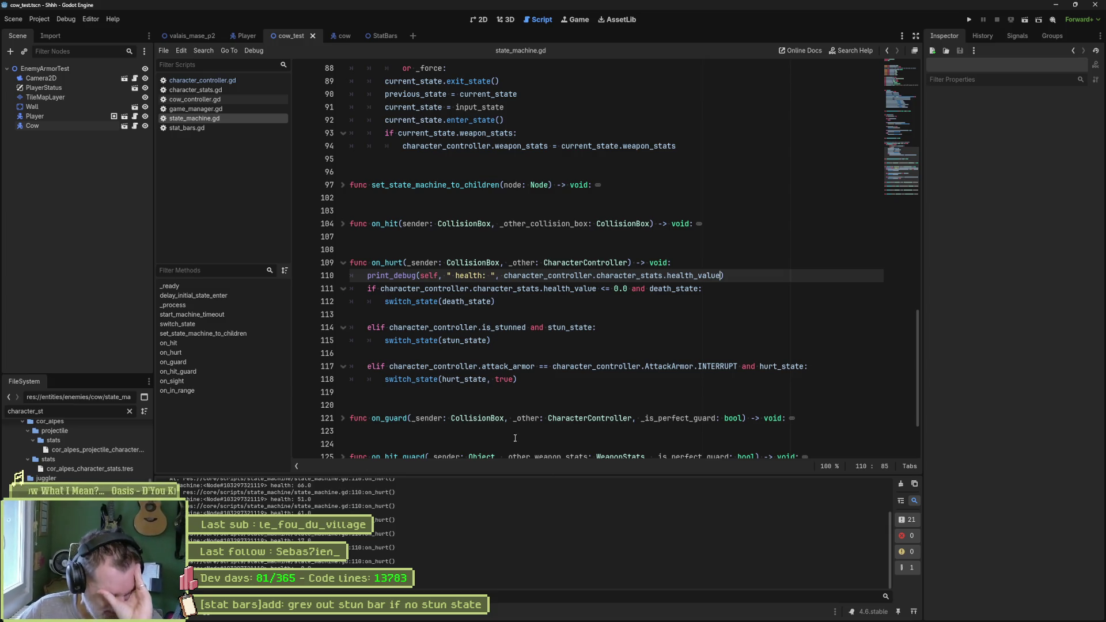
click(1075, 4)
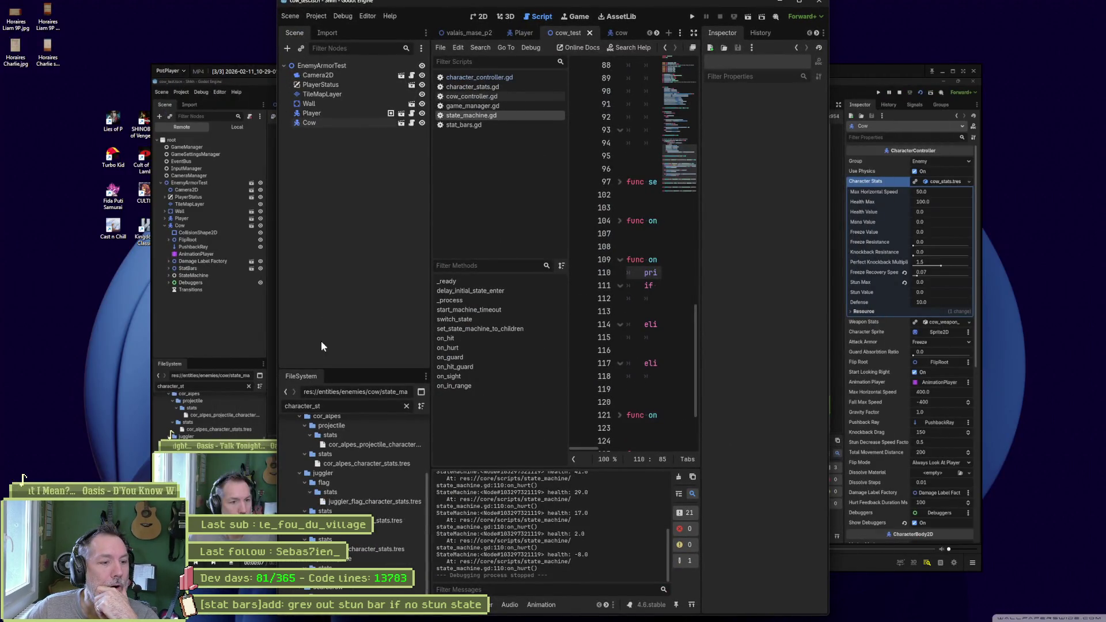
Move the editor to the top-left, then run the test scene with F6 and stop it with F8.
mouse_move(518, 2)
mouse_down()
mouse_move(823, 439)
mouse_move(1102, 446)
mouse_up()
click(346, 214)
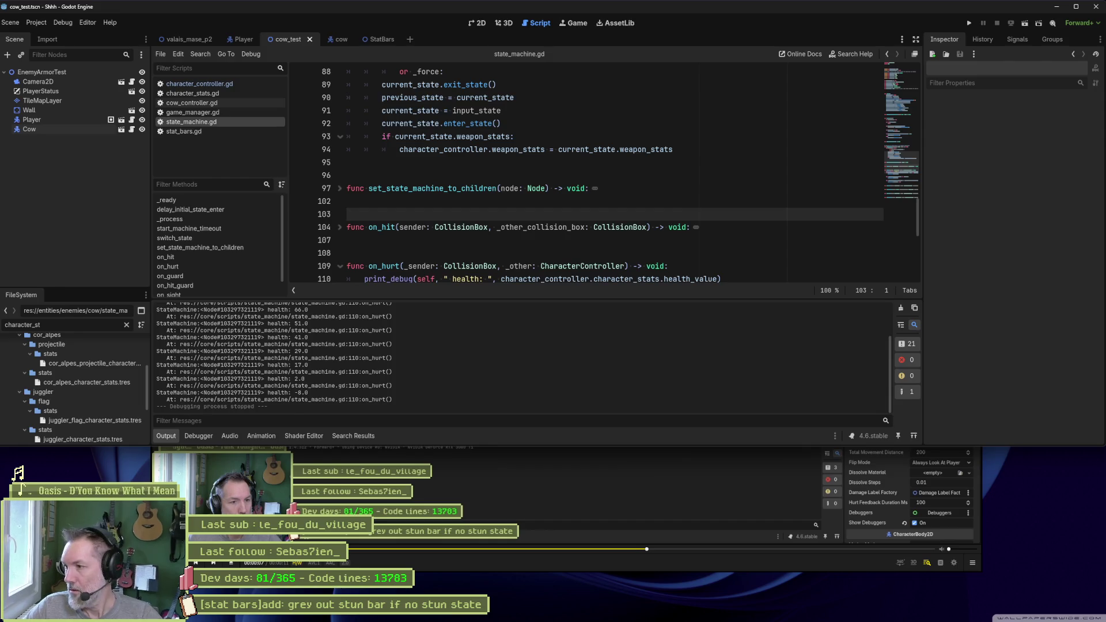
click(757, 253)
key(F6)
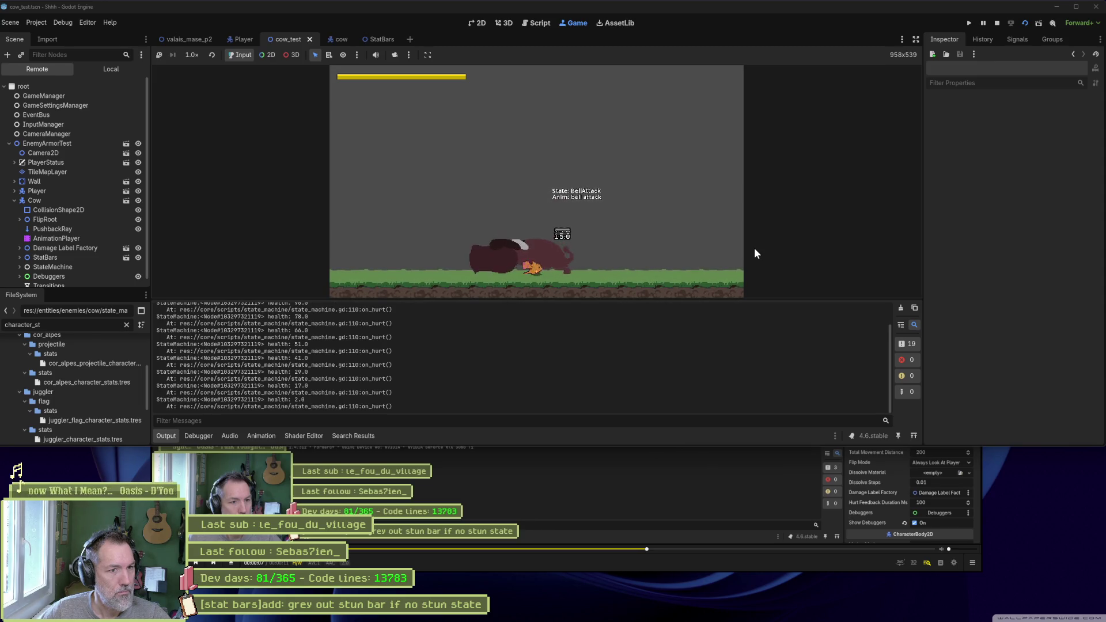
key(F8)
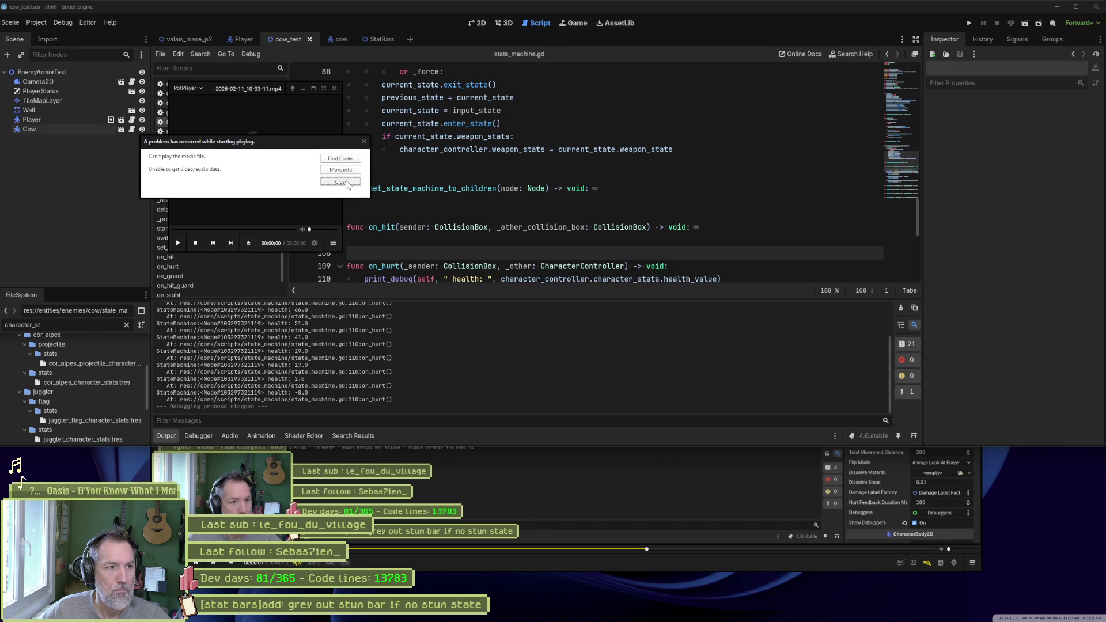
Dismiss the playback error, seek the new recording, and pause on the cow's attack flash.
click(341, 181)
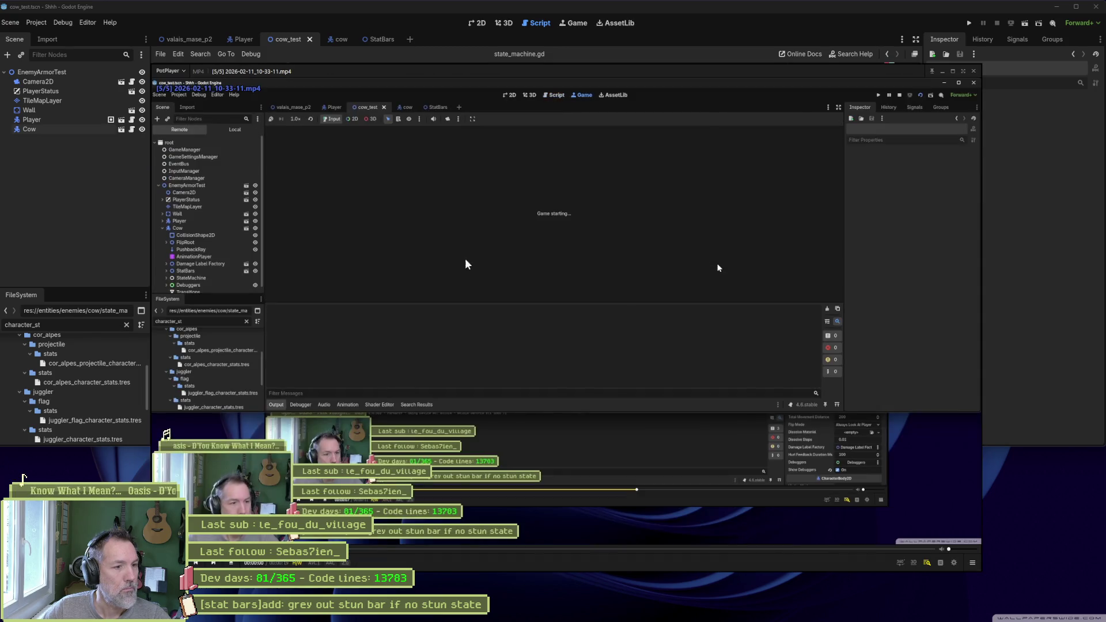
click(616, 548)
drag(654, 551, 739, 551)
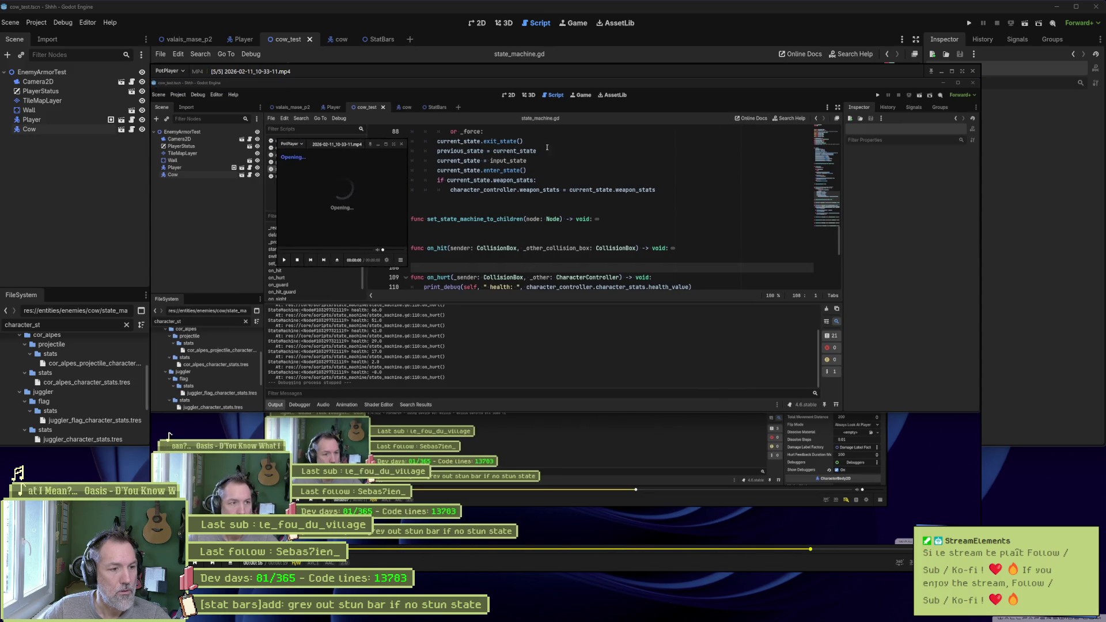
key(Left)
key(Left)
key(Left)
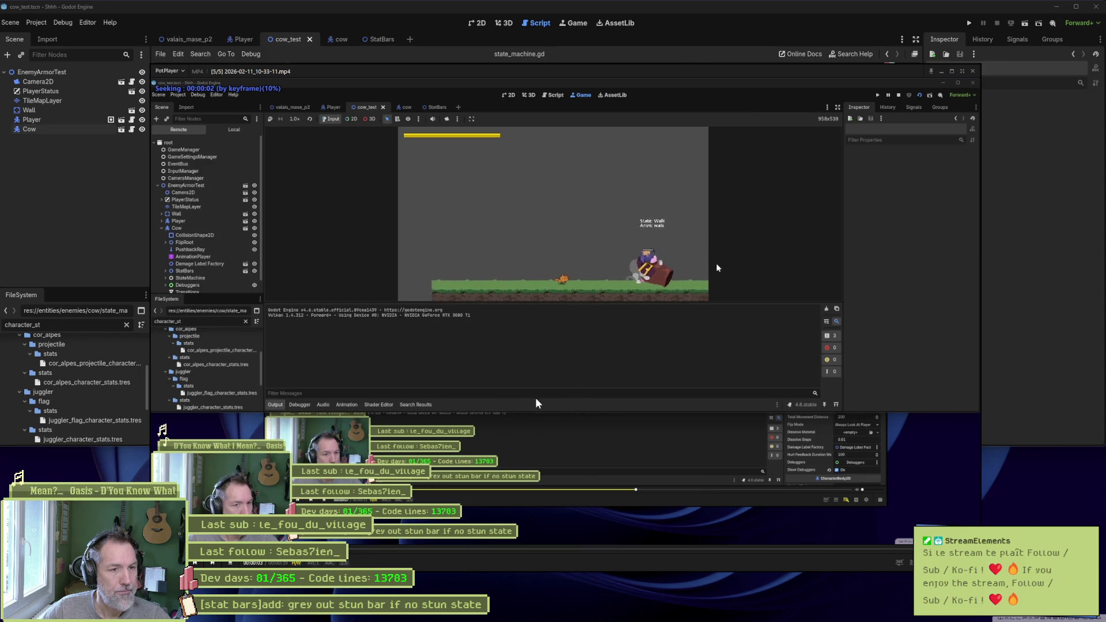
key(space)
key(Return)
key(space)
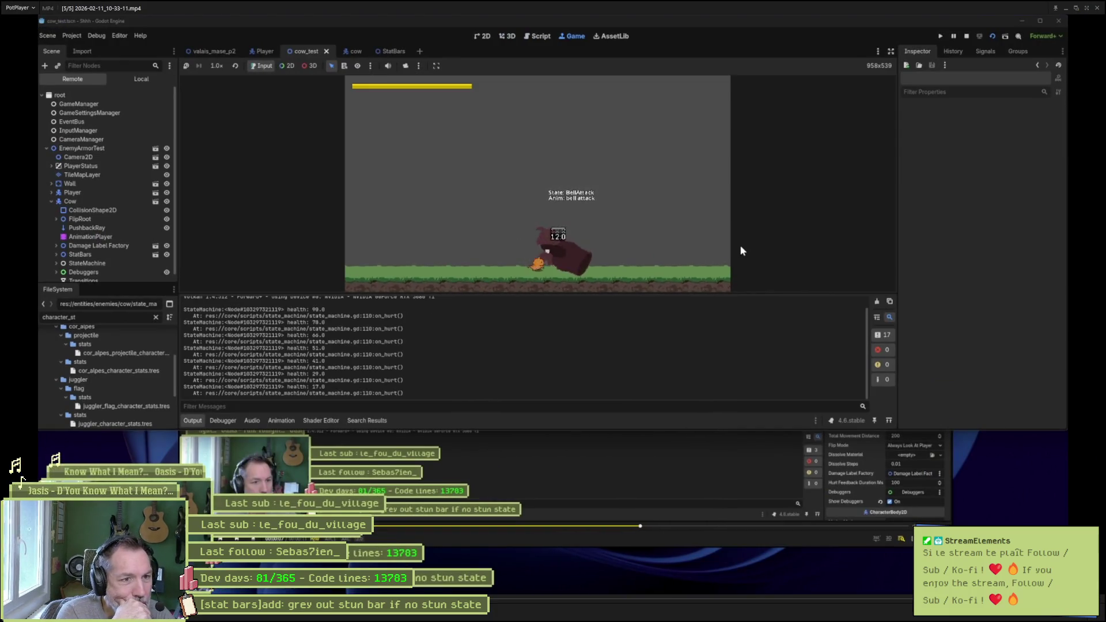
key(space)
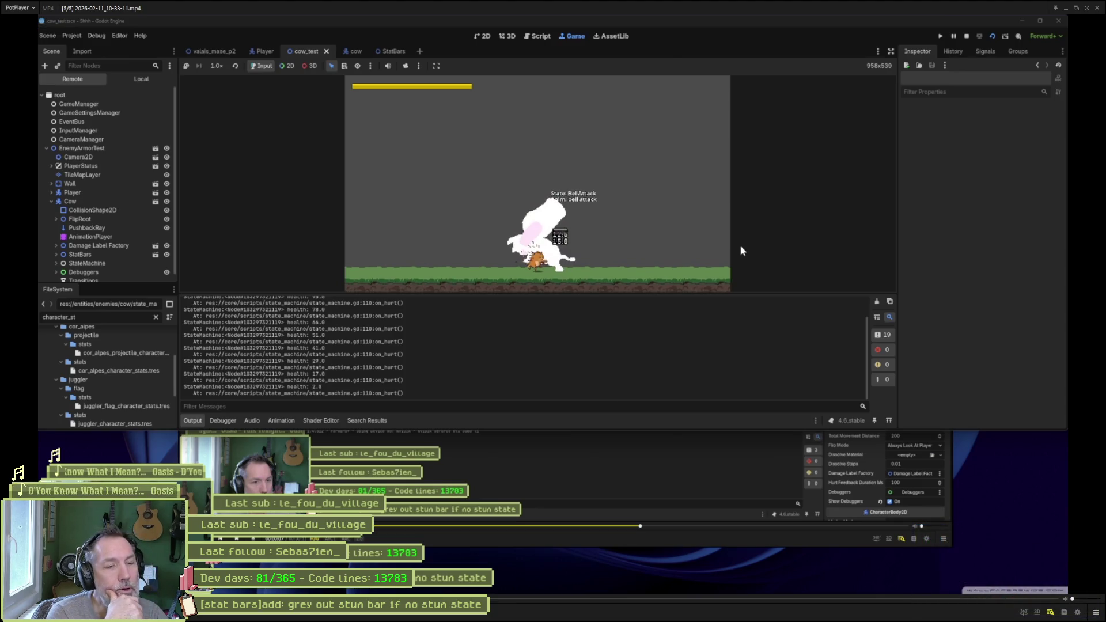
Step frame by frame until the cow enters its Death state, then close the player.
key(f)
key(f)
key(f)
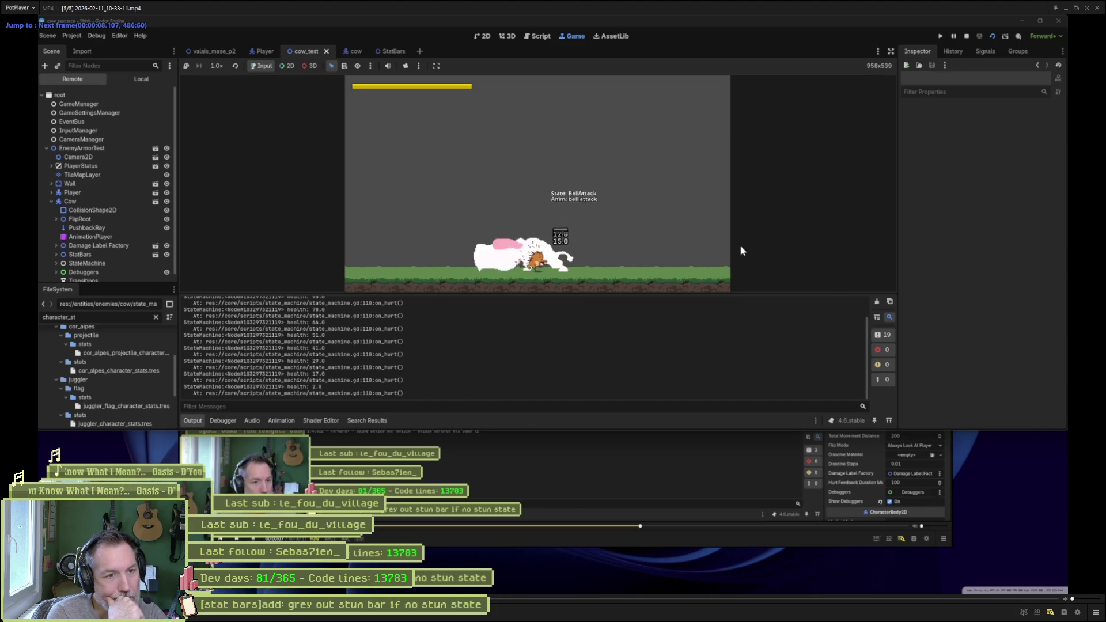
key(f)
key(f)
key(f)
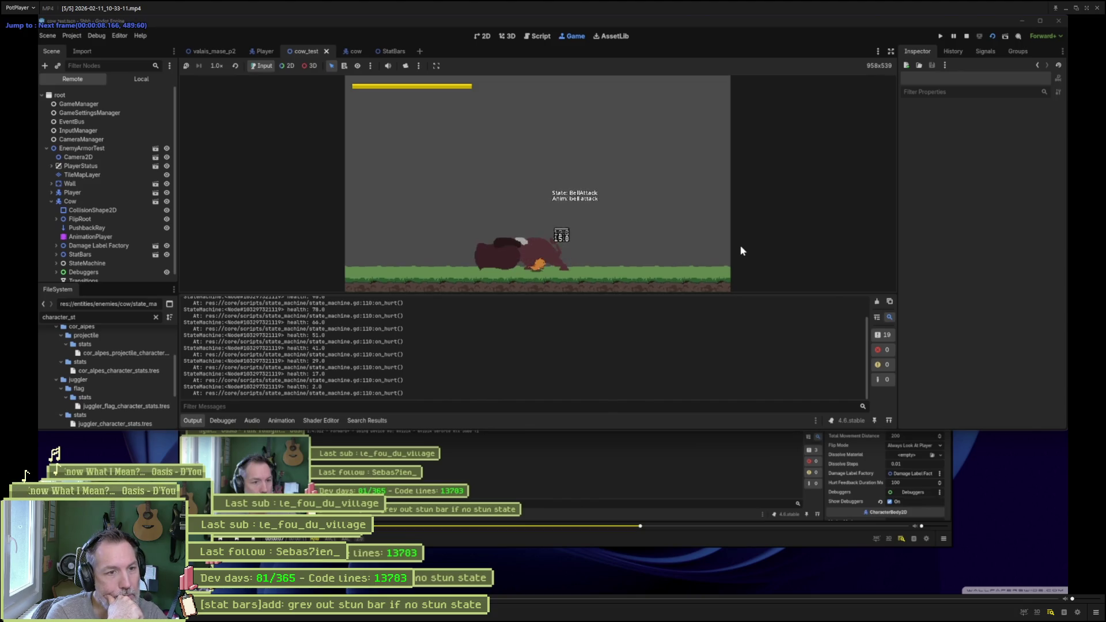
key(f)
key(f)
key(f)
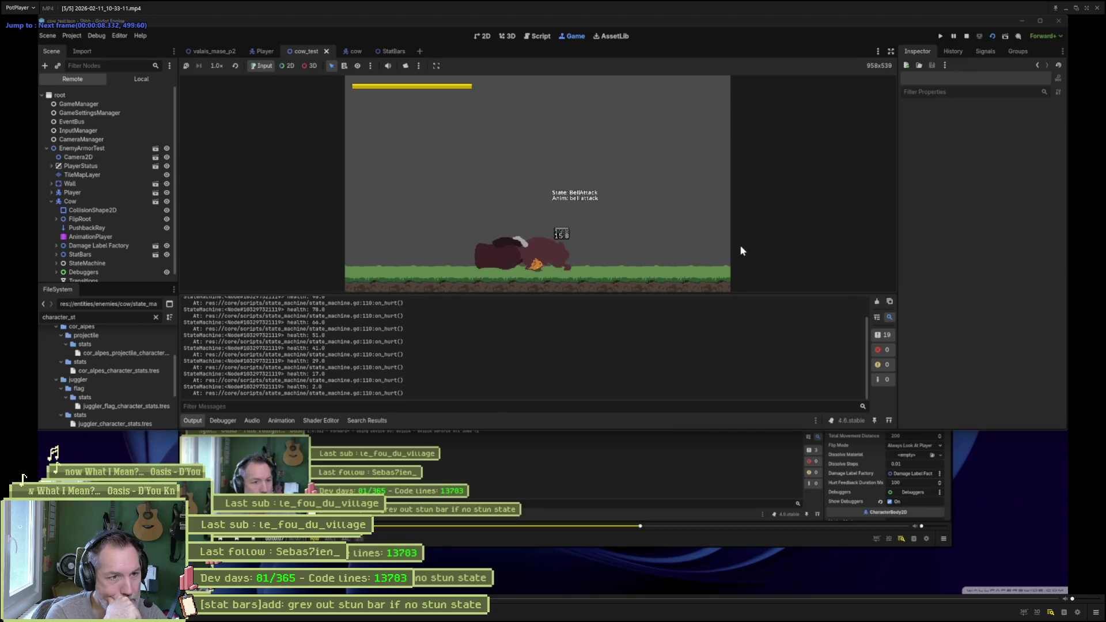
key(f)
key(f)
key(f)
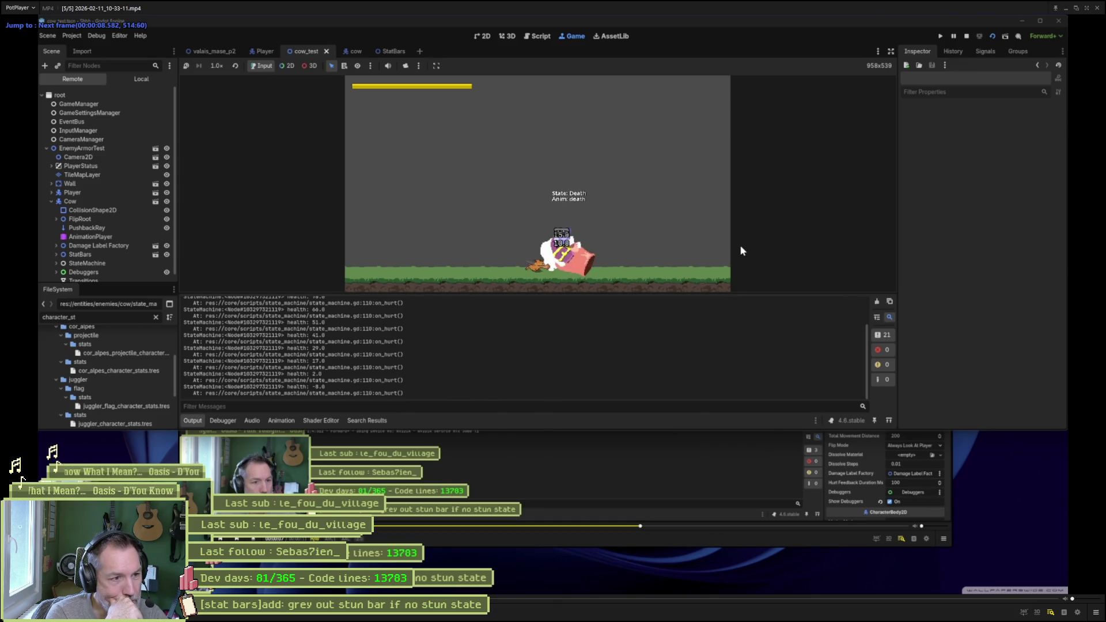
key(f)
key(f)
key(f)
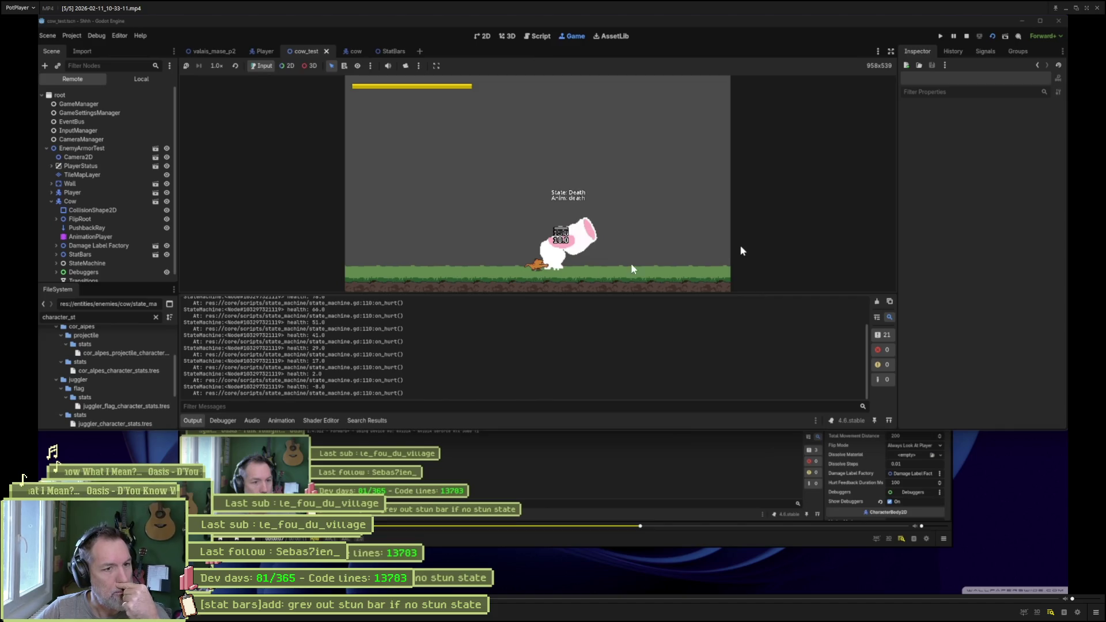
key(alt+F4)
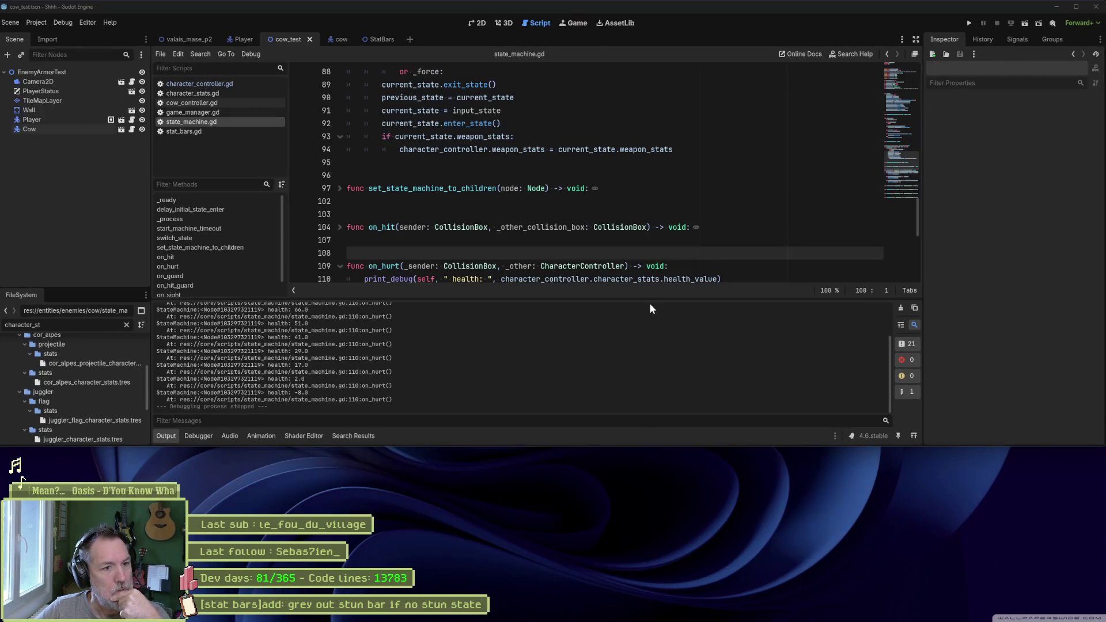
Maximize the editor and delete the print_debug line from on_hurt.
click(1075, 6)
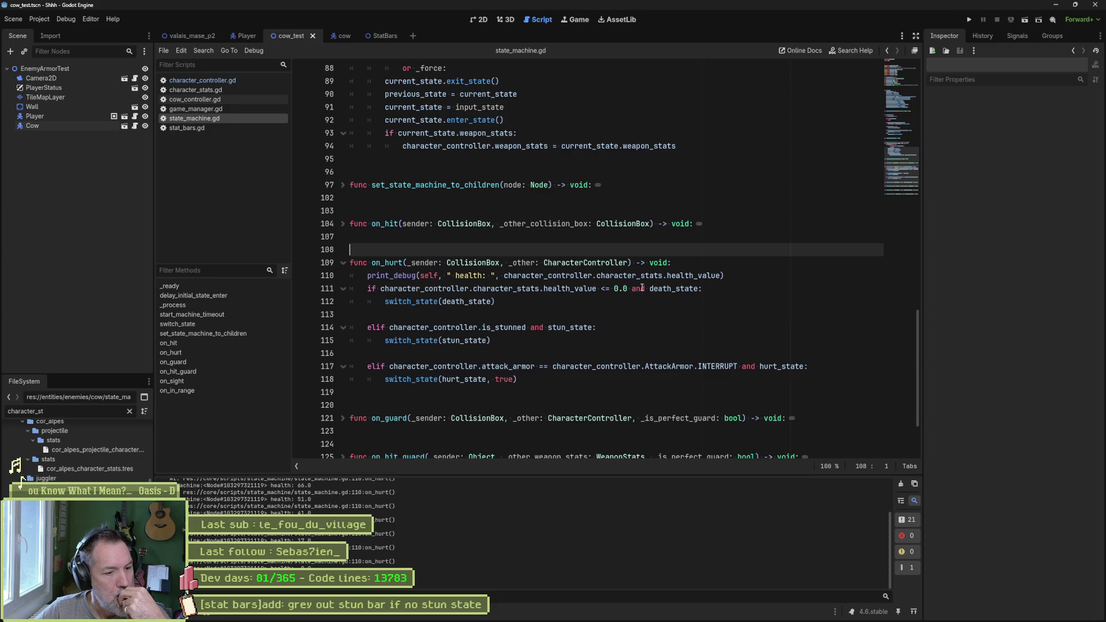
click(741, 275)
key(ctrl+shift+k)
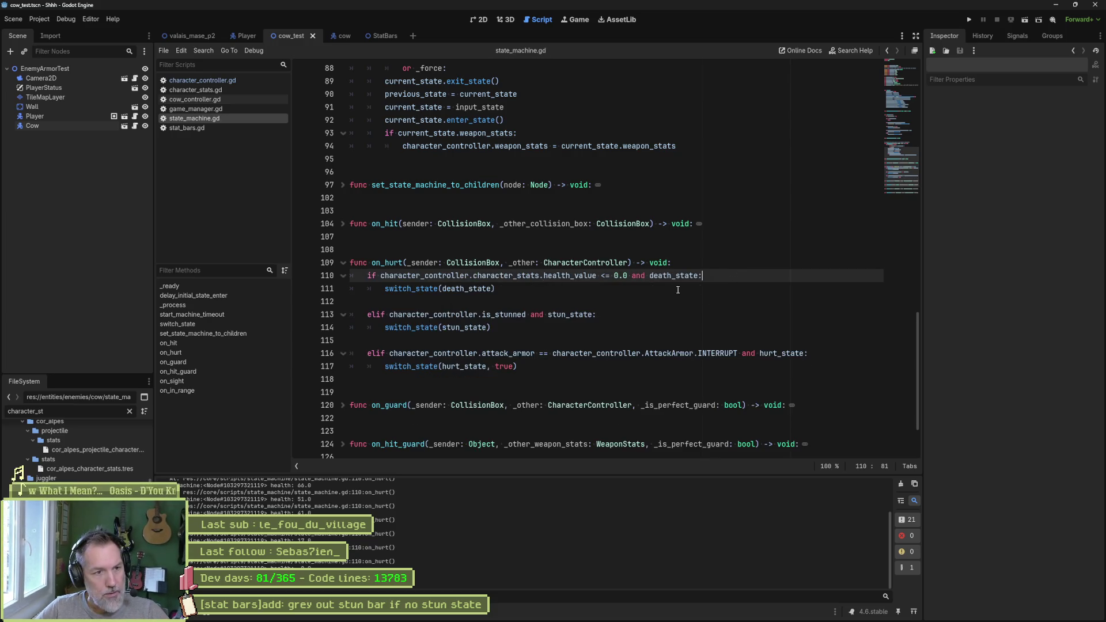
click(659, 289)
Run the test scene with F6, stop it with F8, and switch to the cow scene.
key(F6)
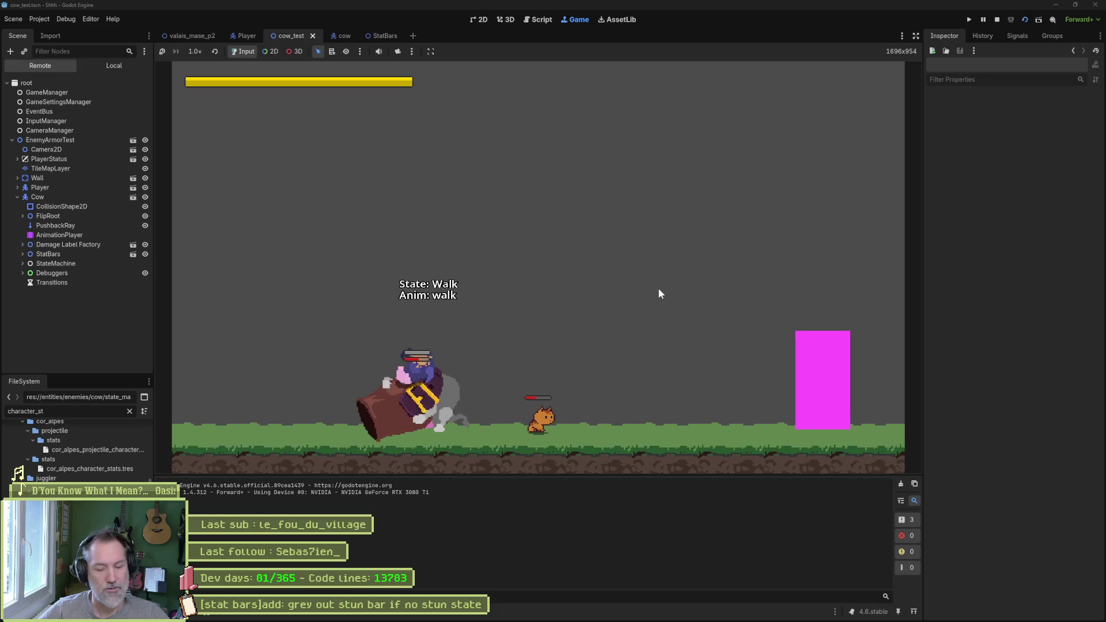
key(F8)
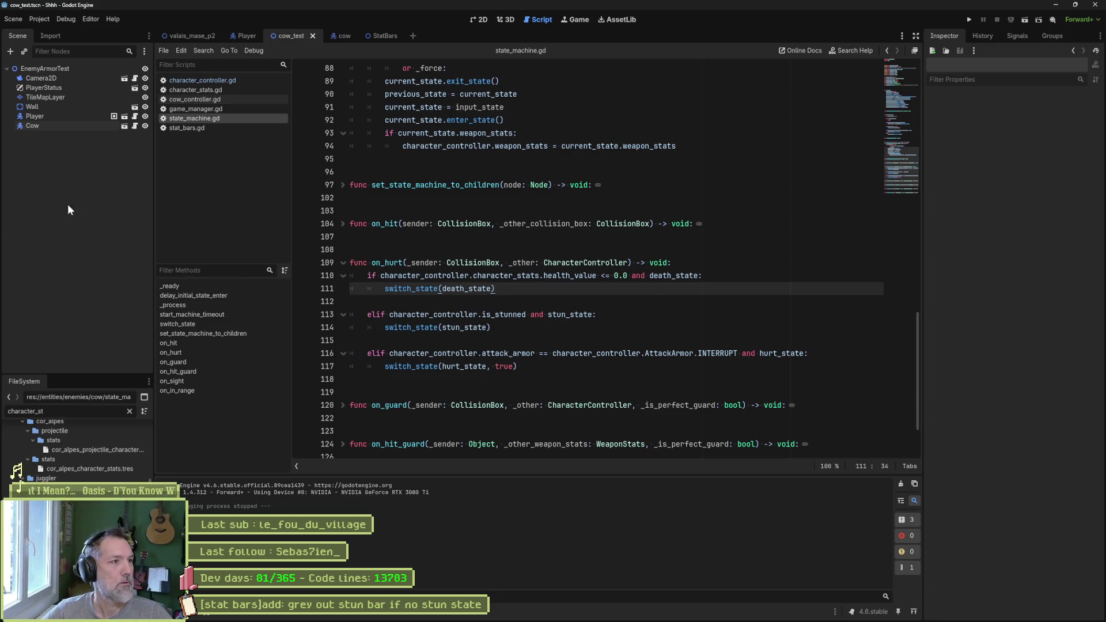
click(331, 35)
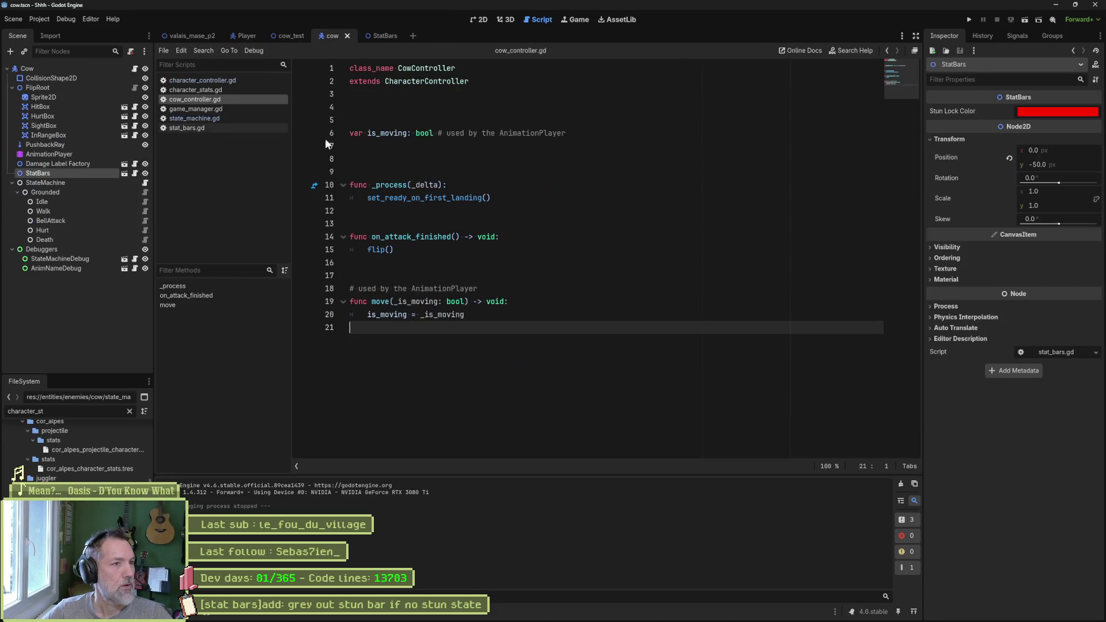
Select the cow's walk animation in the AnimationPlayer and fit its timeline to the panel.
click(144, 154)
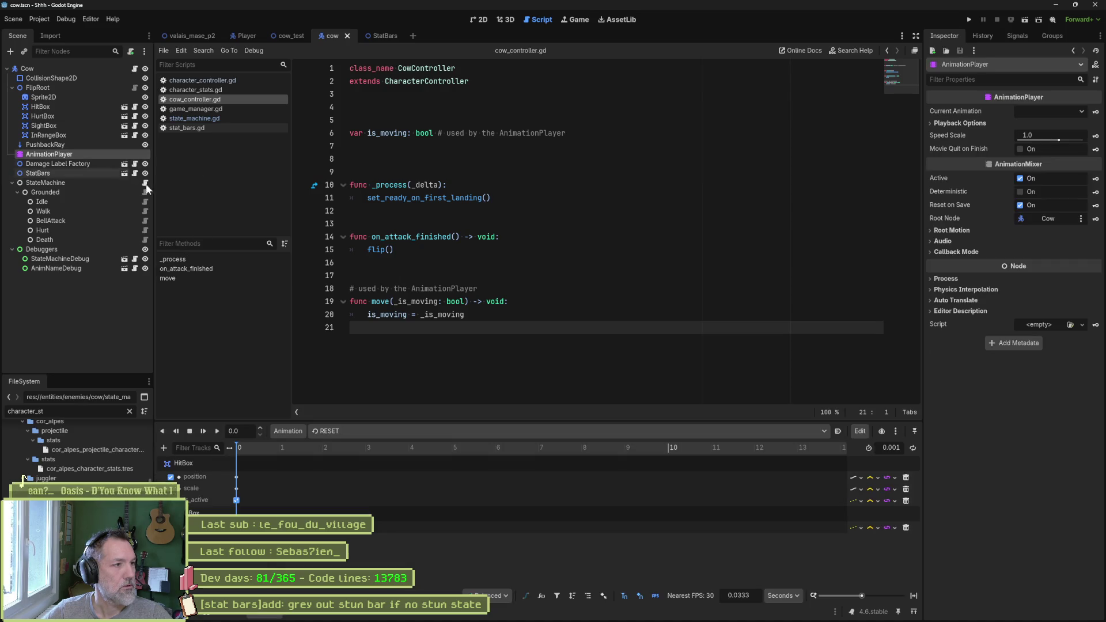
click(510, 432)
click(443, 498)
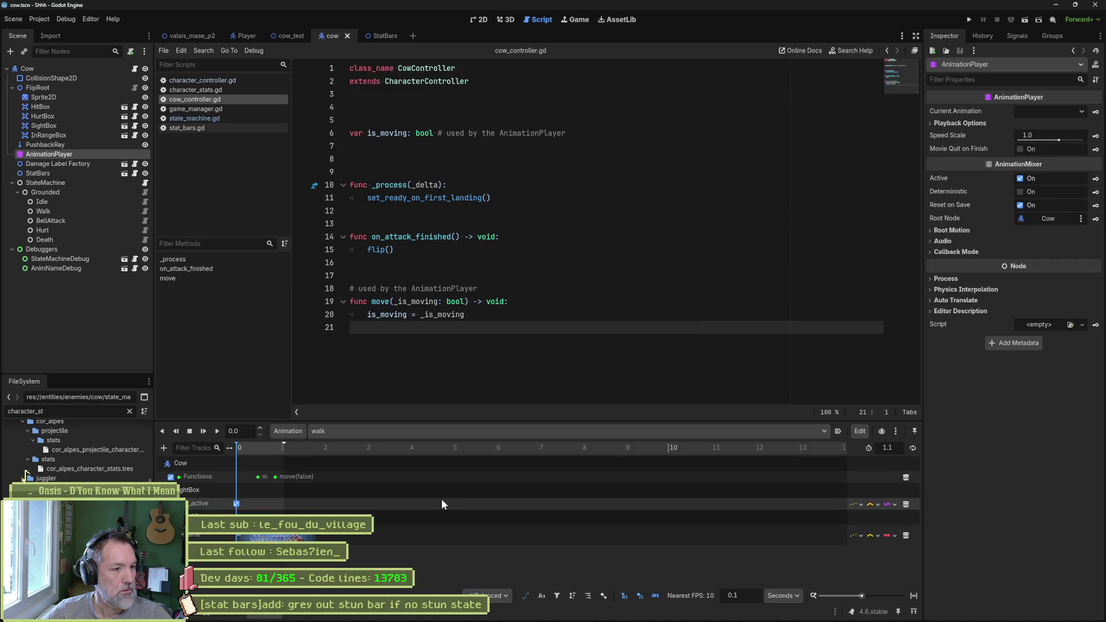
click(915, 596)
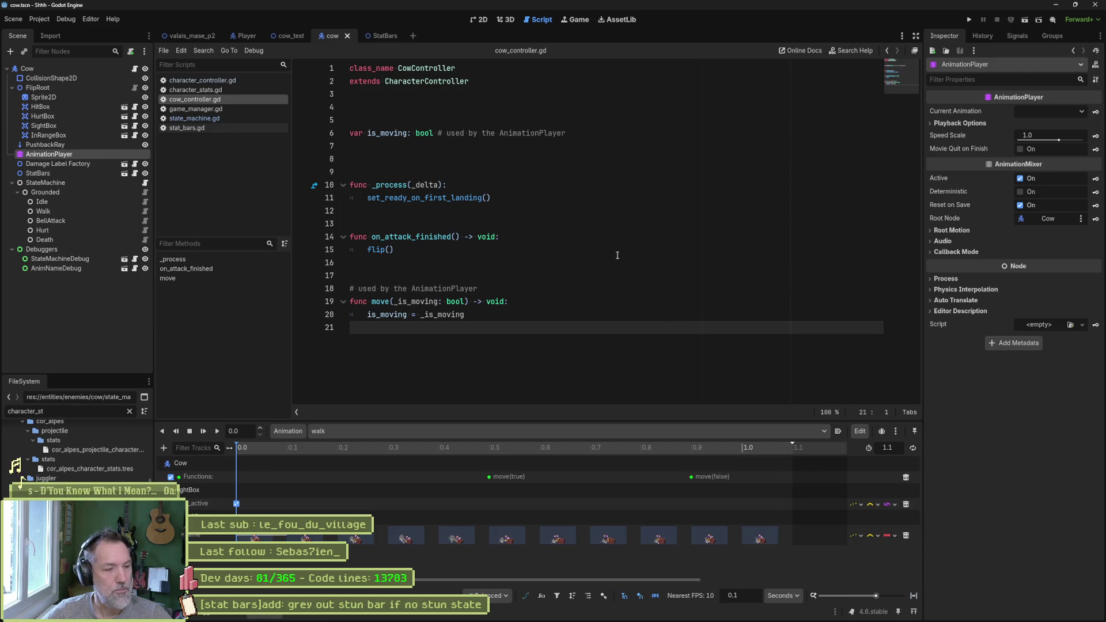
click(476, 20)
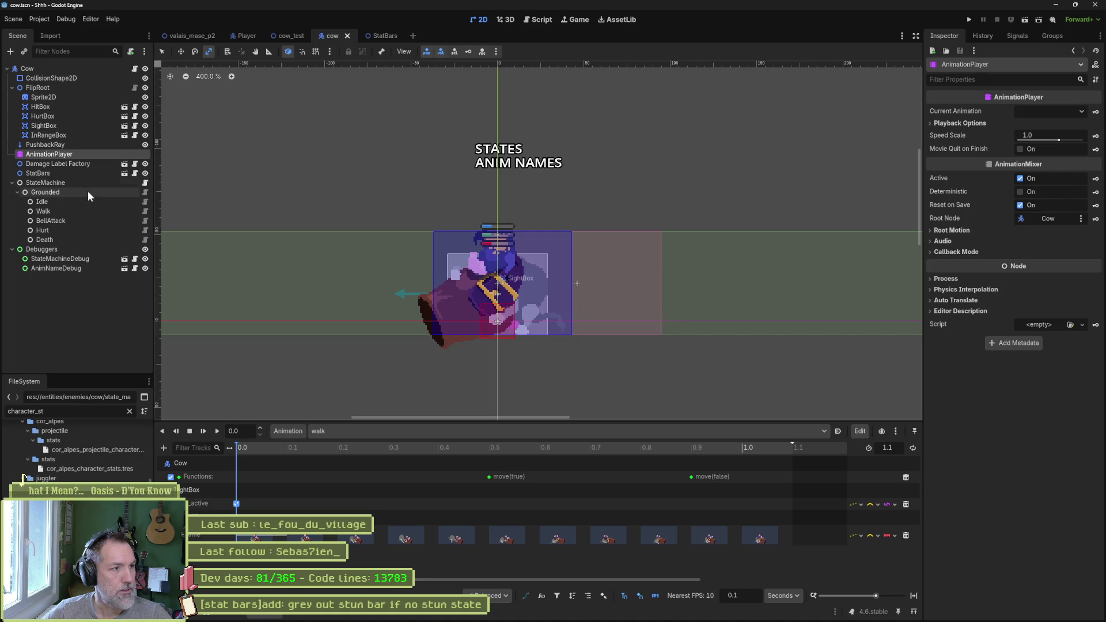
Add 'hurt_box.is_active = true' at the end of enter_state() in cow_move_state.gd and save.
click(144, 211)
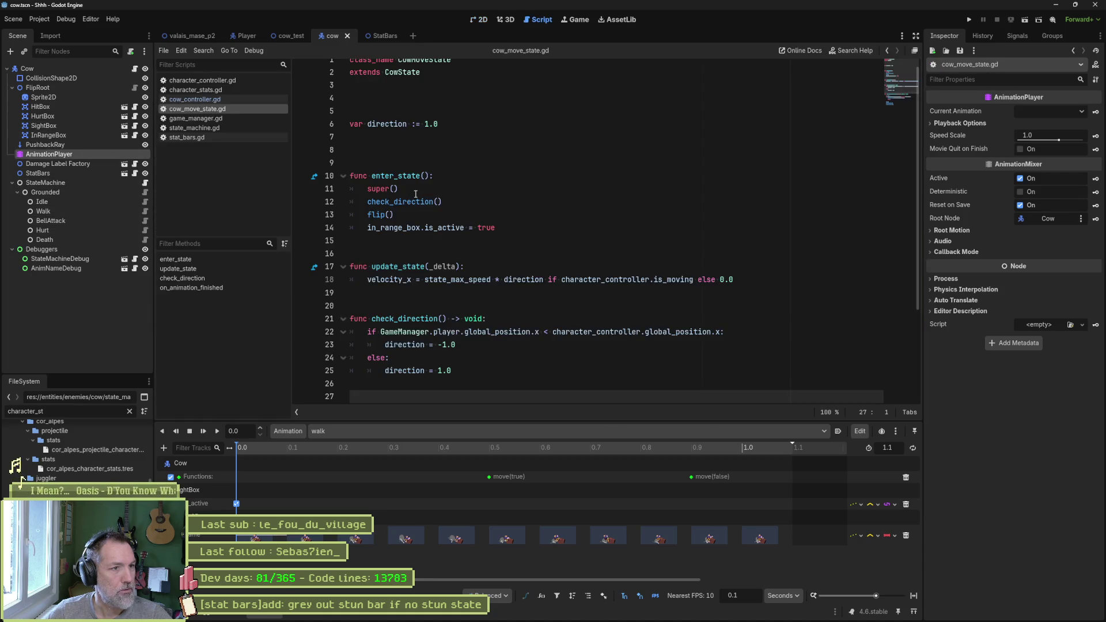
drag(518, 228, 534, 179)
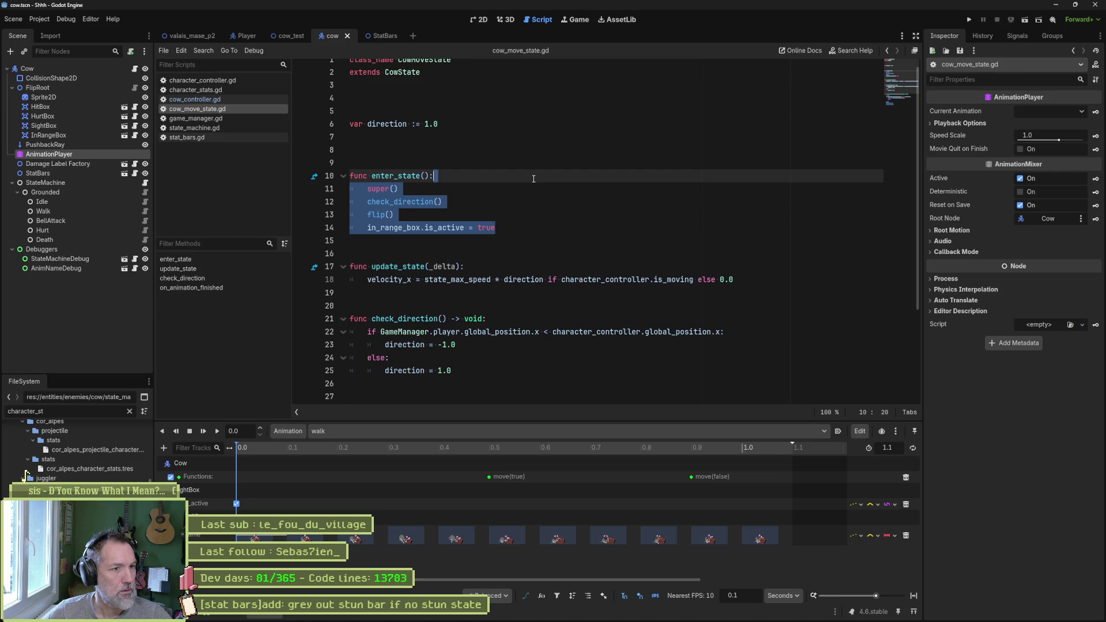
click(504, 229)
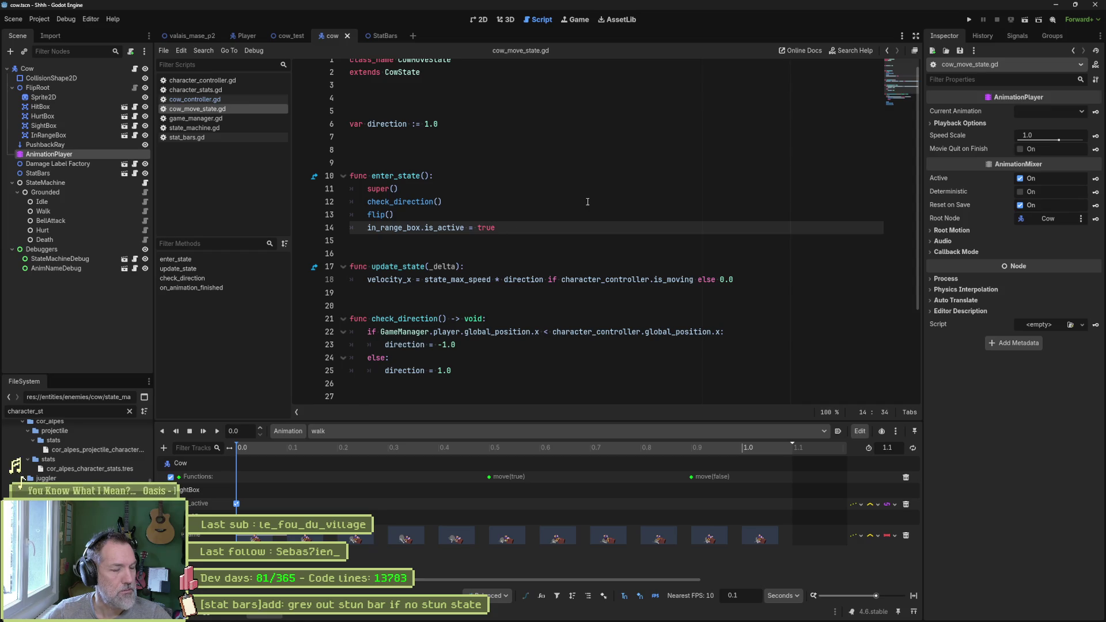
key(Return)
text(hur)
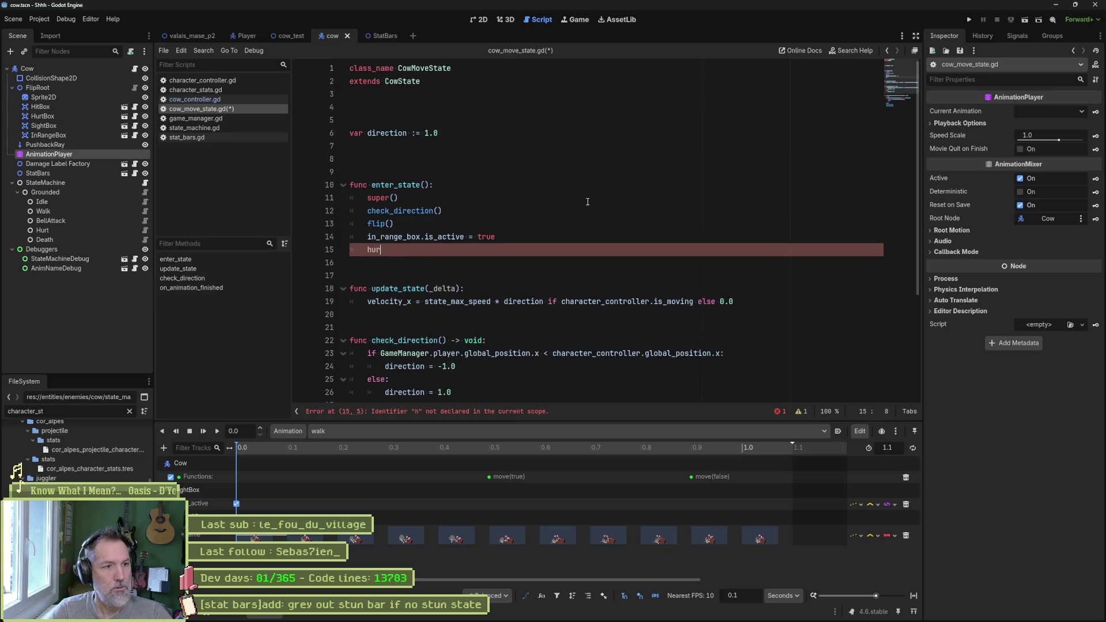
key(Return)
text(.is)
key(Return)
text(= true)
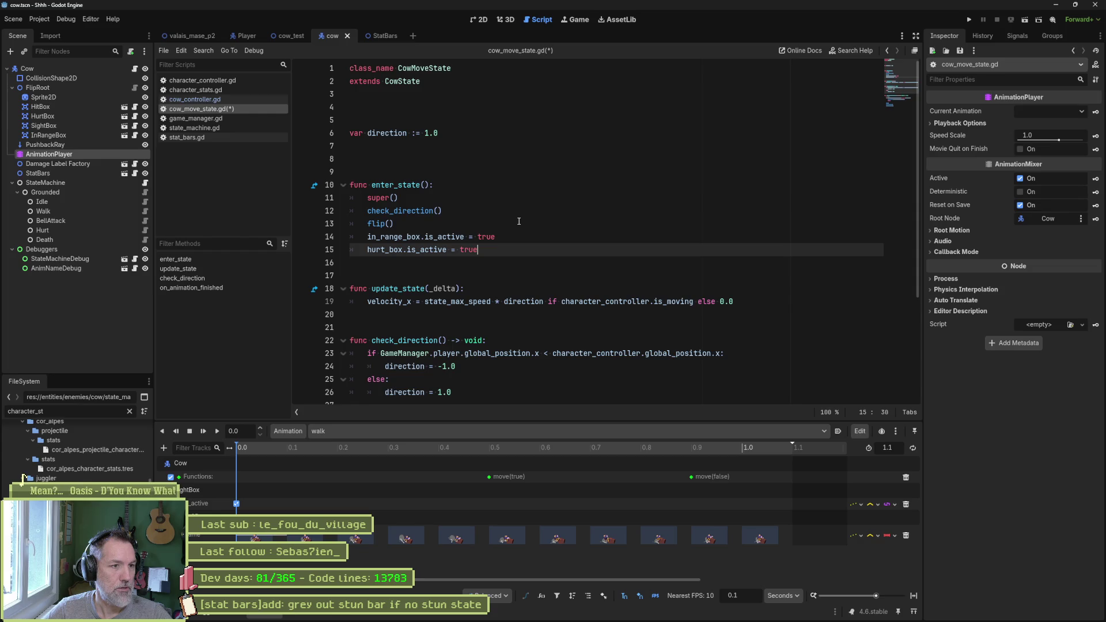
key(ctrl+s)
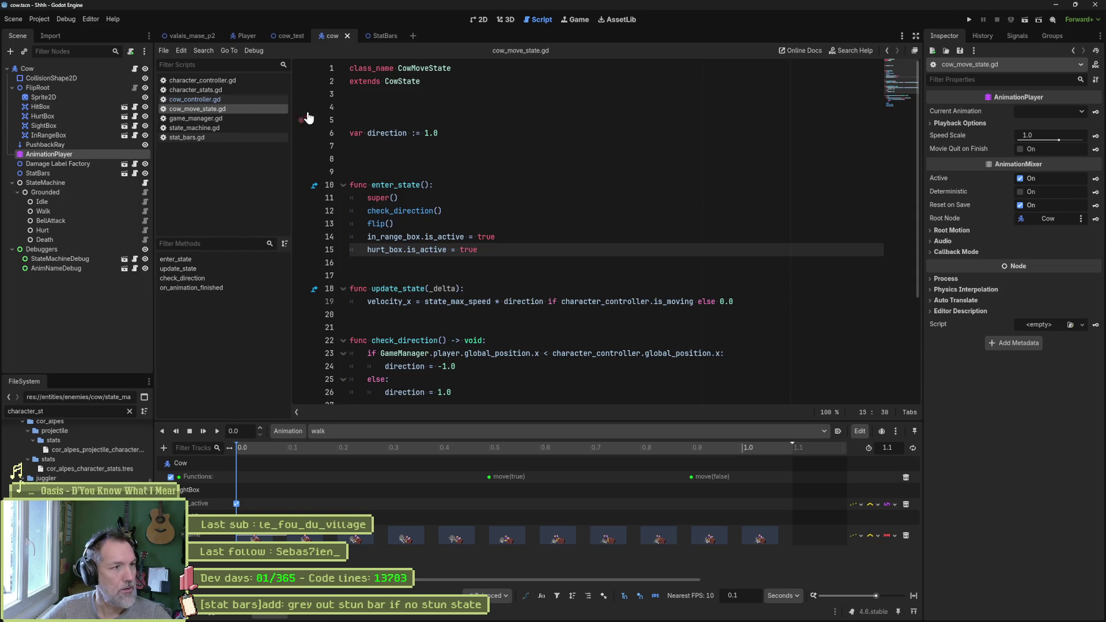
click(479, 19)
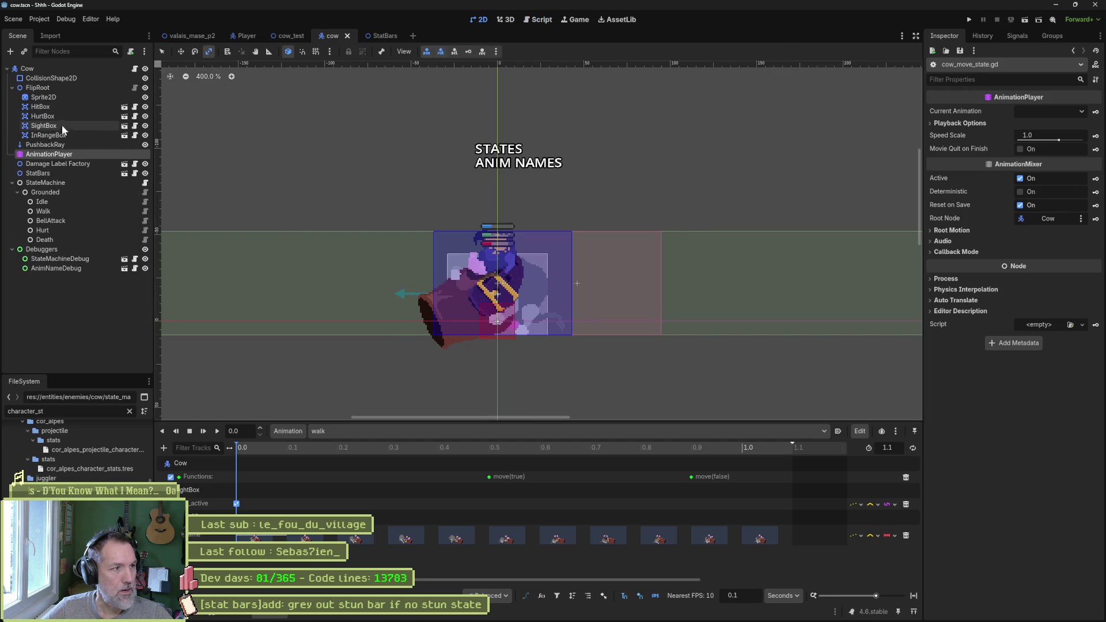
Move and resize the HitBox over the cow, then key its position into the walk animation at 0.0.
click(60, 108)
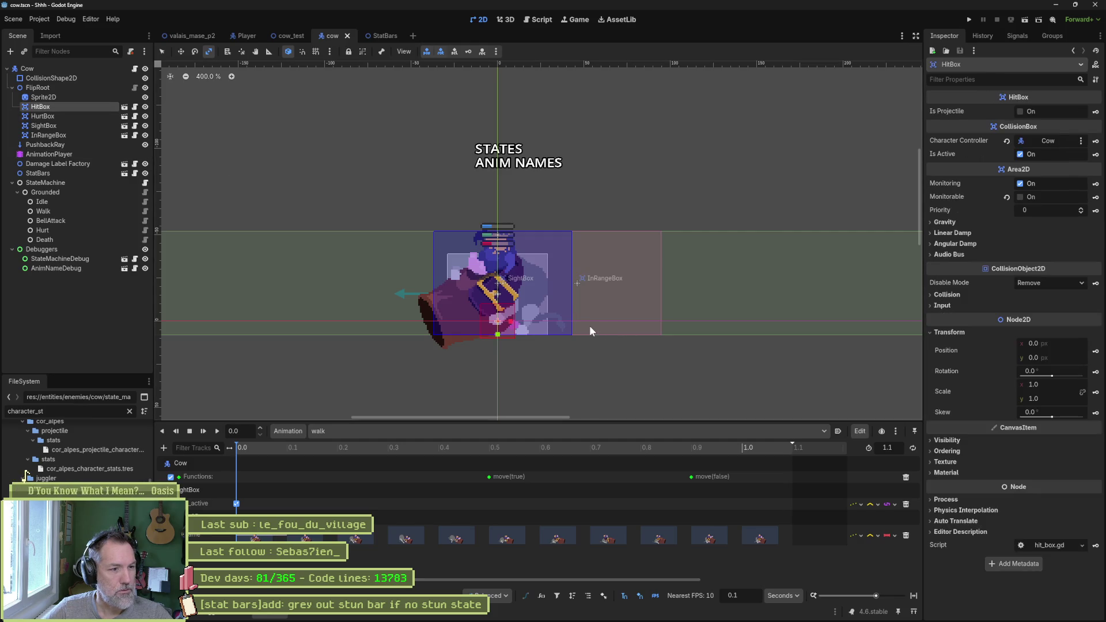
mouse_move(513, 326)
mouse_down()
mouse_move(476, 319)
mouse_move(485, 320)
mouse_up()
key(w)
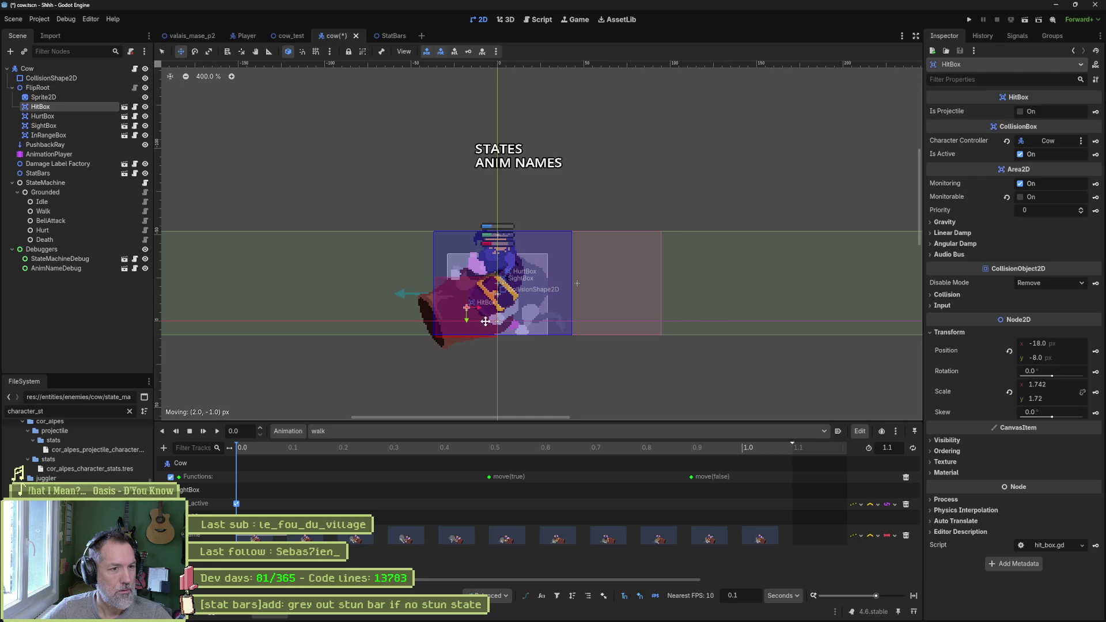
click(1095, 350)
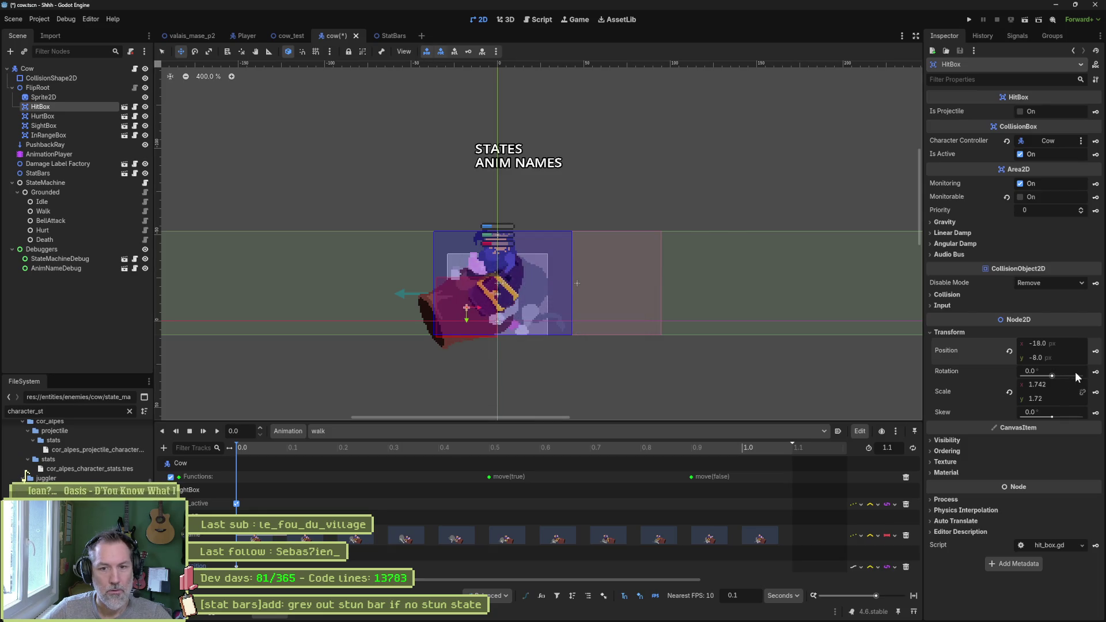
click(532, 338)
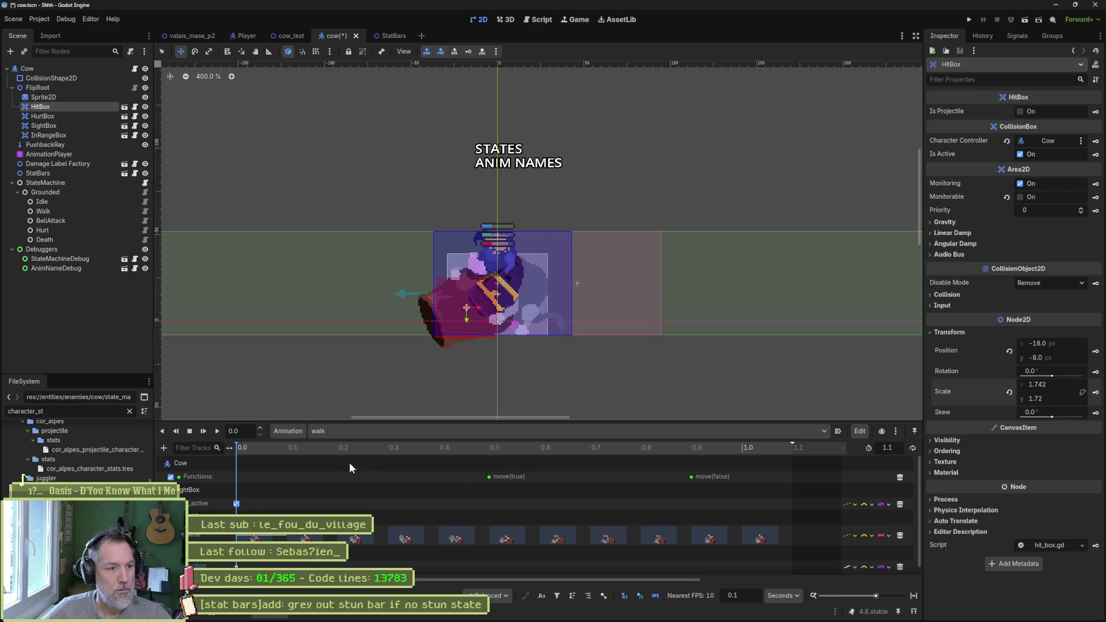
Add a second HitBox position key at 0.5, preview the walk frames, and run cow_test.
mouse_move(255, 447)
mouse_down()
mouse_move(689, 467)
mouse_move(420, 469)
mouse_move(517, 470)
mouse_move(486, 475)
mouse_up()
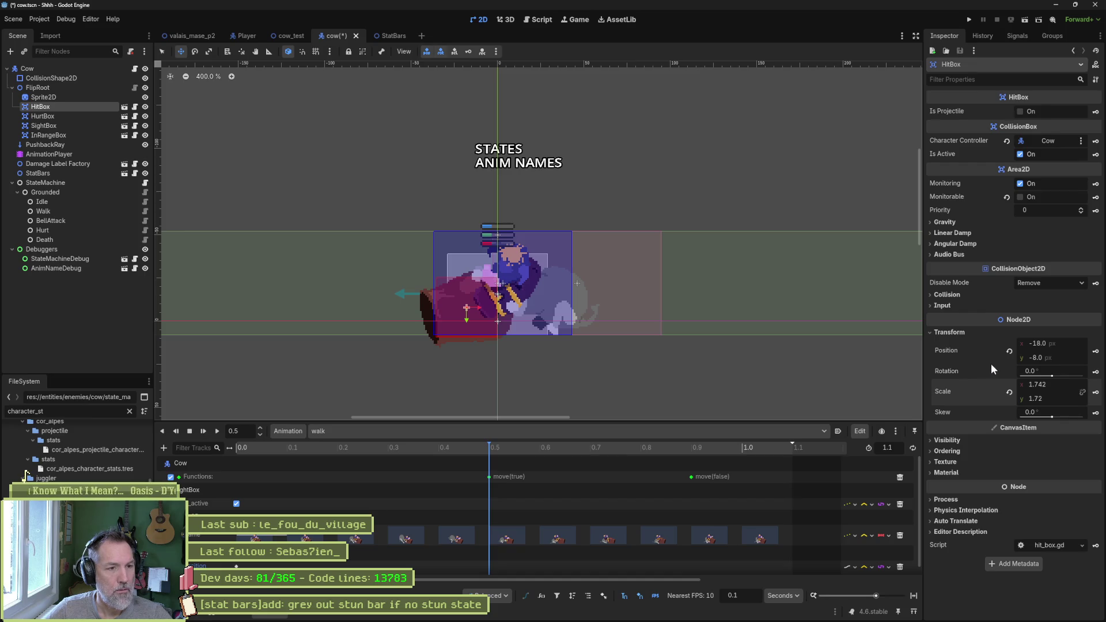
click(1096, 350)
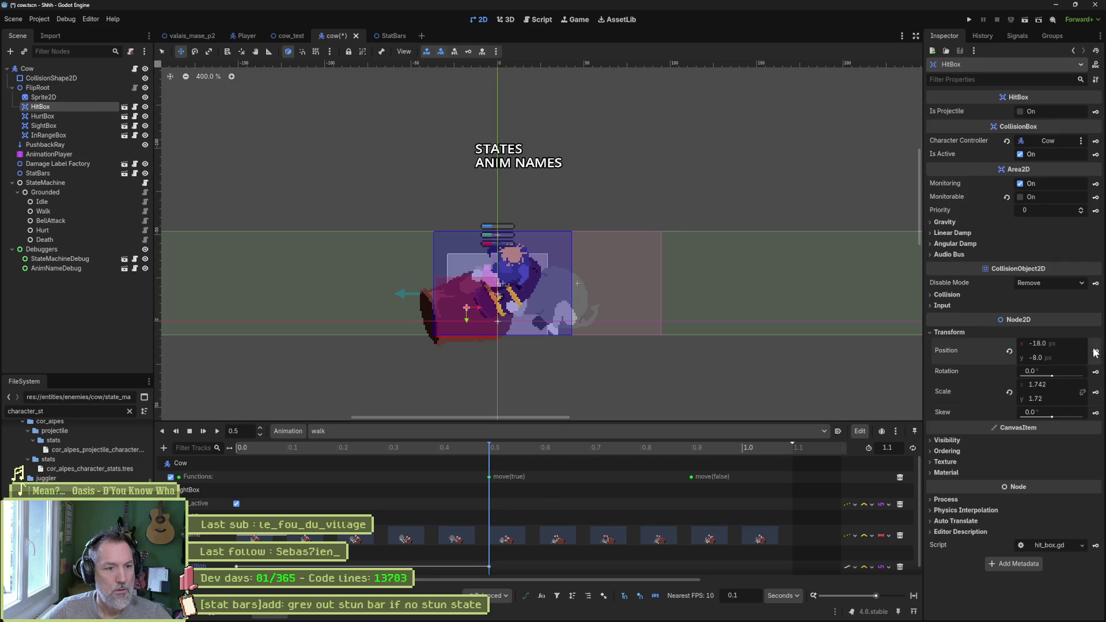
click(436, 449)
click(489, 450)
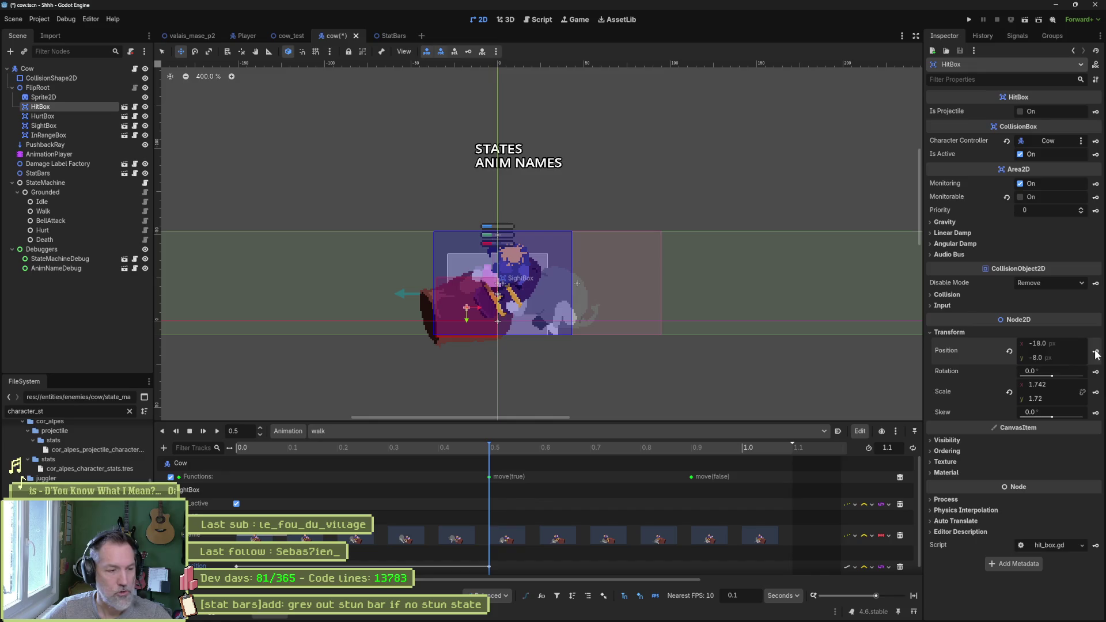
click(1096, 353)
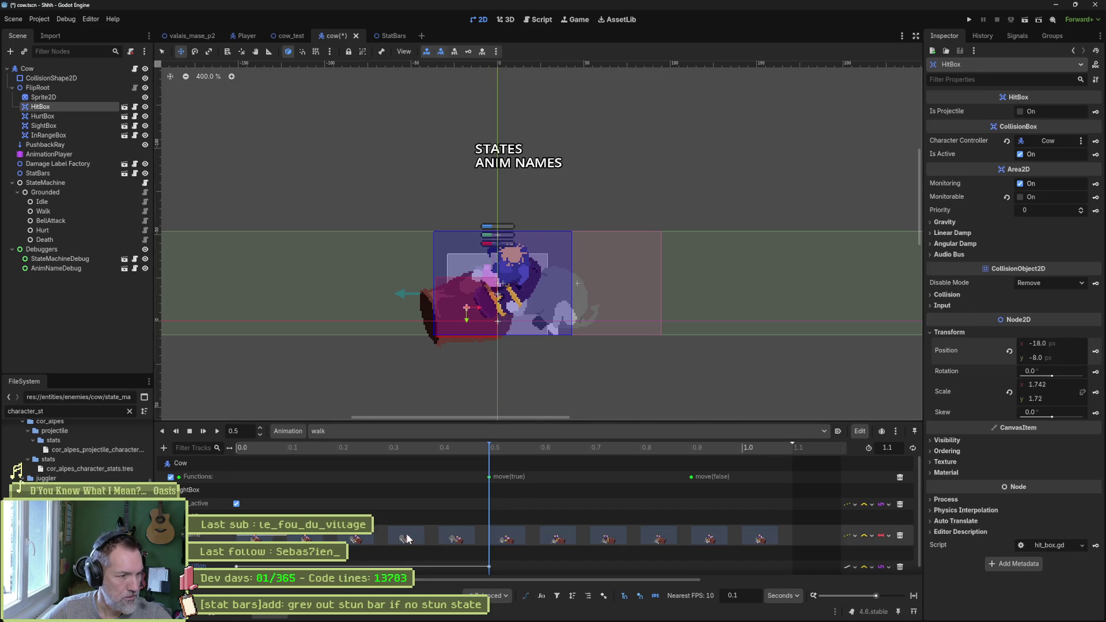
scroll(458, 546, down, 1)
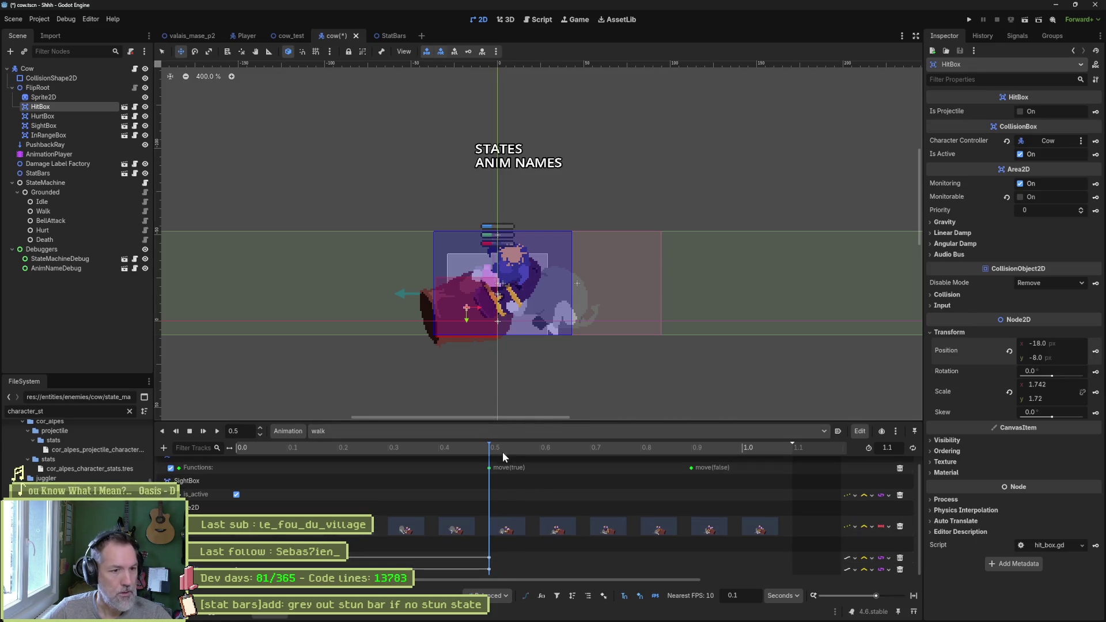
mouse_move(499, 453)
mouse_down()
mouse_move(765, 452)
mouse_move(485, 450)
mouse_up()
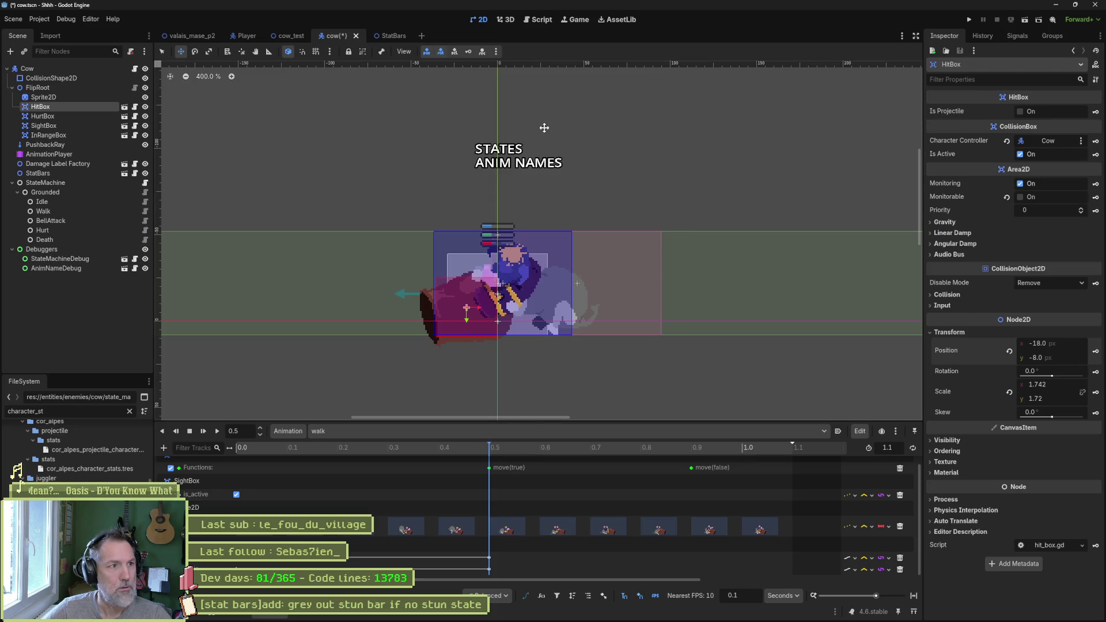
click(281, 36)
key(F6)
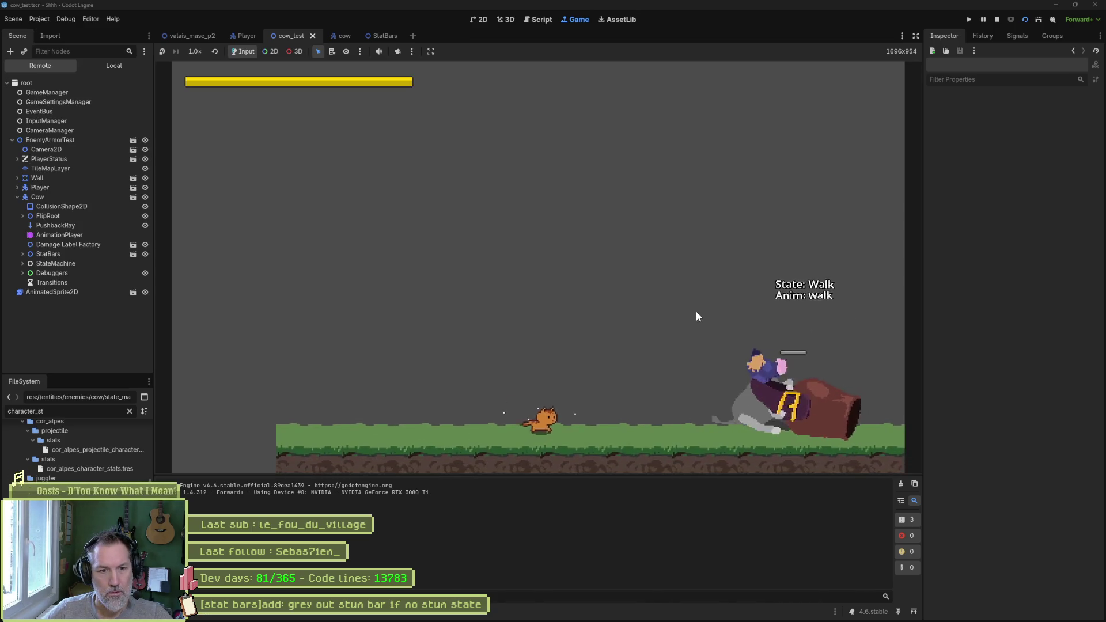
Enable Visible Collision Shapes in the Debug menu and rerun the game to view them.
key(F8)
click(68, 21)
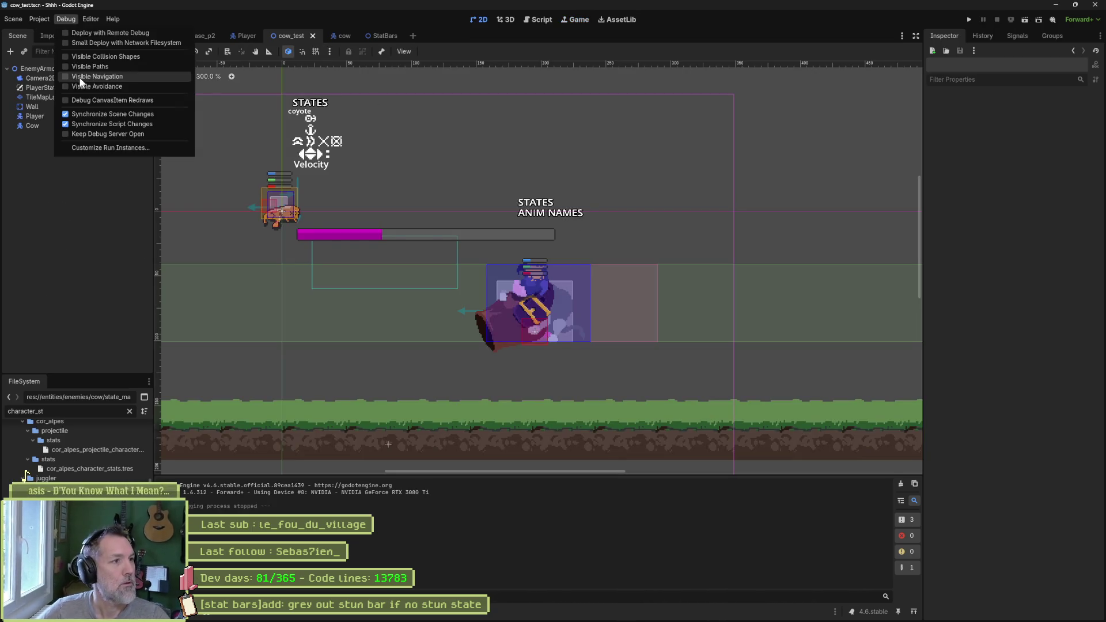
click(96, 56)
key(F6)
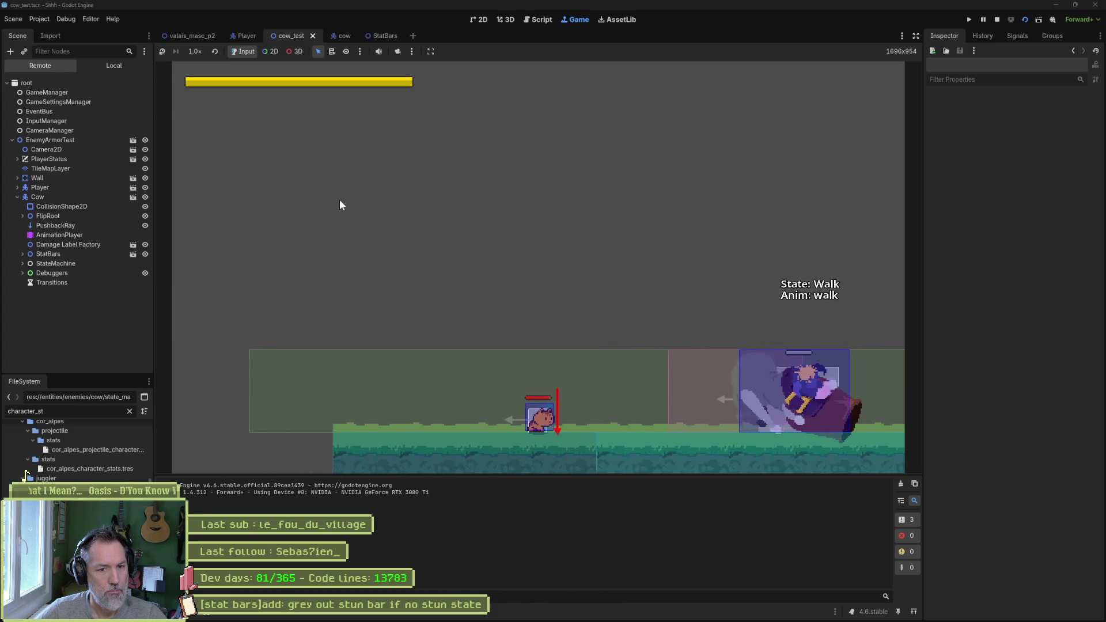
key(F8)
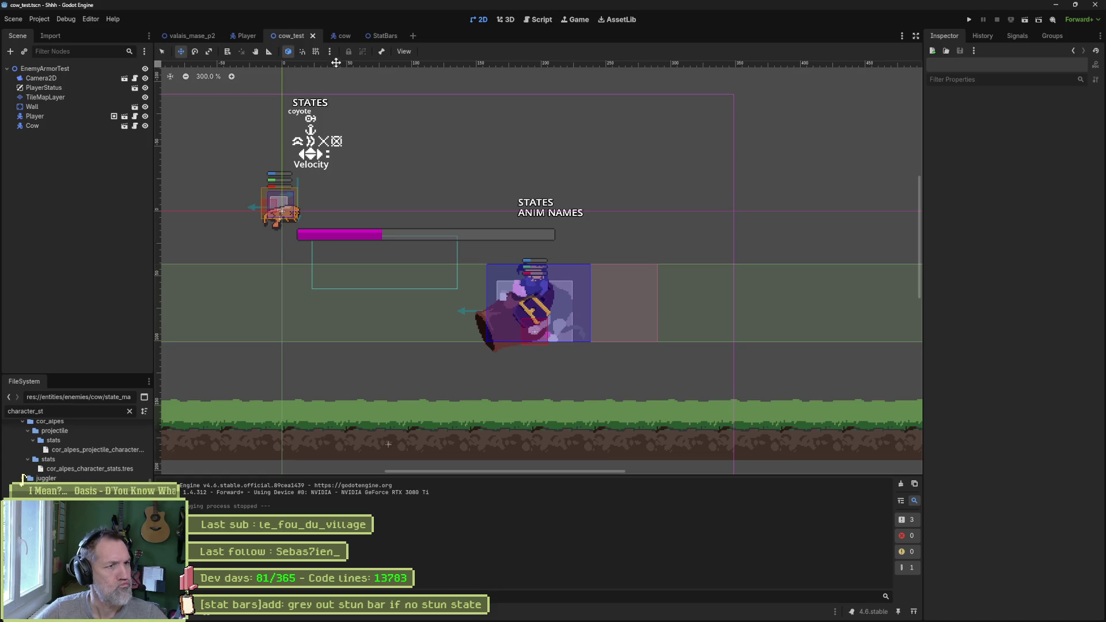
Change hurt_box to hit_box on line 15 of cow_move_state.gd and rerun the scene.
click(536, 20)
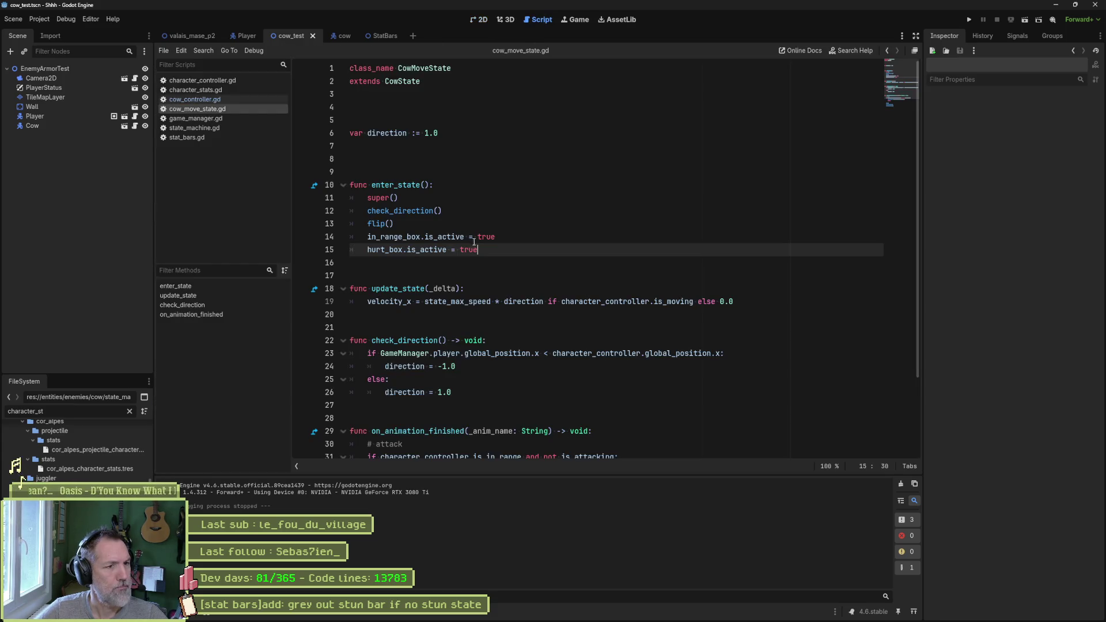
double_click(427, 249)
click(384, 252)
key(BackSpace)
key(BackSpace)
key(BackSpace)
text(it)
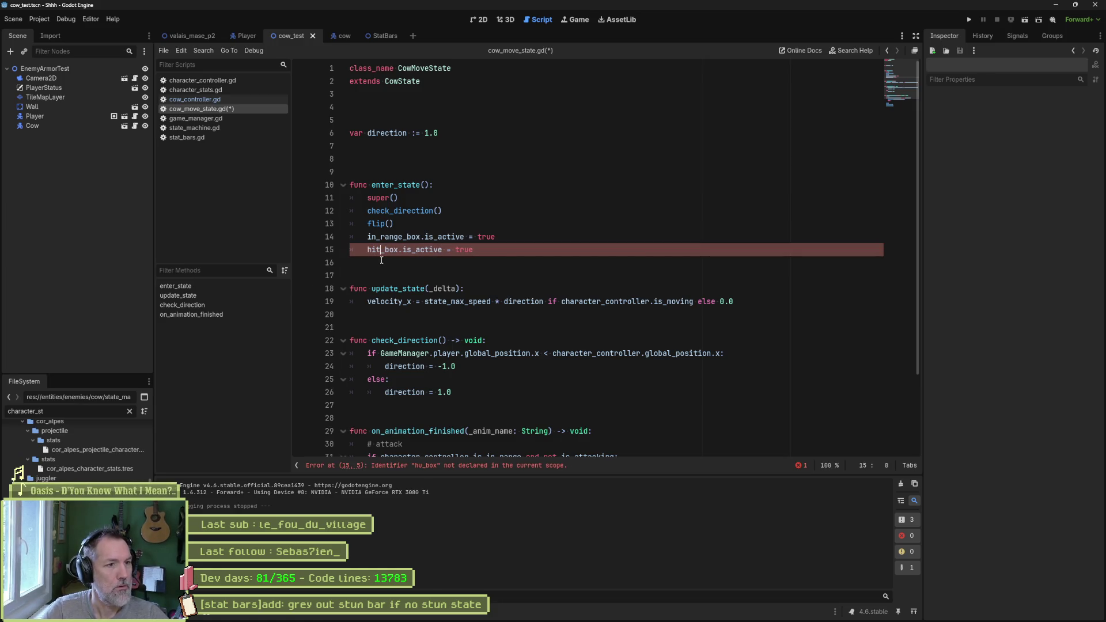
key(F6)
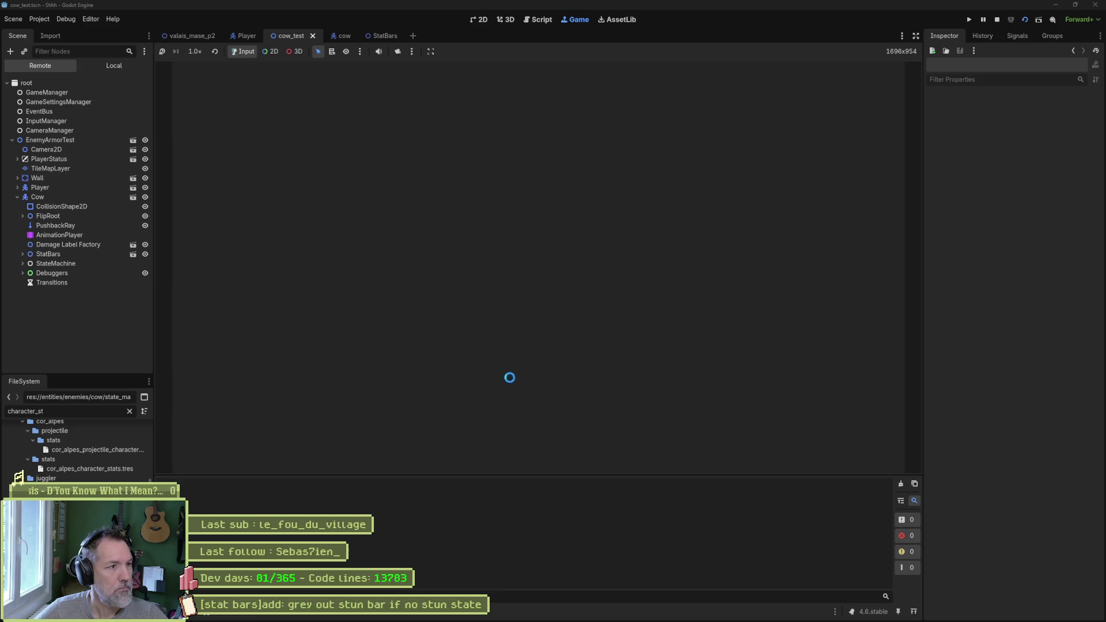
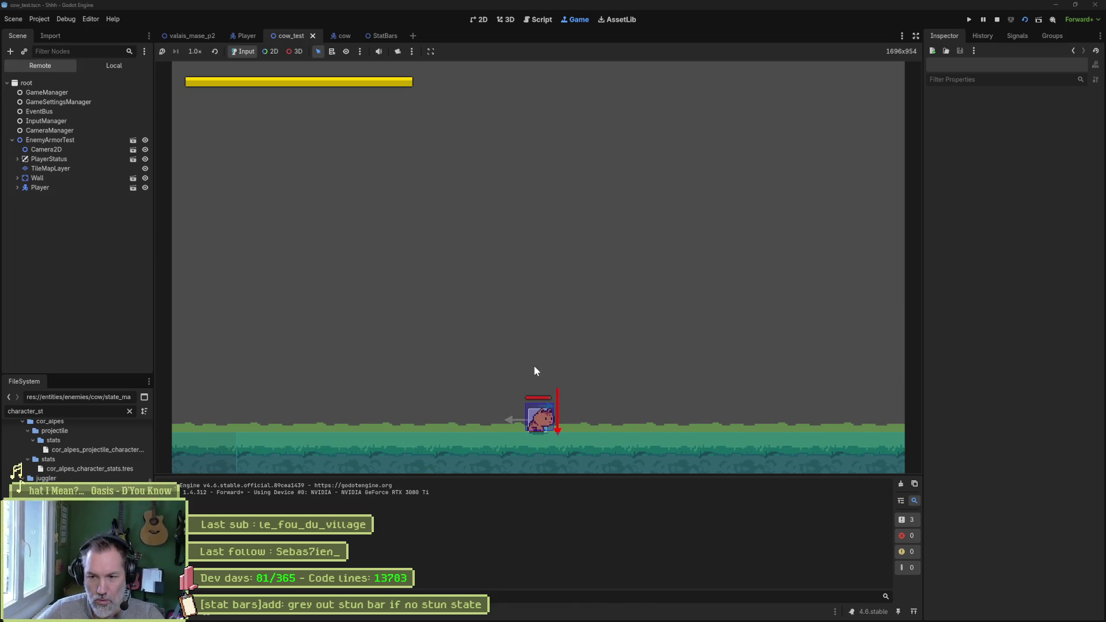
Stop the game, scrub the cow's bell attack animation timeline, and switch to the cow_test scene.
key(F8)
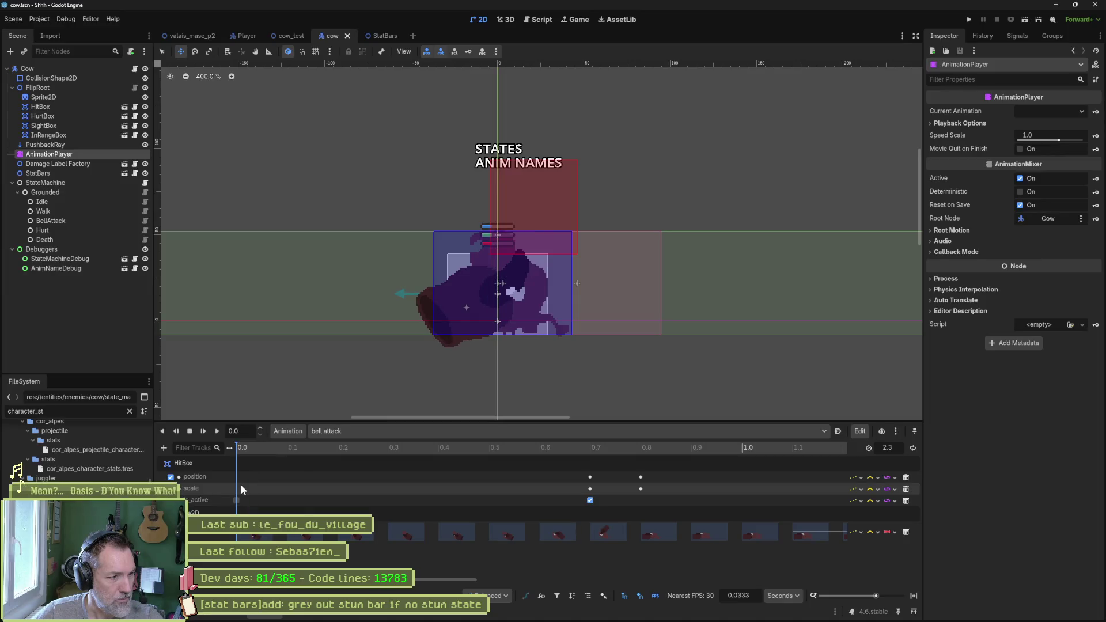
click(590, 489)
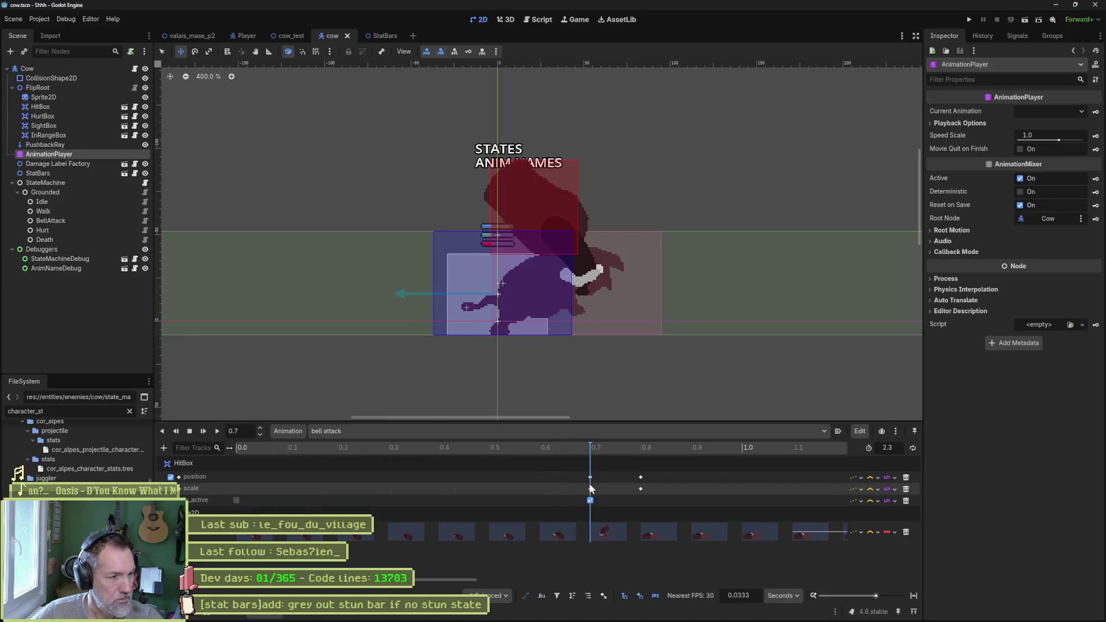
mouse_move(592, 488)
mouse_down()
mouse_move(314, 491)
mouse_move(785, 485)
mouse_move(337, 494)
mouse_up()
click(906, 500)
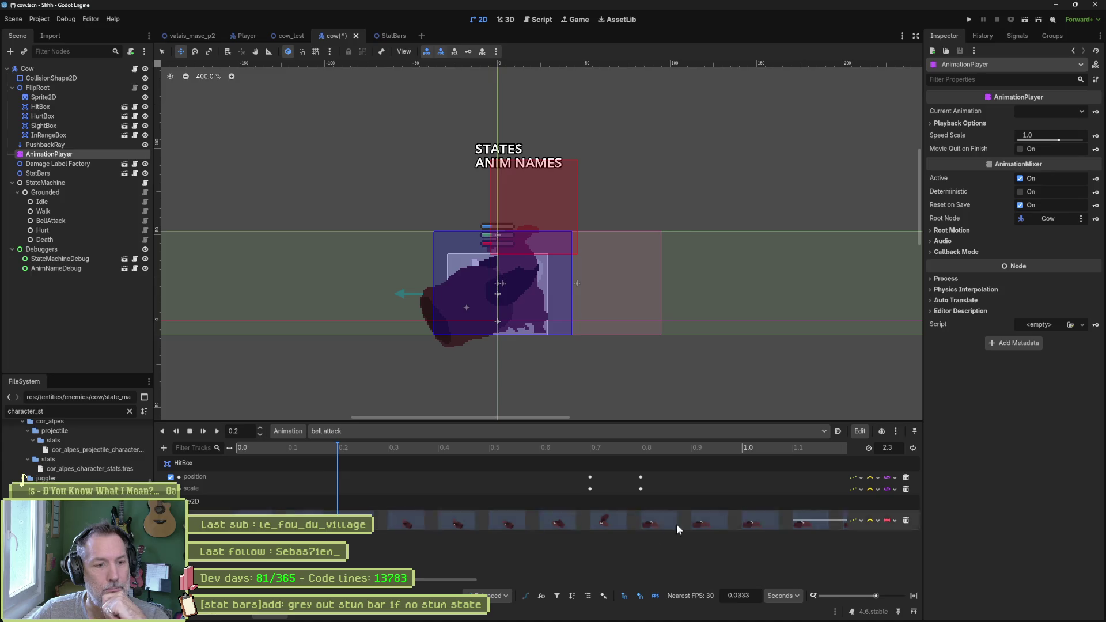
click(288, 36)
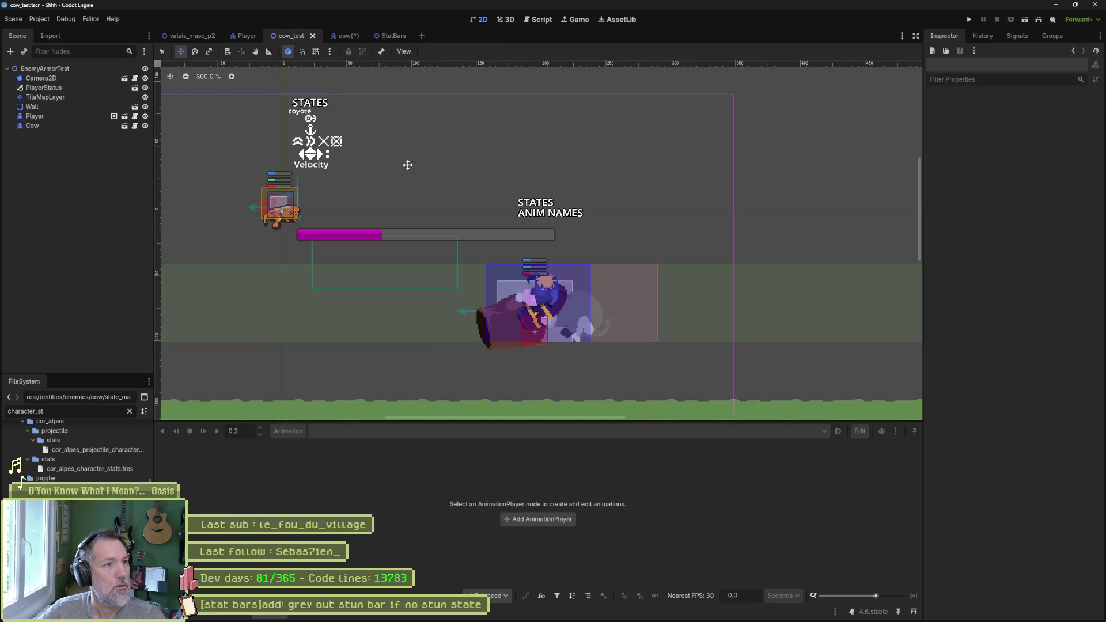
key(F6)
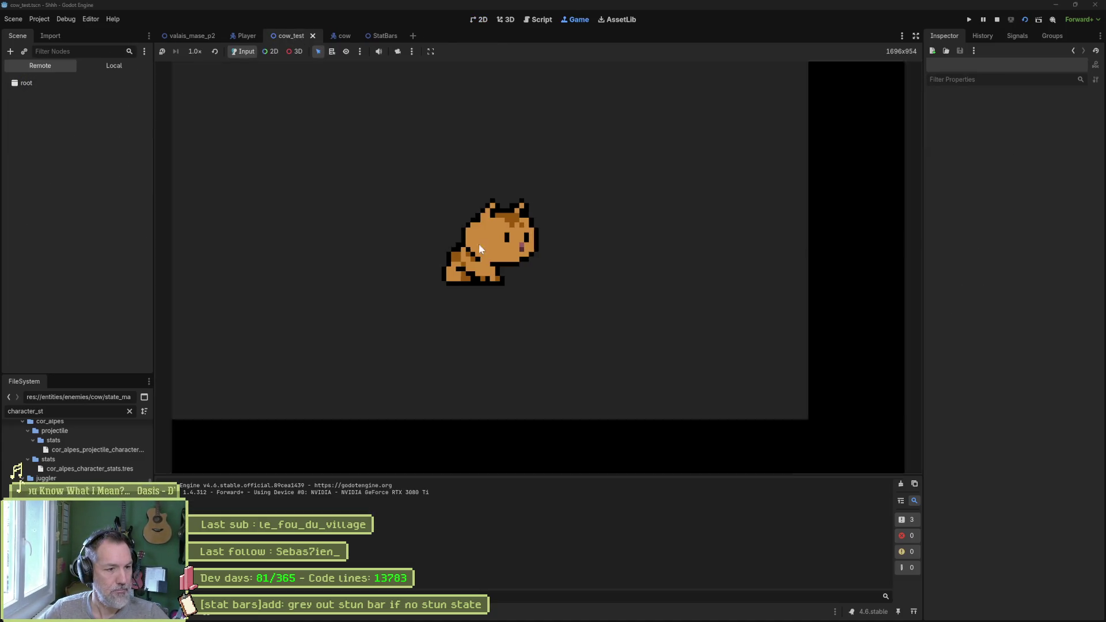
key(F8)
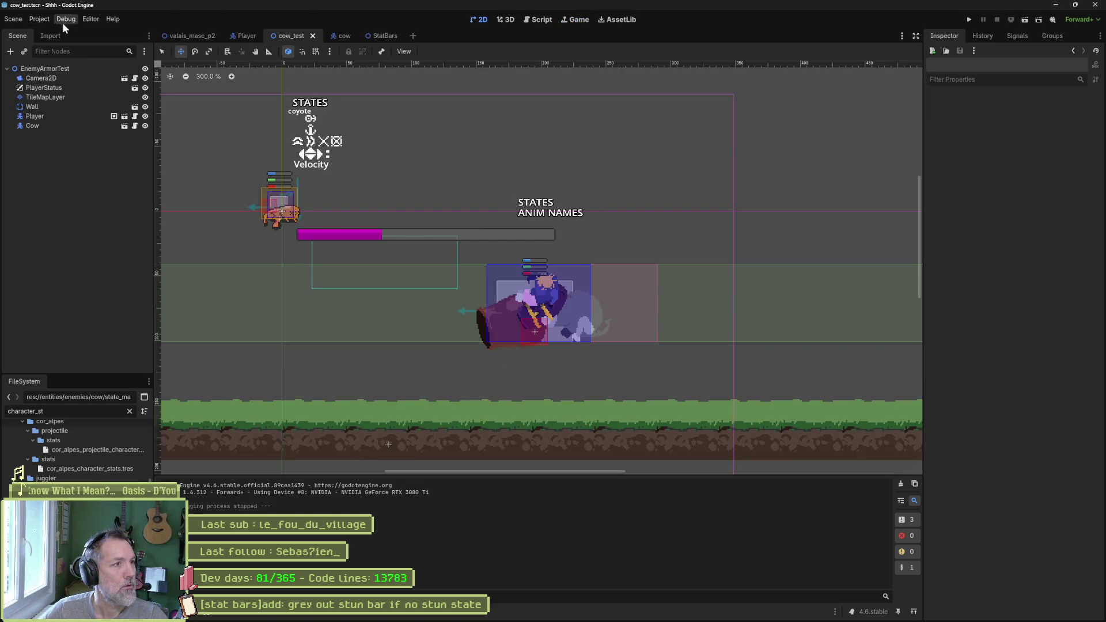
click(66, 19)
click(96, 57)
key(F6)
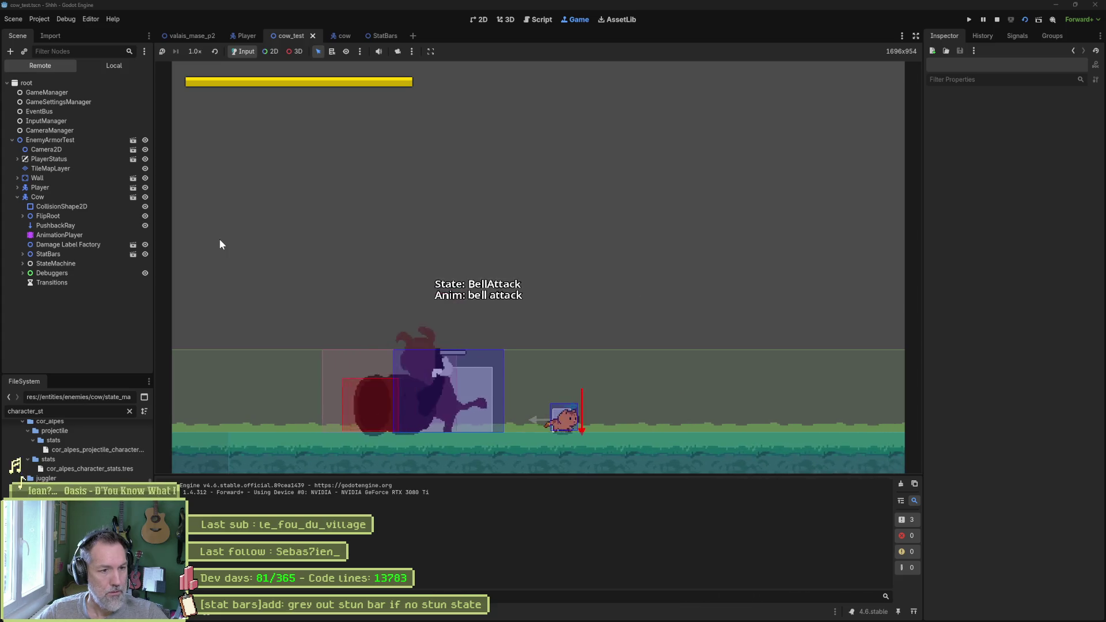
key(F8)
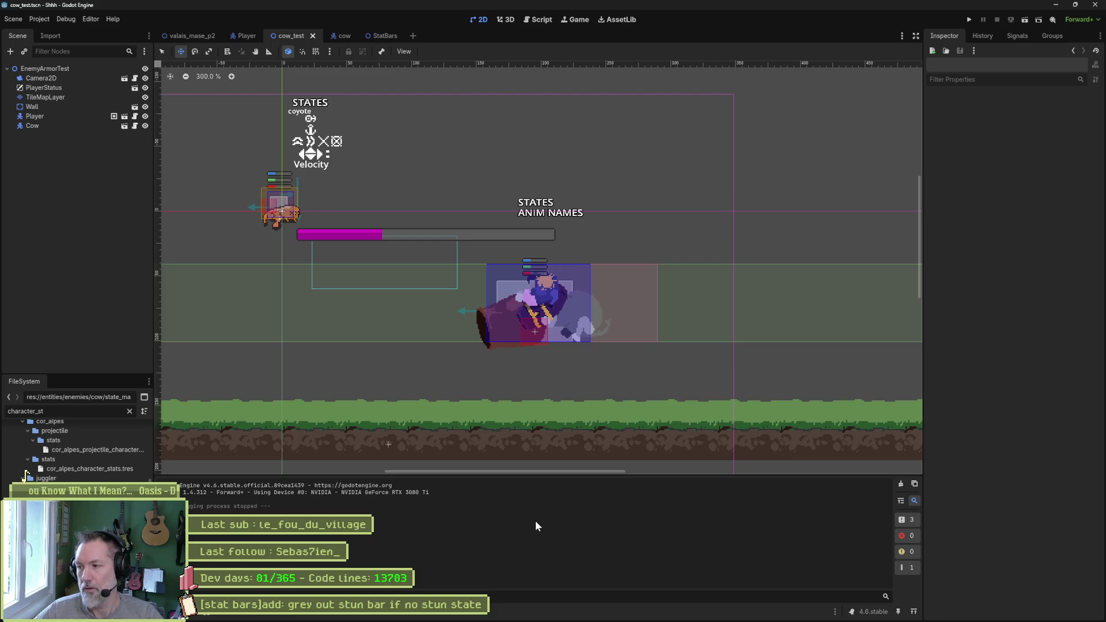
key(F6)
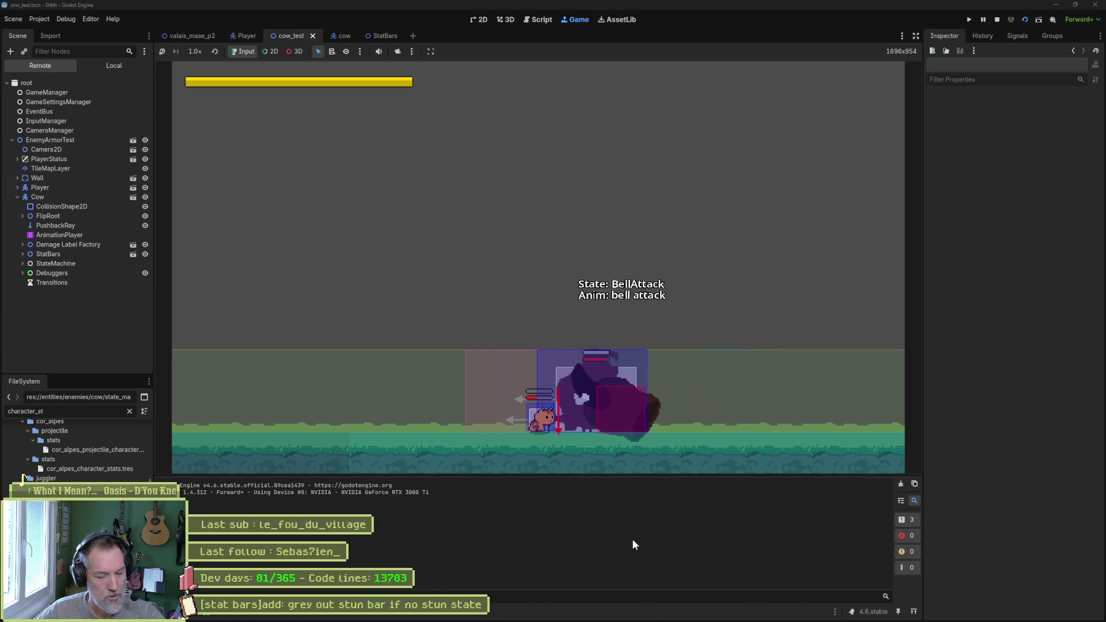
Stop the game, toggle a Debug menu option, rerun the scene, and open character_controller.gd.
key(F8)
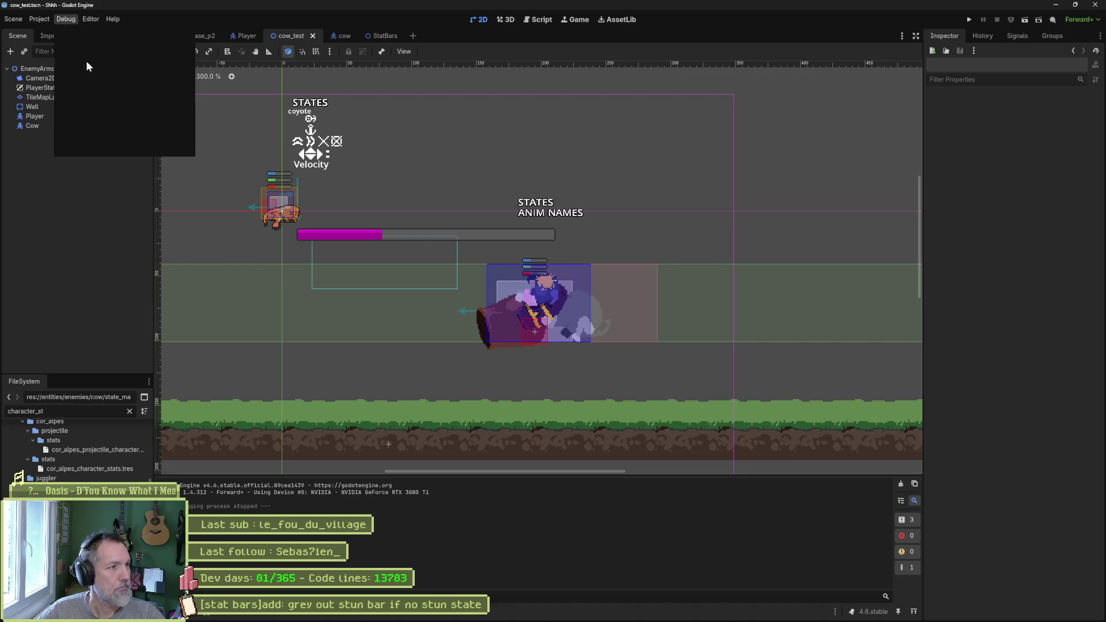
click(88, 76)
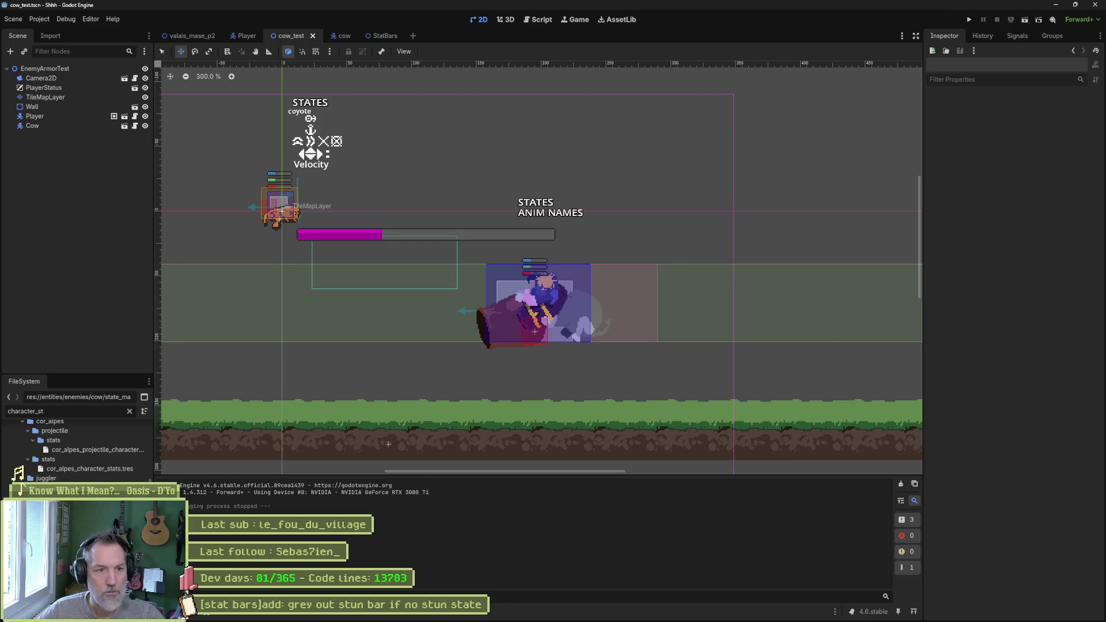
key(F6)
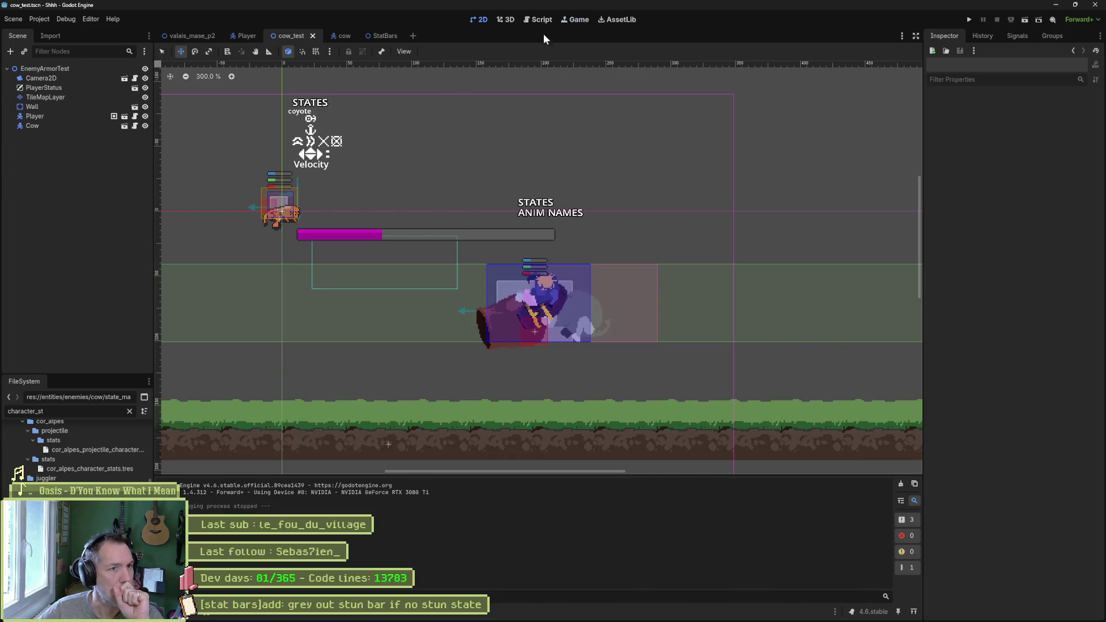
click(540, 19)
click(212, 83)
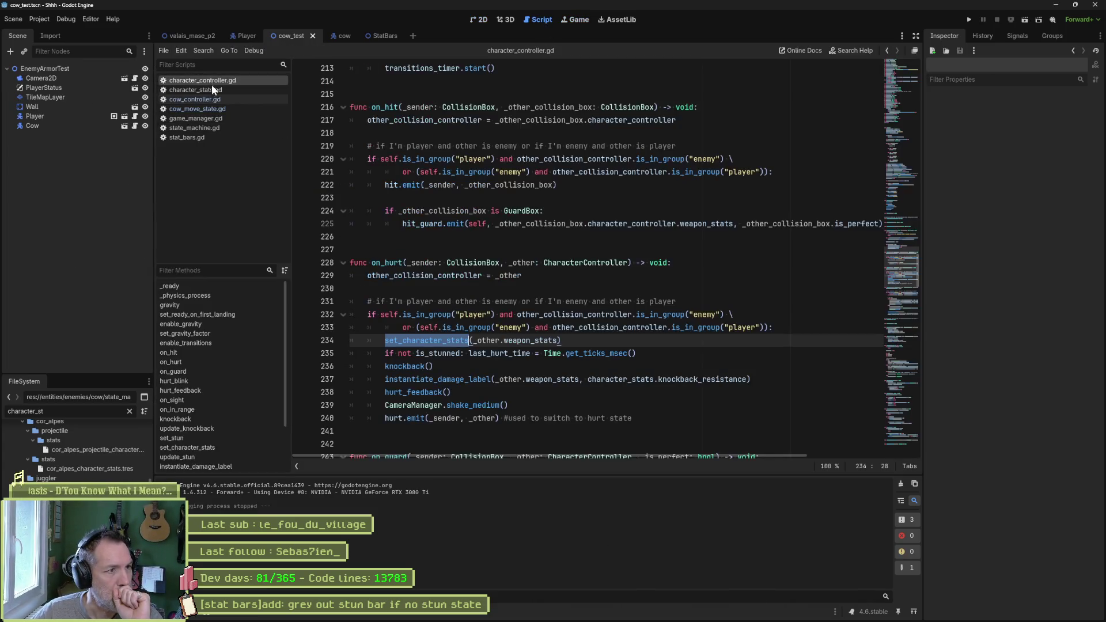
Follow set_character_stats to the set_stun definition and its stun_value increment on line 353.
ctrl+click(408, 340)
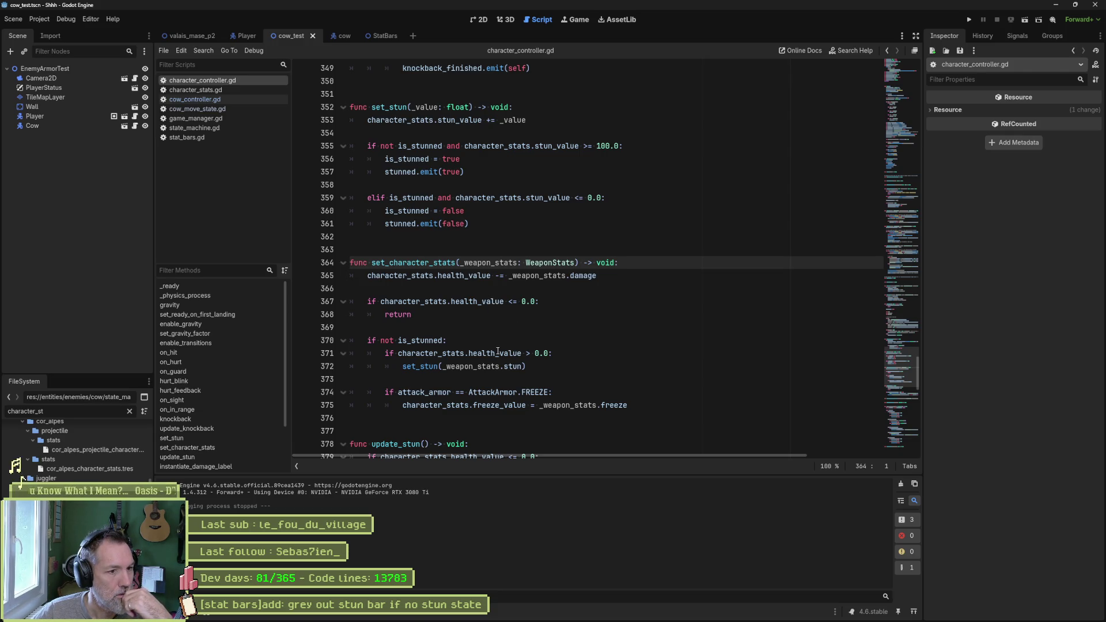
click(416, 367)
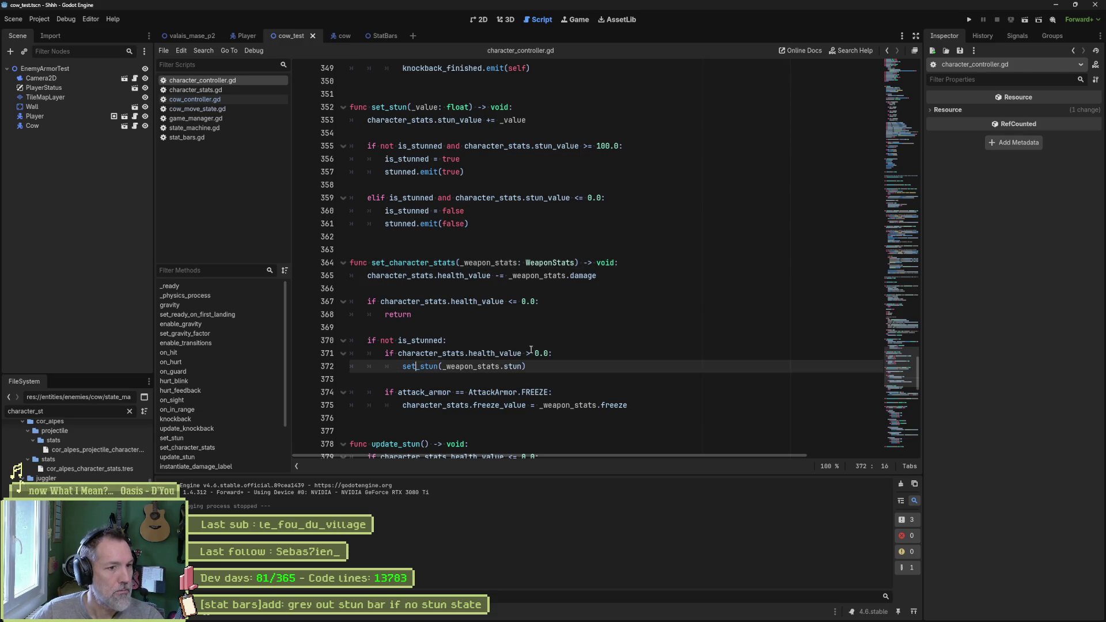
ctrl+click(426, 367)
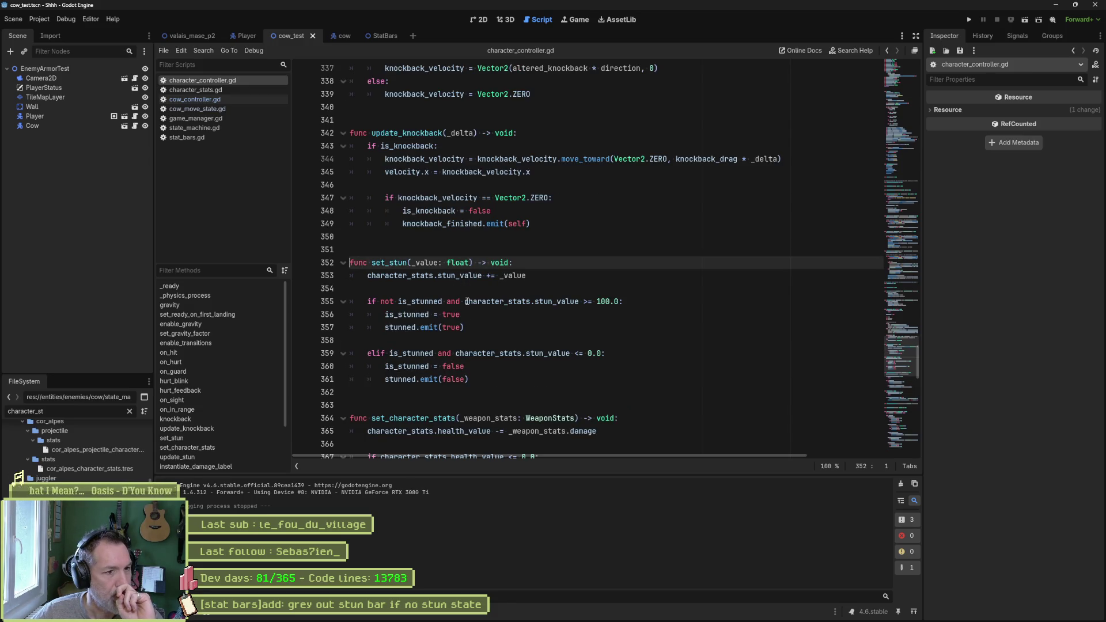
drag(472, 276, 532, 276)
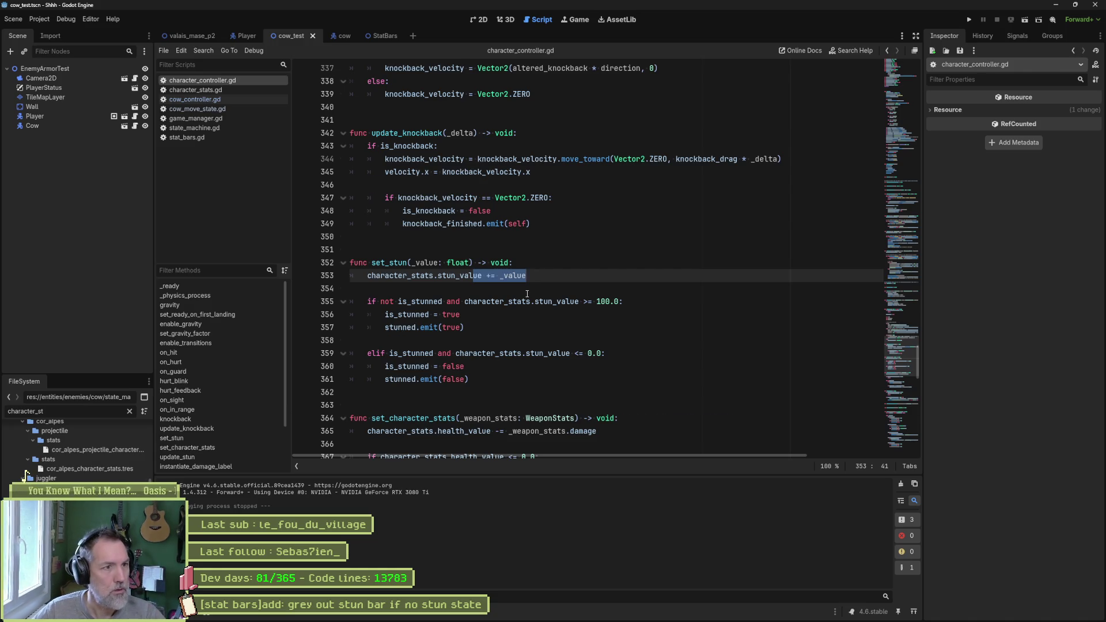
key(ctrl+b)
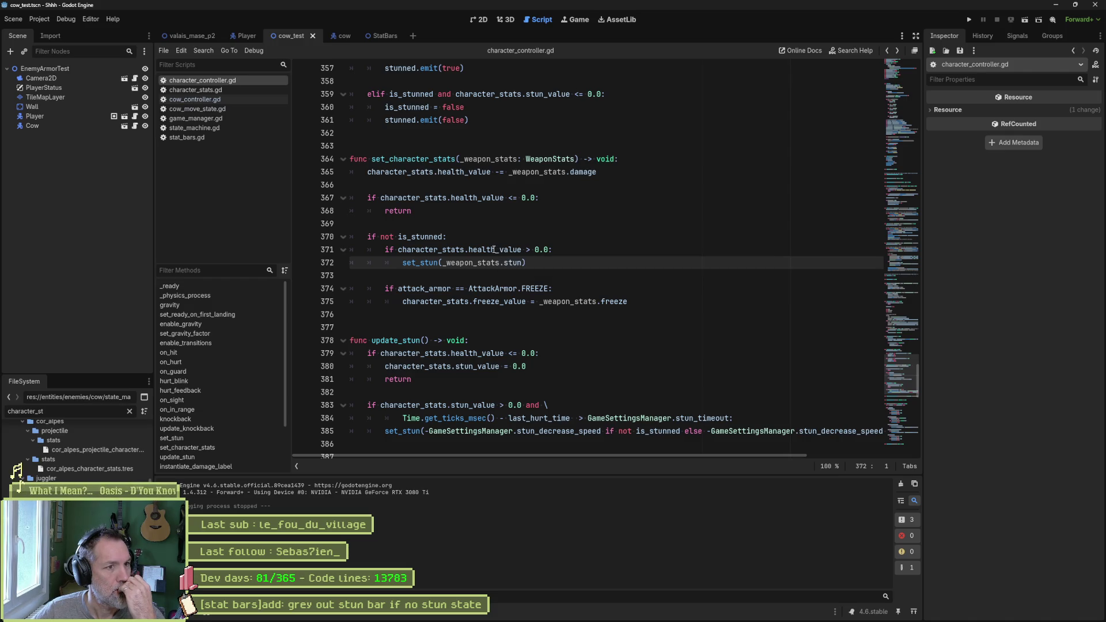
Review the is_stunned check on lines 370–374, then run the cow_test scene.
click(444, 237)
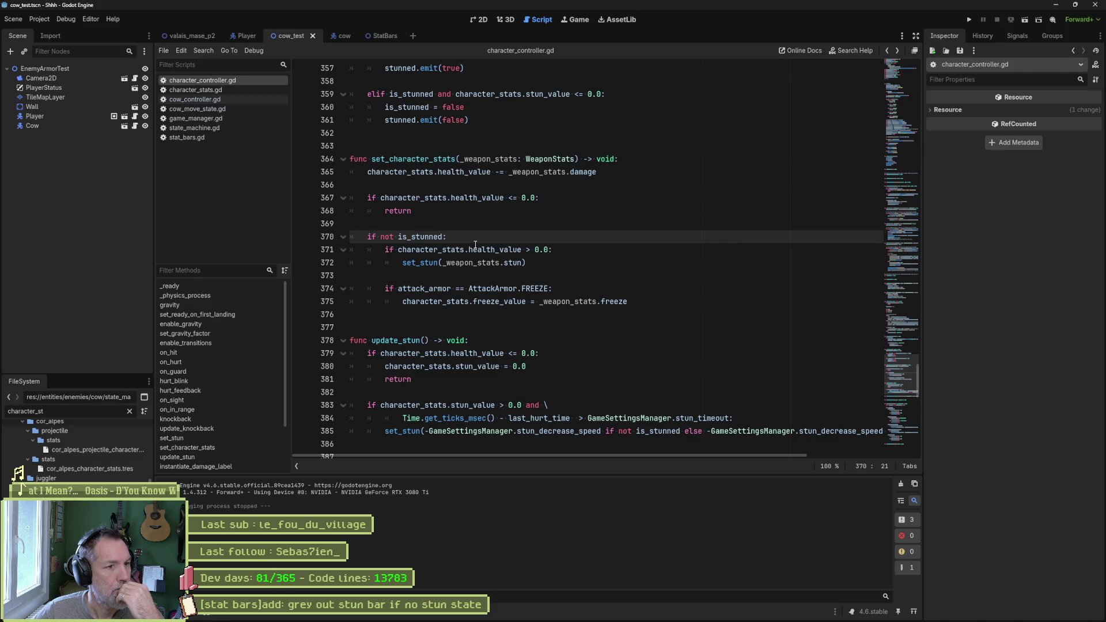
mouse_move(476, 245)
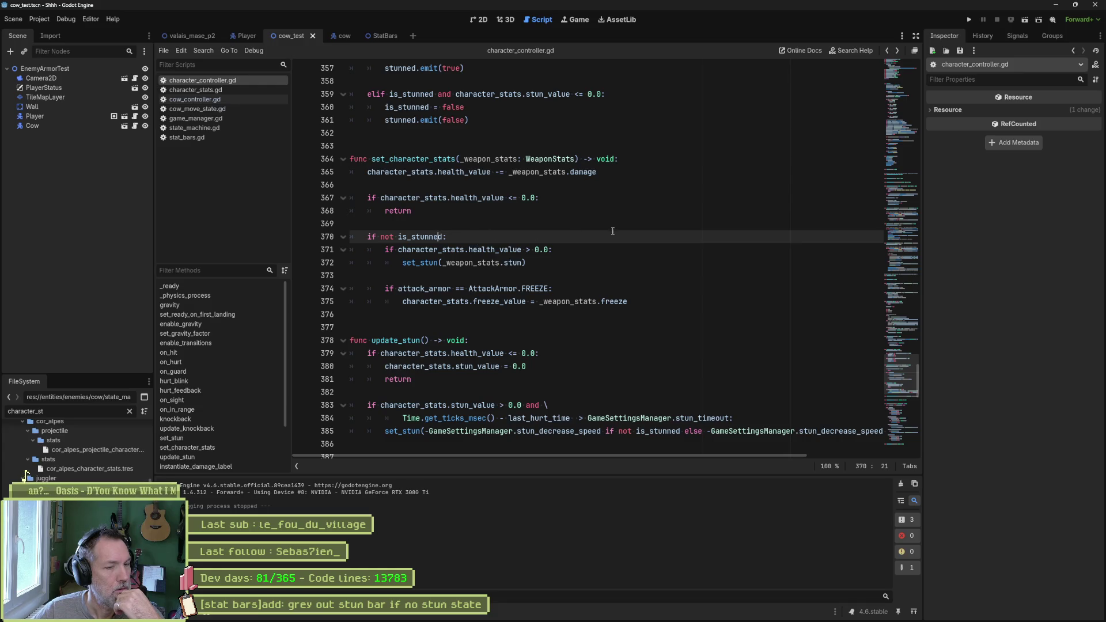
mouse_move(566, 245)
mouse_down()
mouse_move(525, 265)
mouse_move(554, 293)
mouse_up()
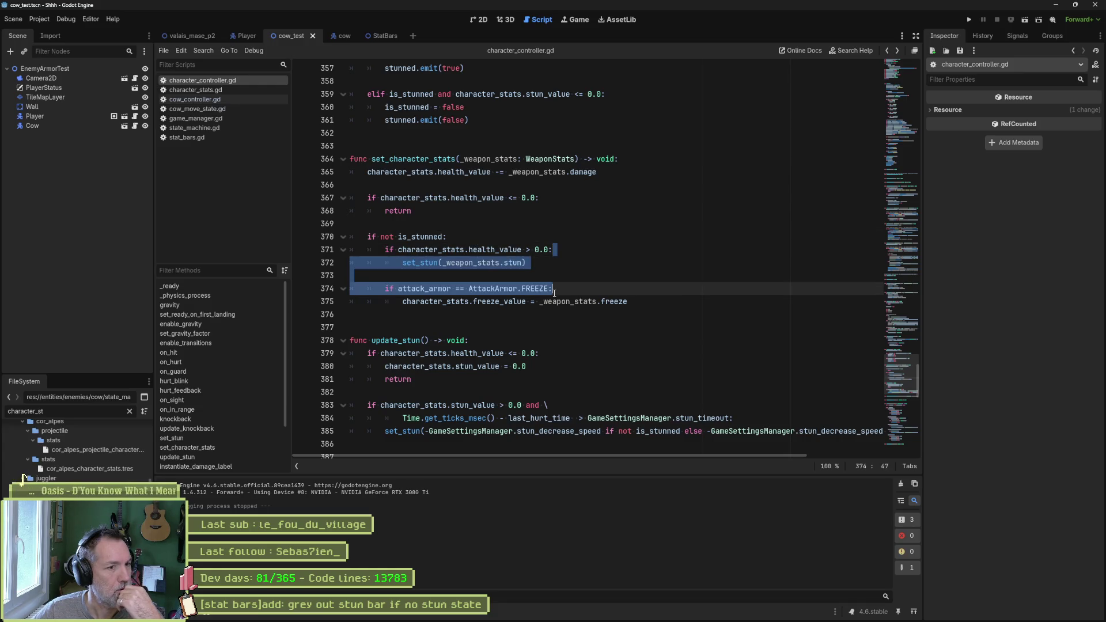
click(425, 262)
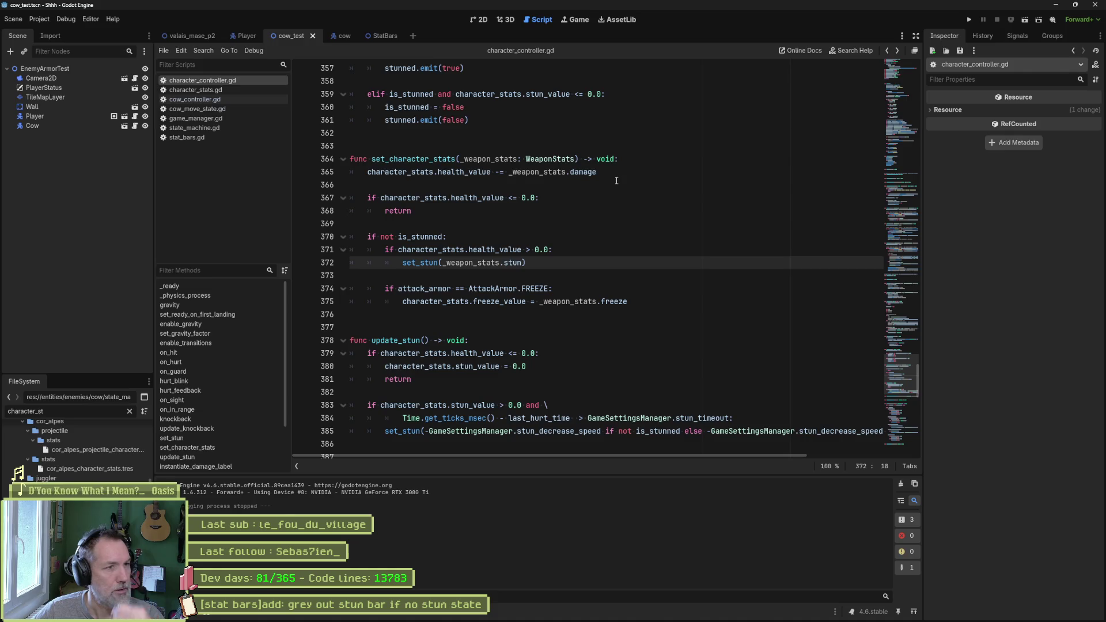
key(F6)
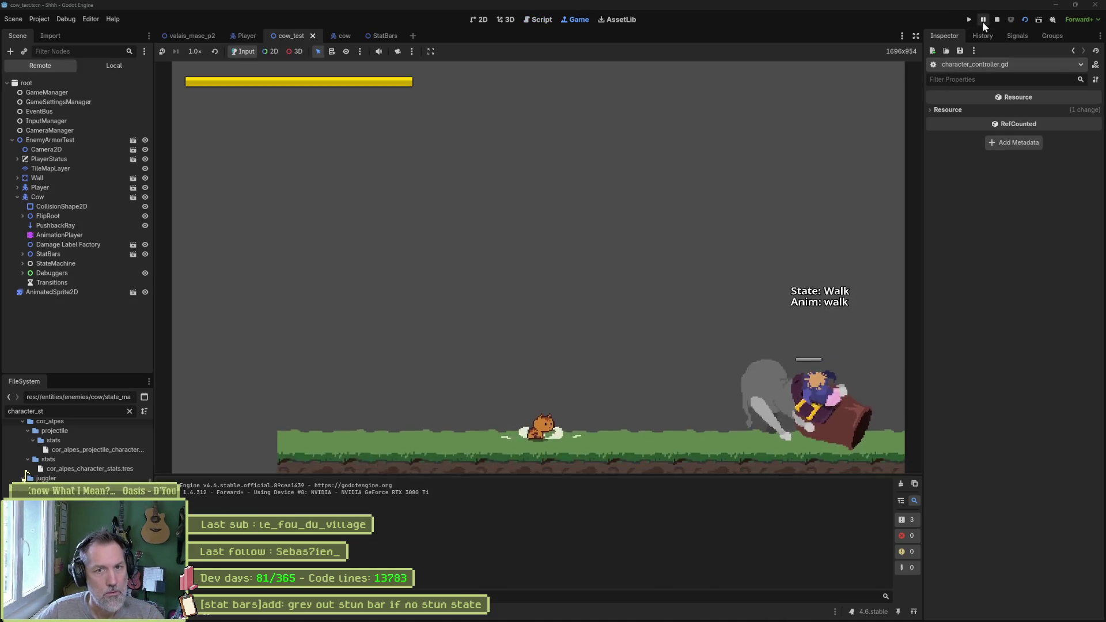
Pause the game and inspect the Cow's live Character Stats resource.
click(983, 22)
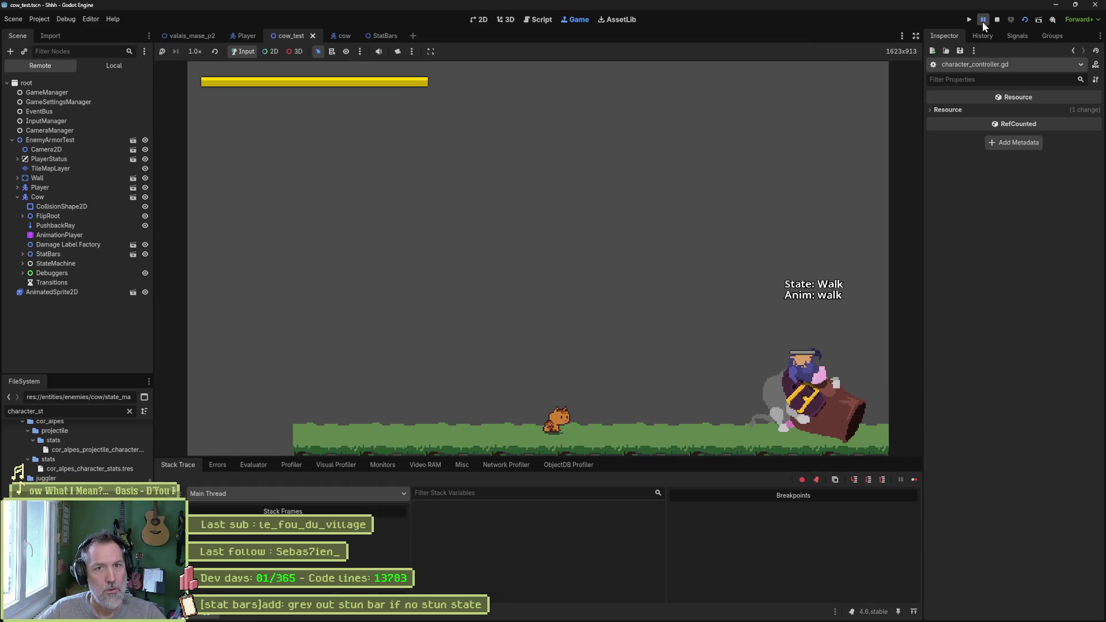
click(58, 196)
scroll(973, 329, down, 10)
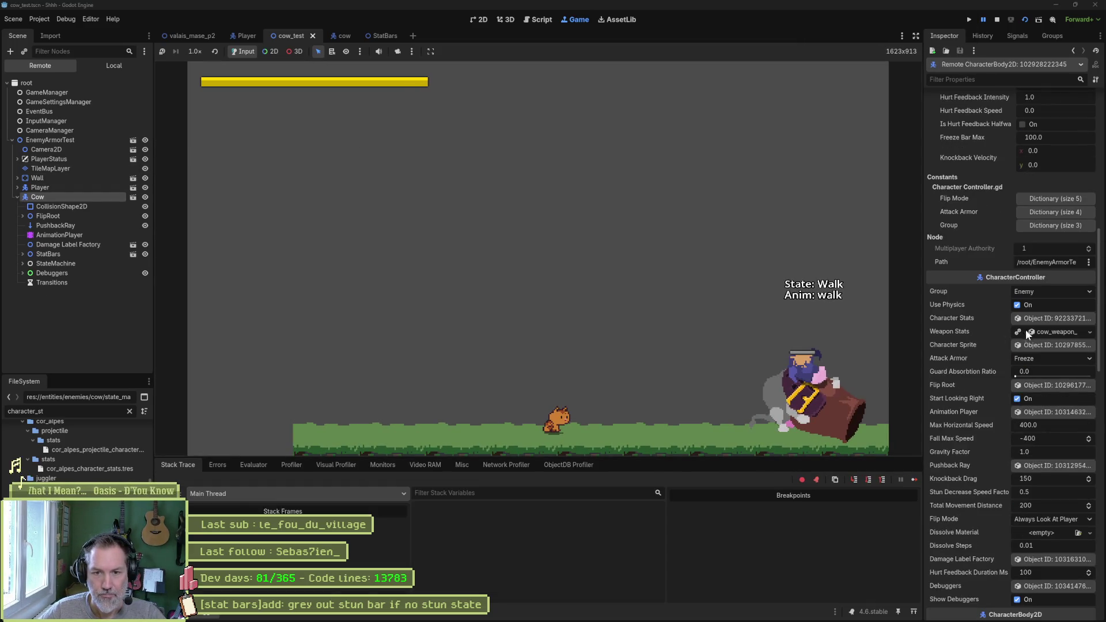
click(1051, 318)
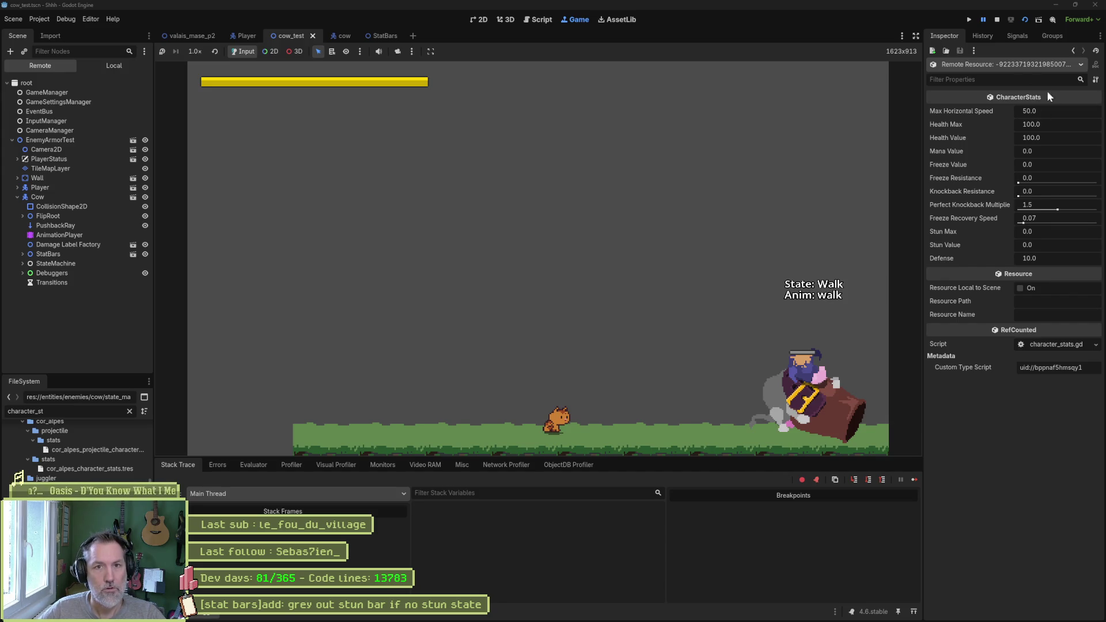
Restart the scene, recheck the Cow's Character Stats (Stun Max 0.0, Stun Value 20.0), then stop.
click(972, 19)
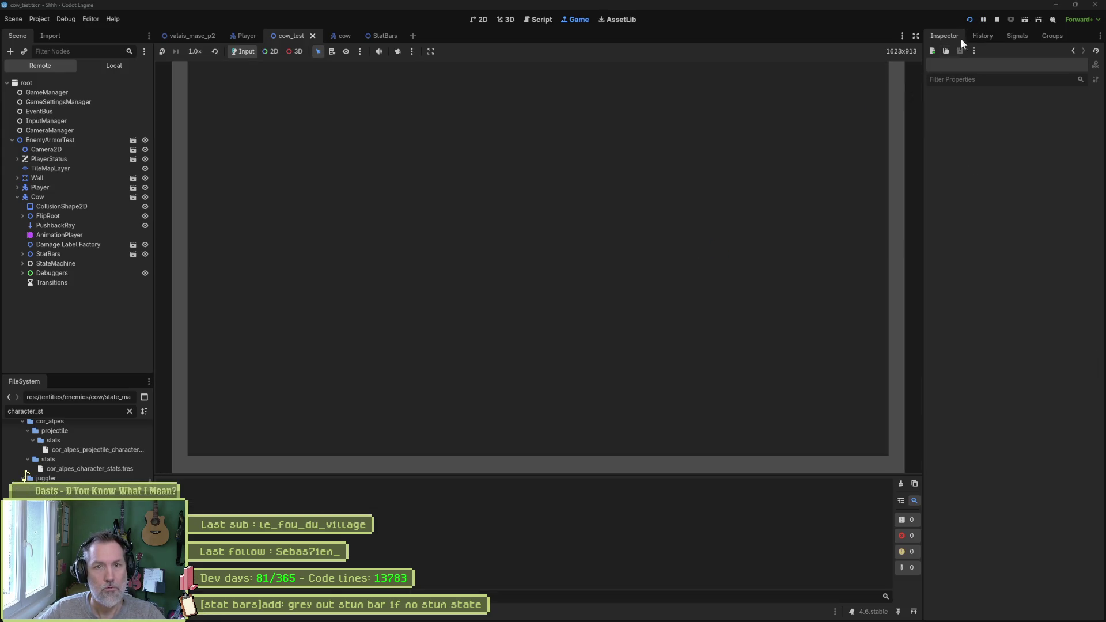
key(F6)
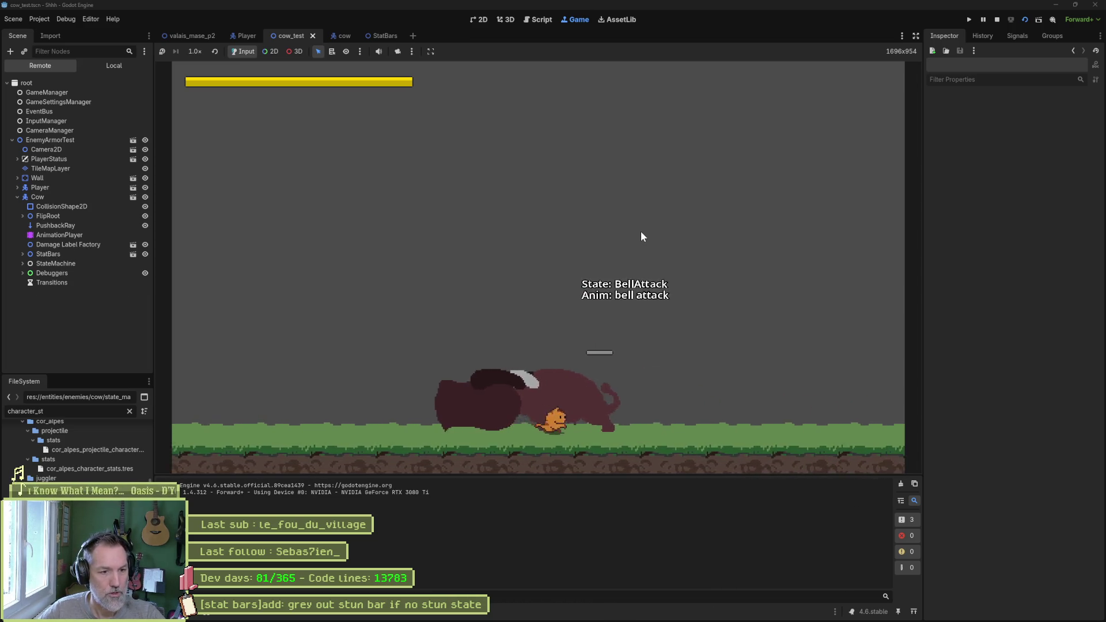
click(983, 19)
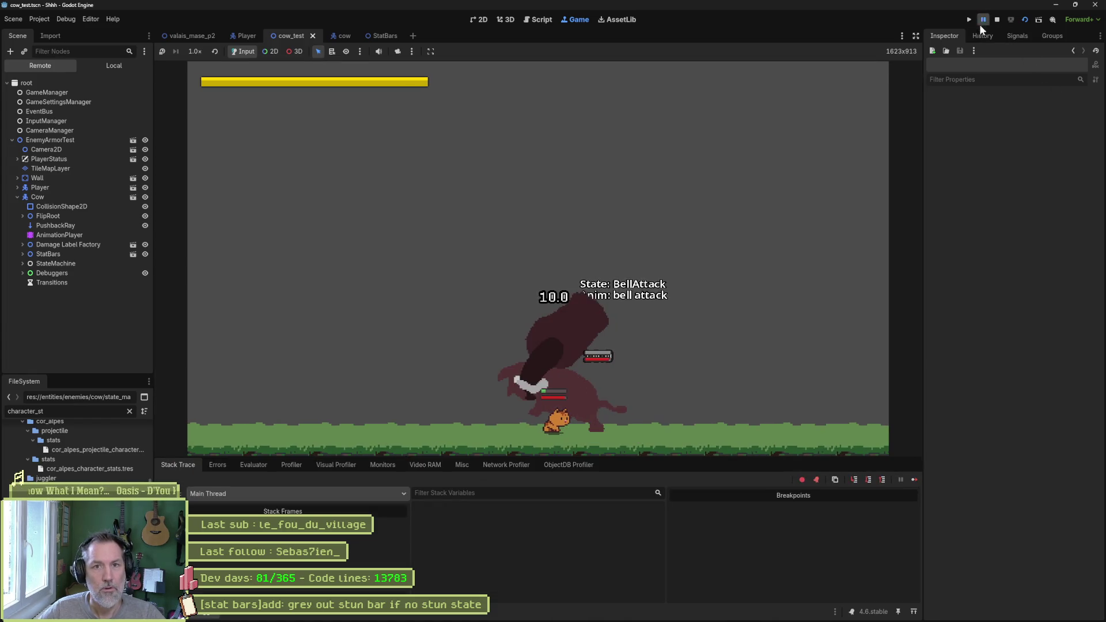
click(40, 196)
scroll(983, 331, down, 5)
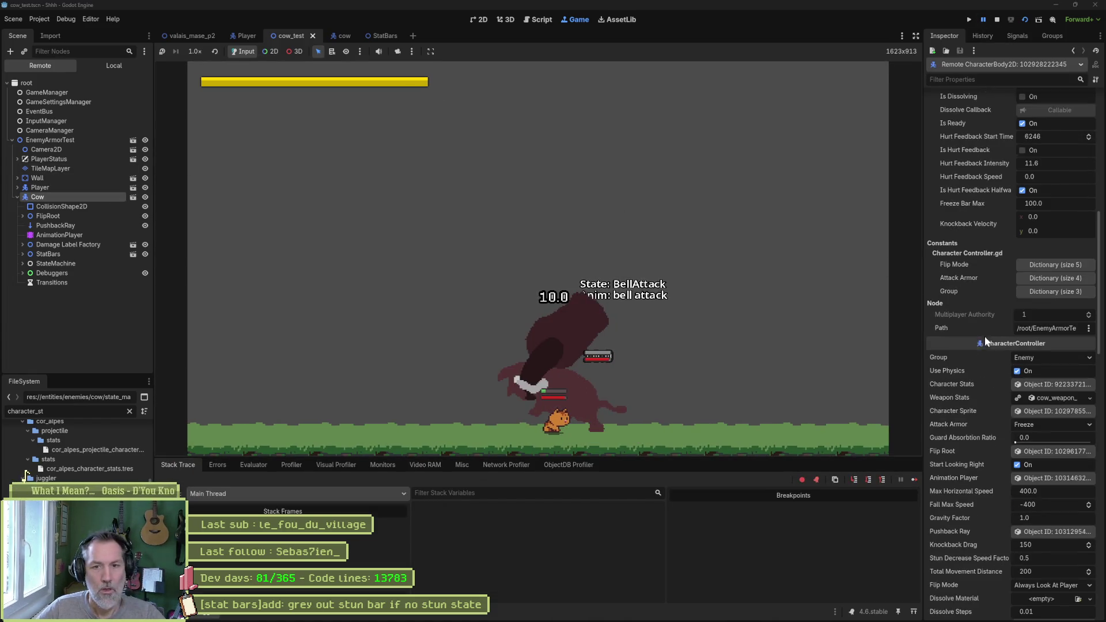
click(1032, 384)
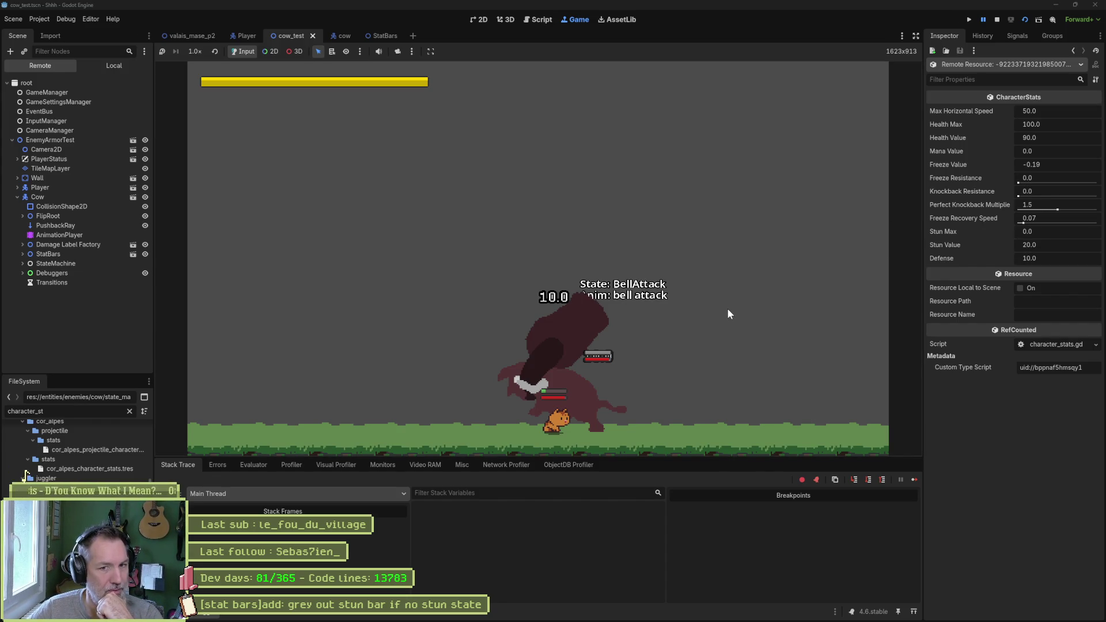
click(997, 23)
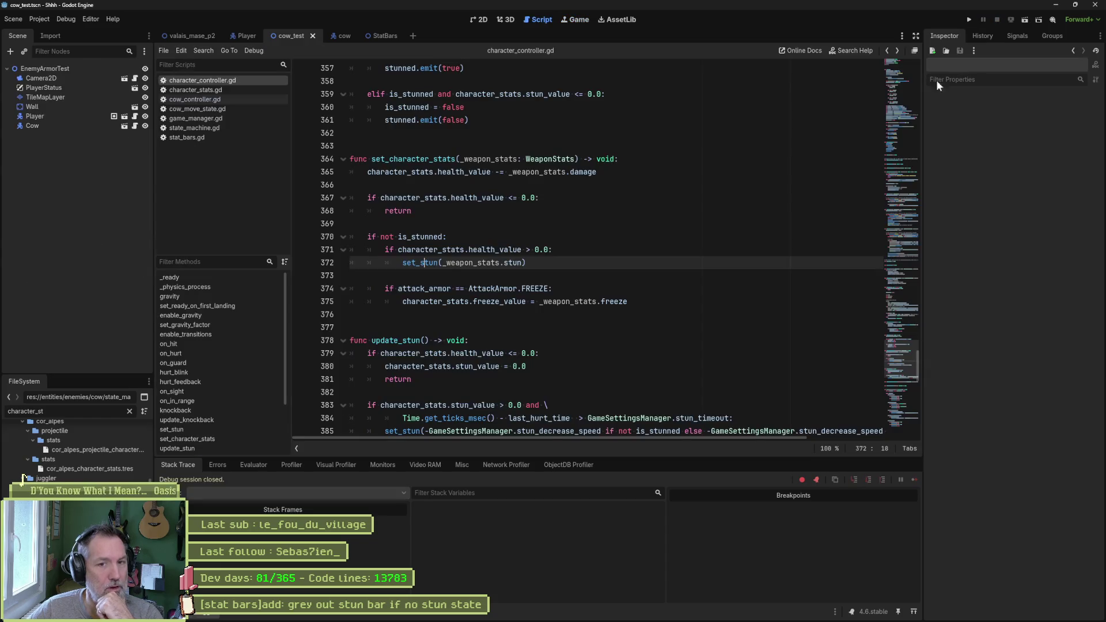
Inspect set_stun's stun threshold check and search all files for set_stun.
ctrl+click(428, 263)
drag(567, 289, 506, 314)
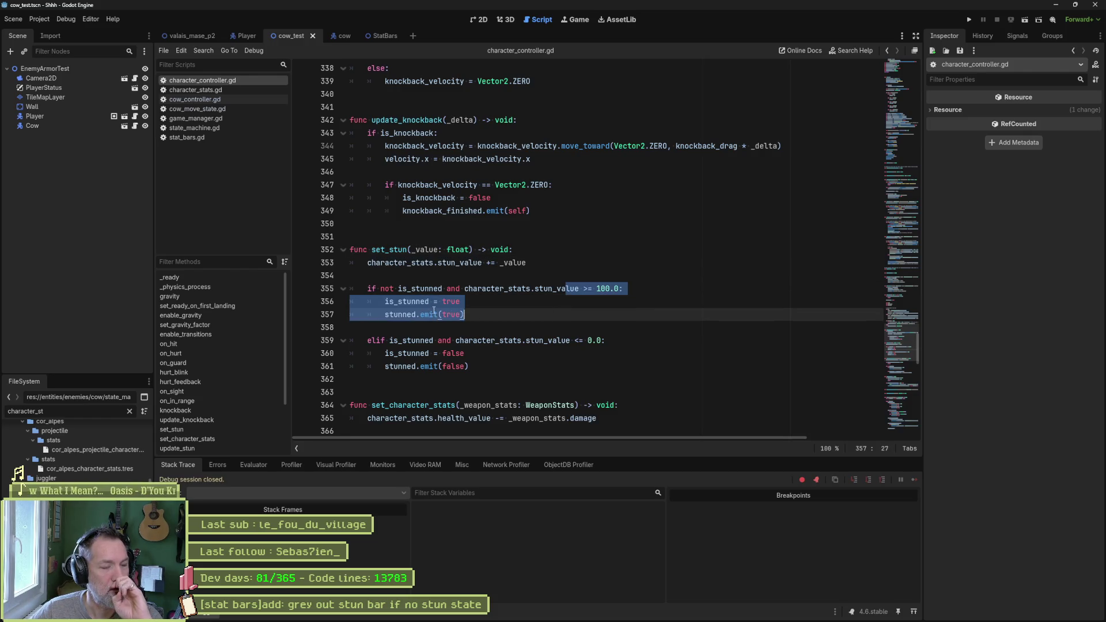
click(443, 288)
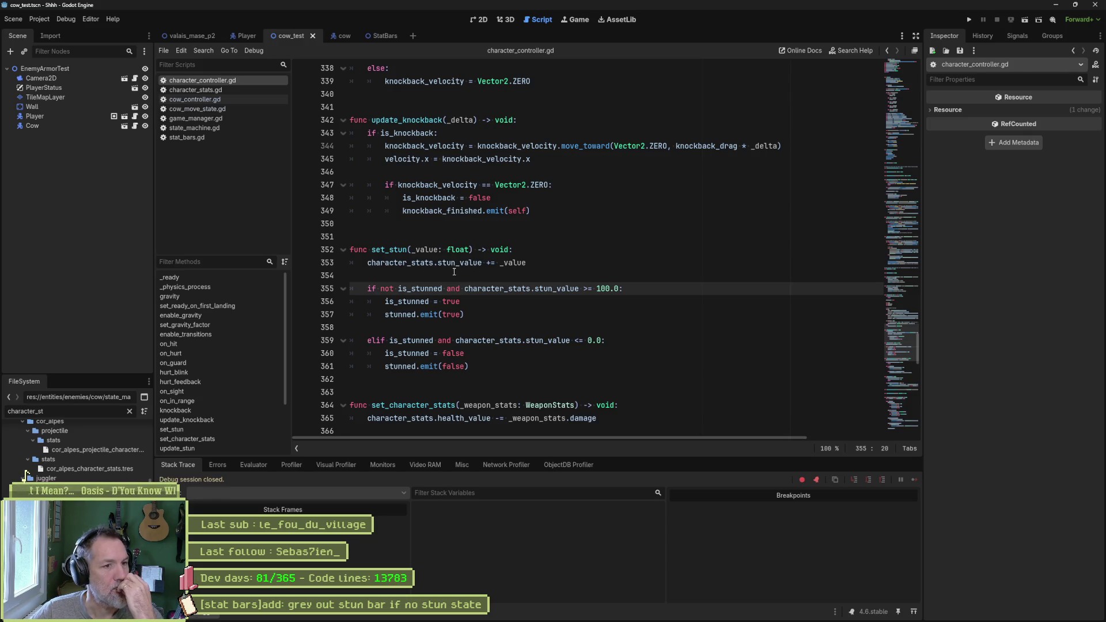
click(529, 251)
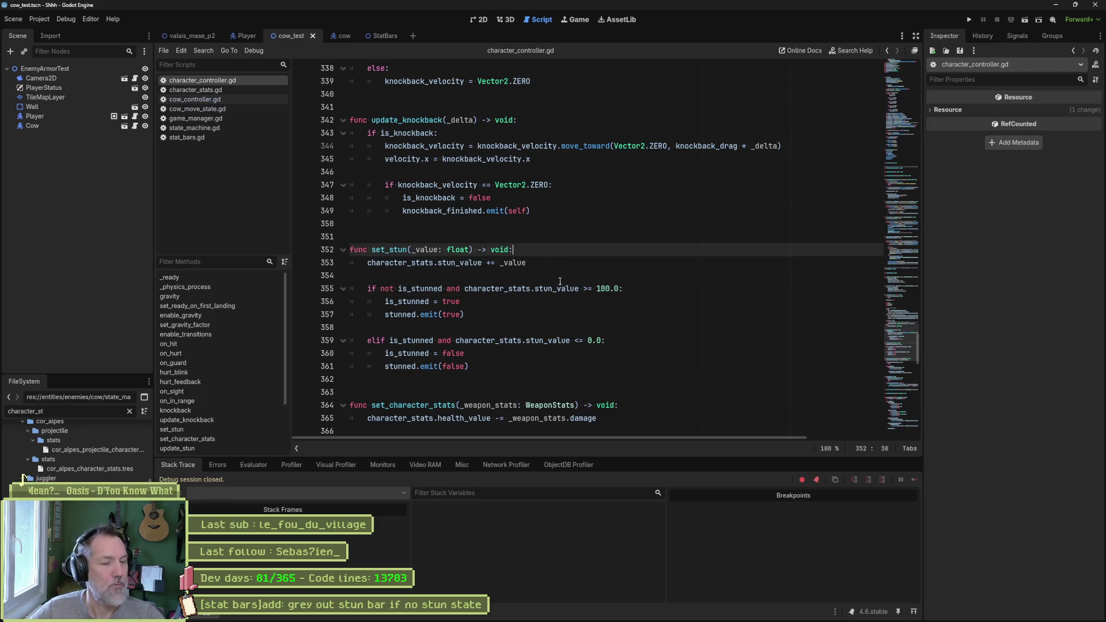
double_click(405, 251)
scroll(517, 246, up, 3)
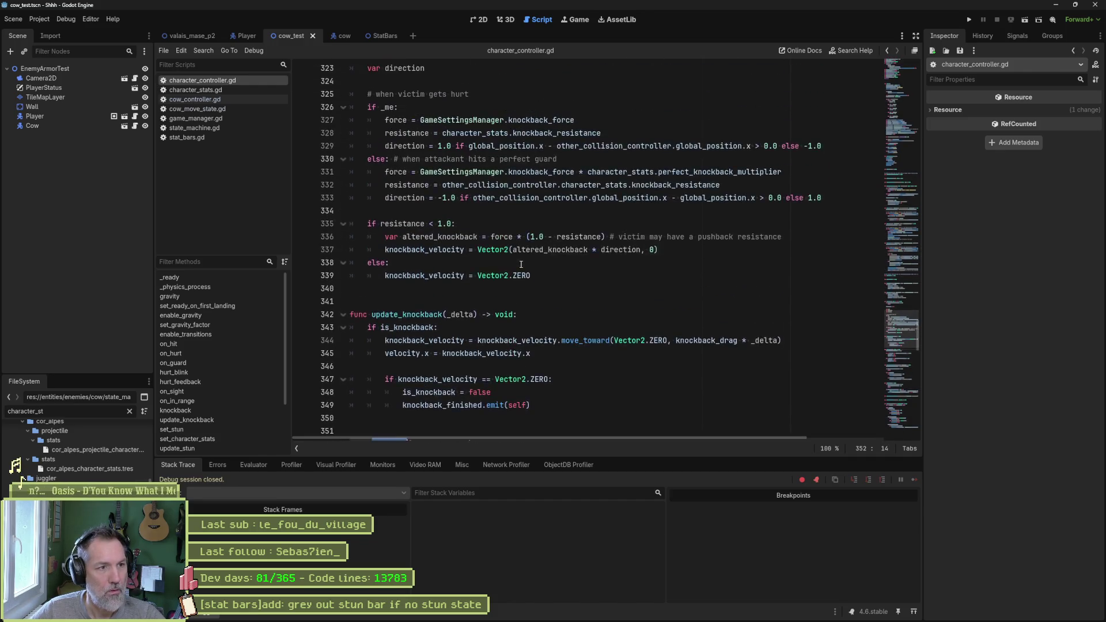
scroll(521, 265, down, 2)
key(ctrl+shift+f)
click(565, 363)
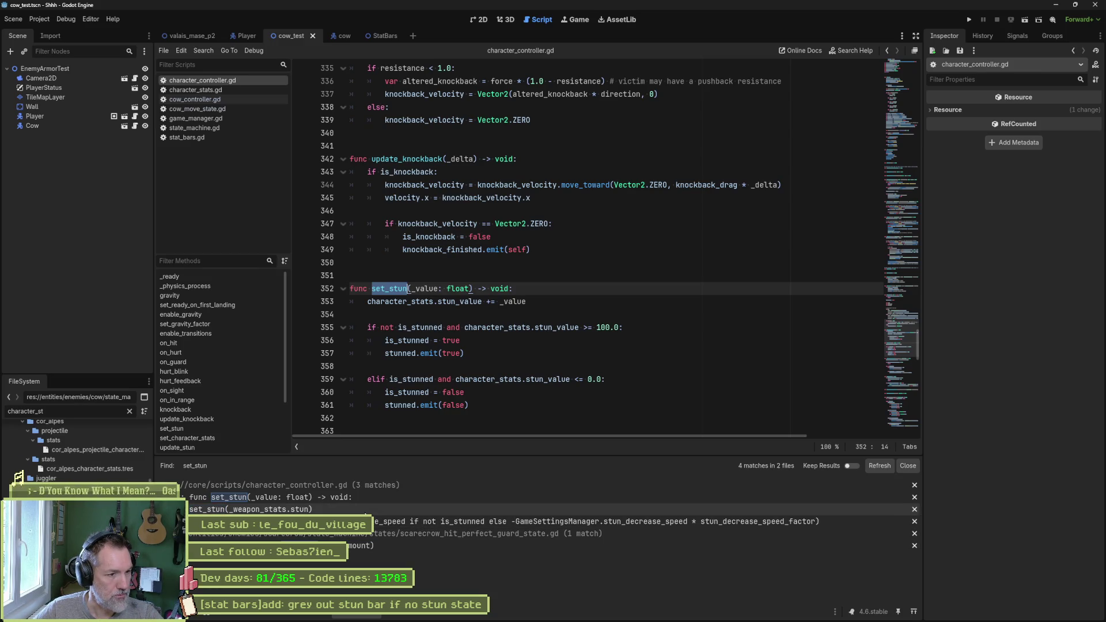
Add 'if character_stats.stun_max <= 0.0: return' atop set_stun, save, and rerun the scene.
click(542, 289)
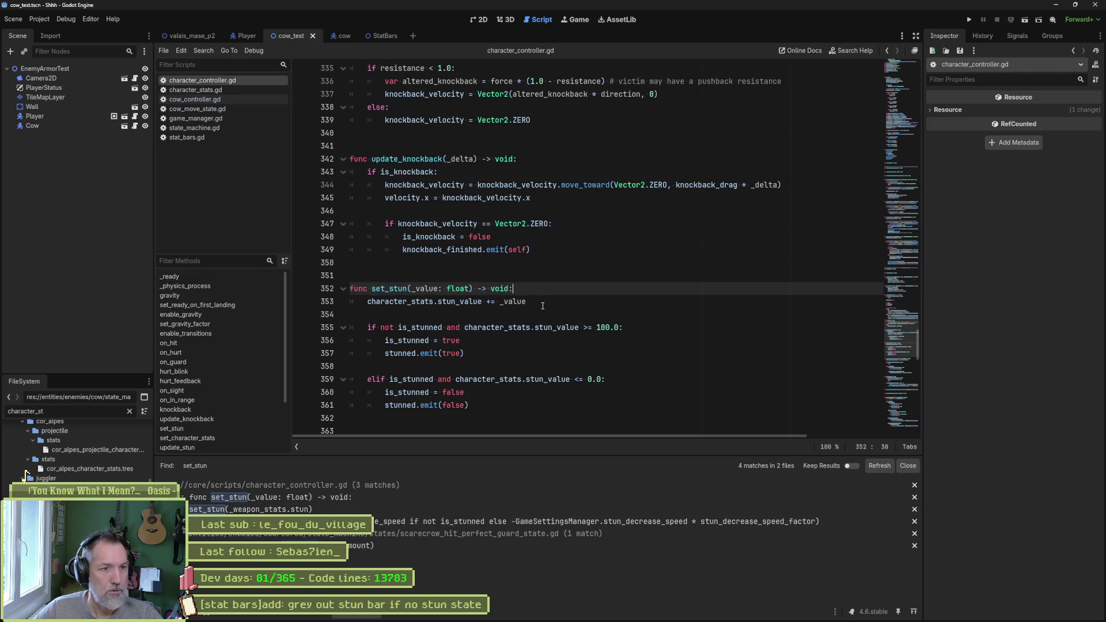
key(Return)
text(if )
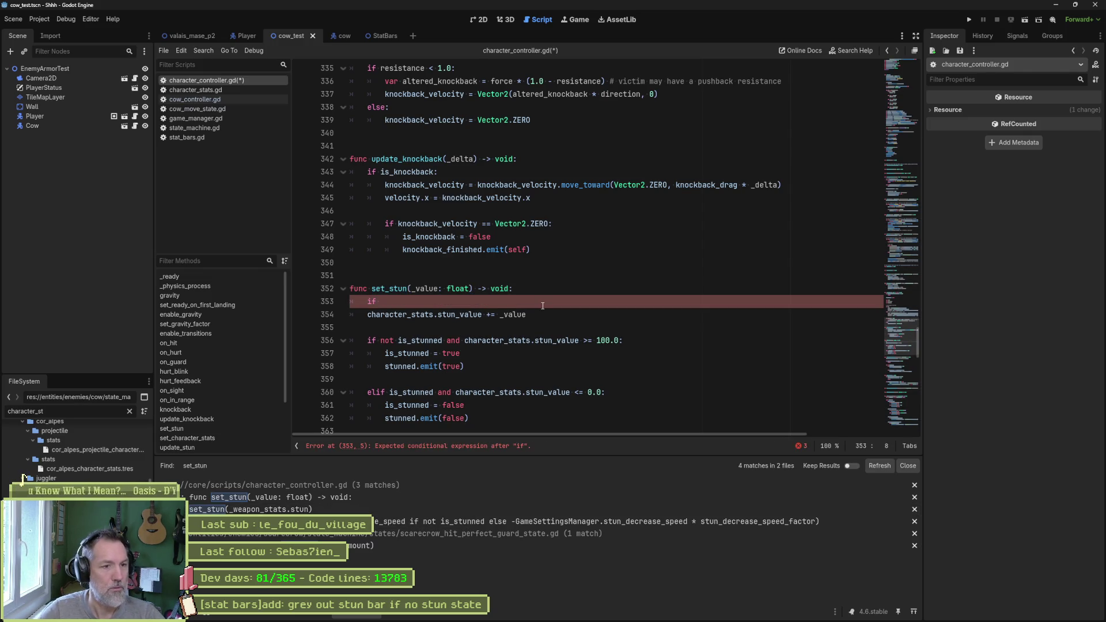
text(character_stats)
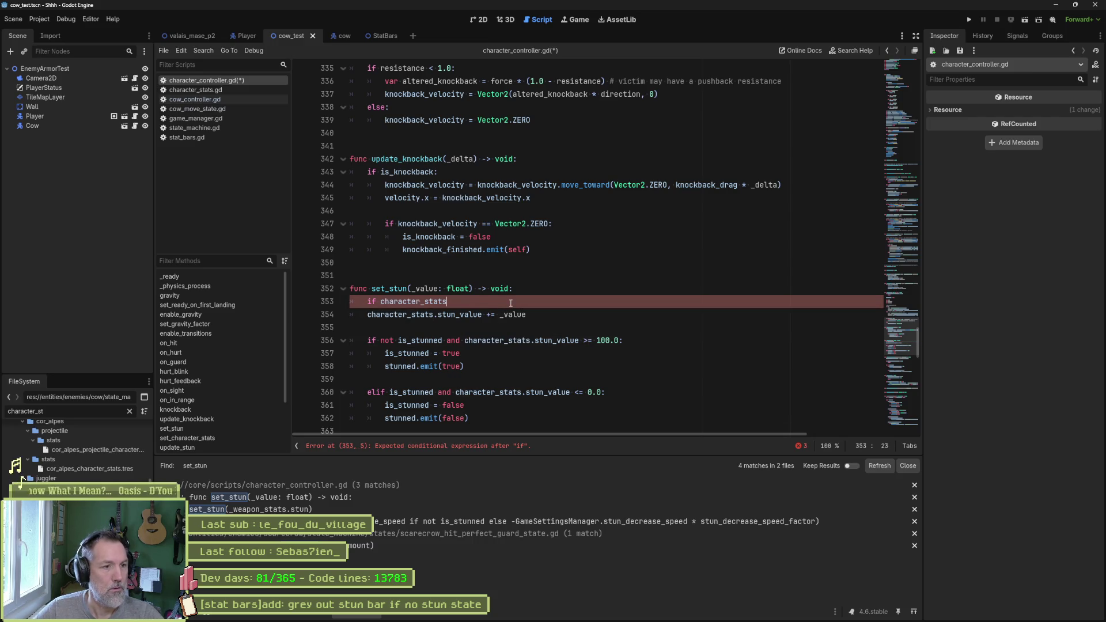
text(.max)
key(Down)
key(Return)
text(<)
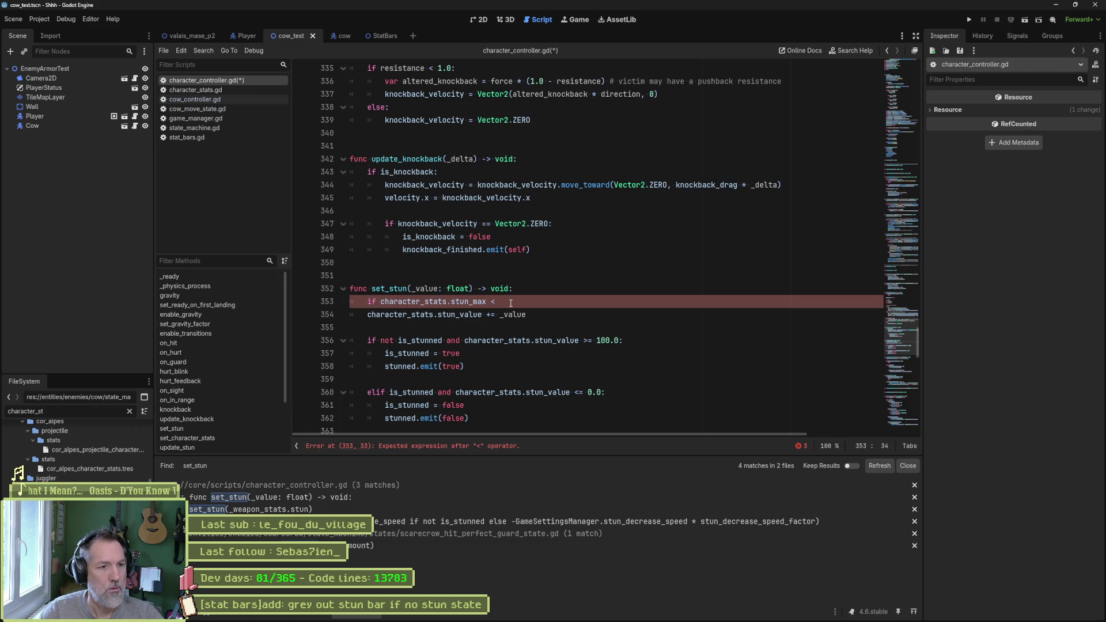
text(= 0.0:)
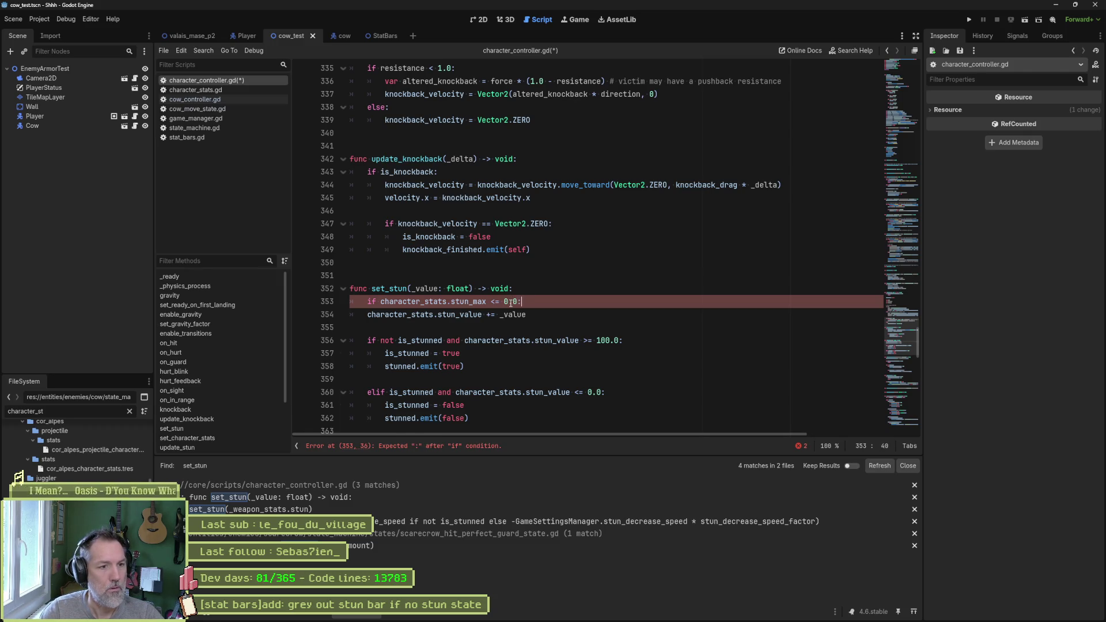
key(Return)
text(return)
key(Return)
key(ctrl+s)
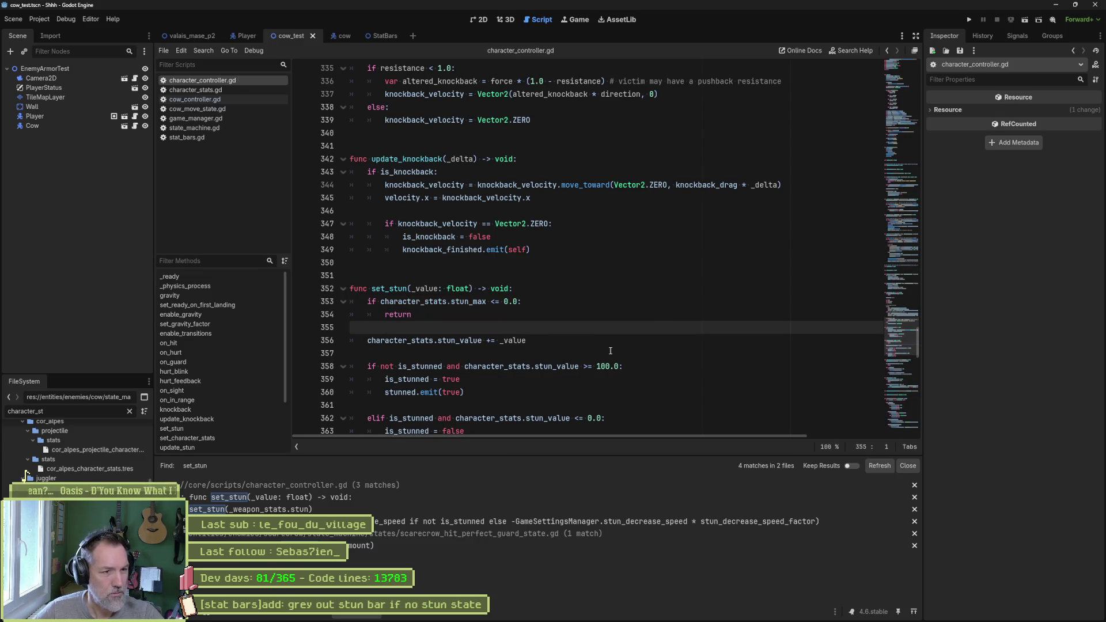
click(610, 351)
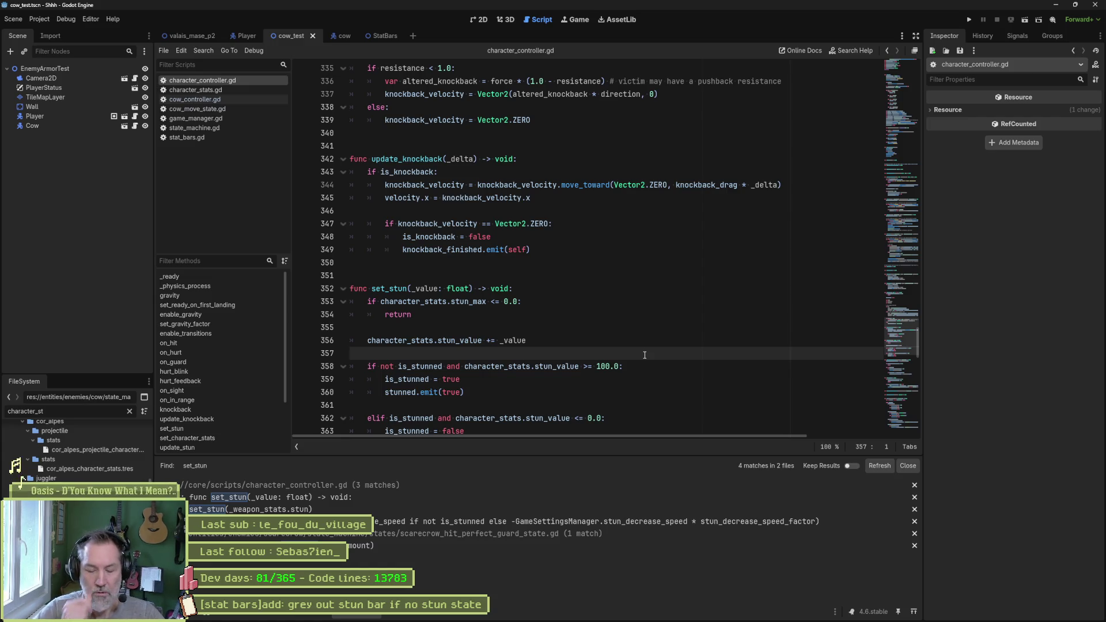
key(F6)
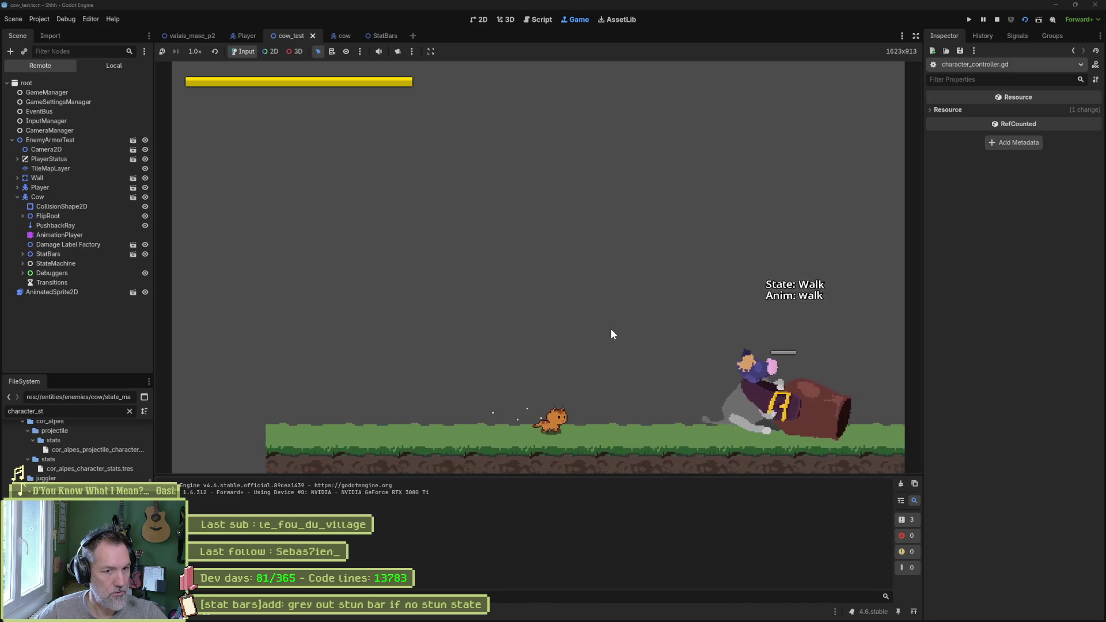
Pause and check the Cow's Character Stats, then resume and stop the game.
click(983, 19)
click(50, 191)
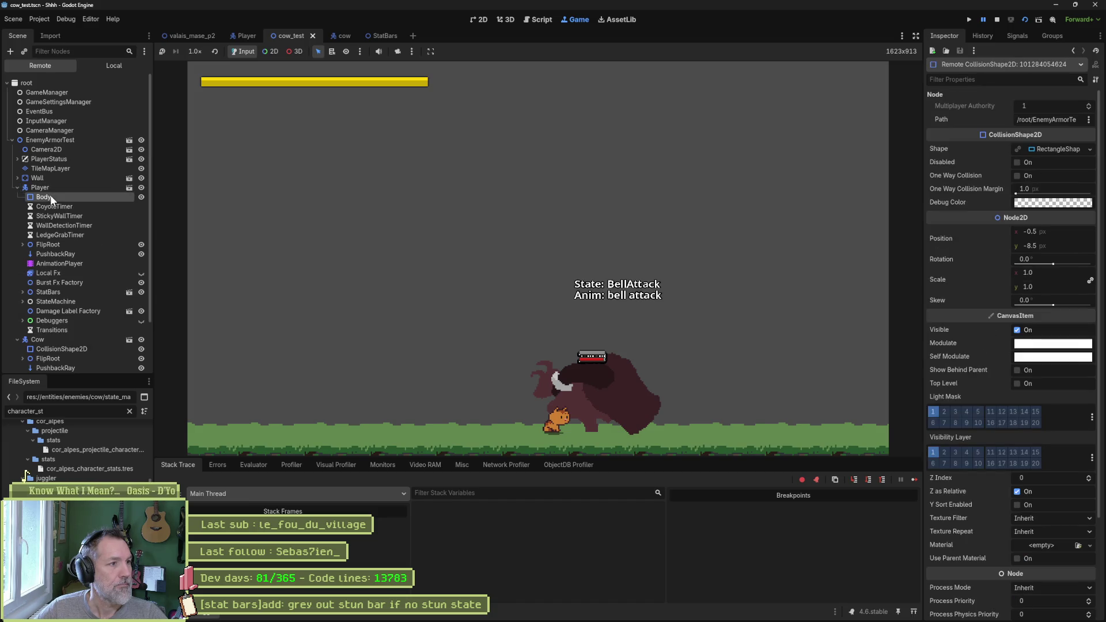
click(30, 197)
scroll(1014, 369, down, 10)
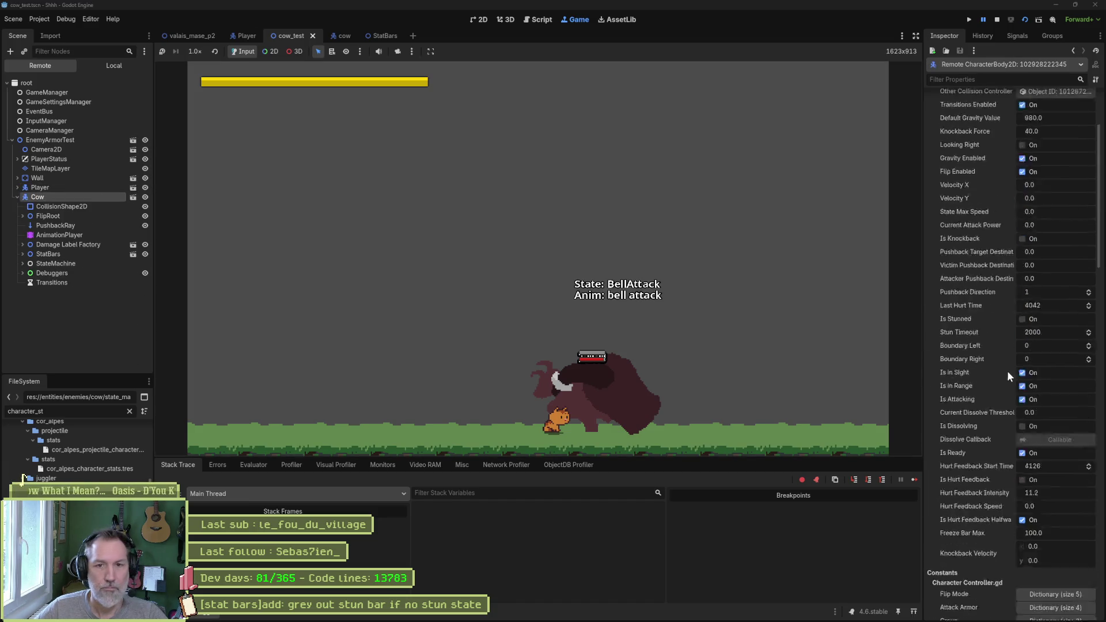
click(1049, 384)
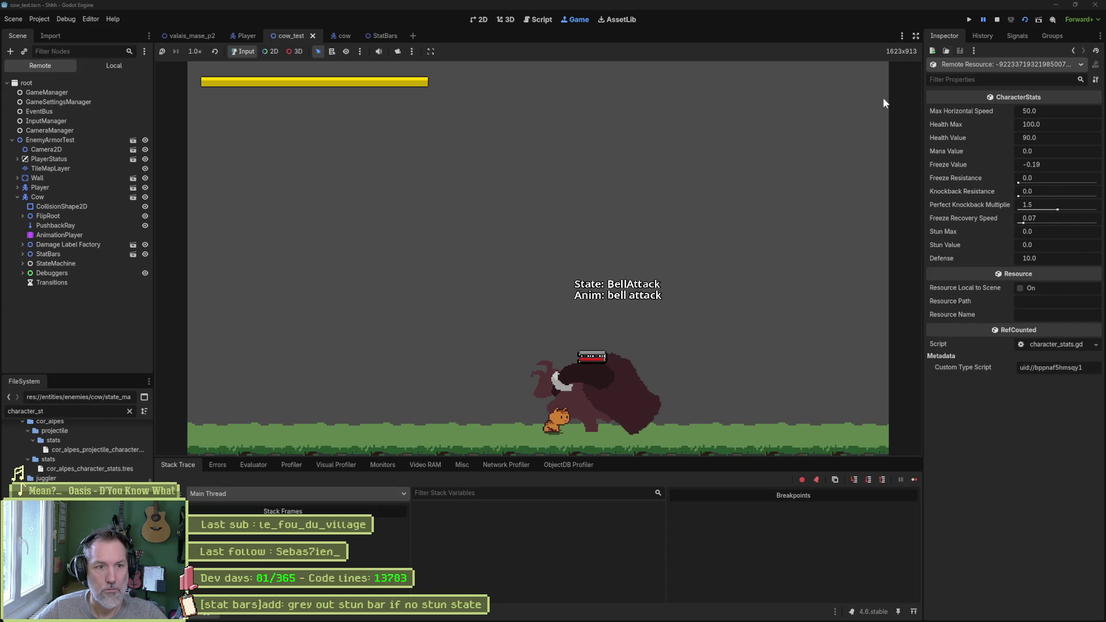
click(970, 16)
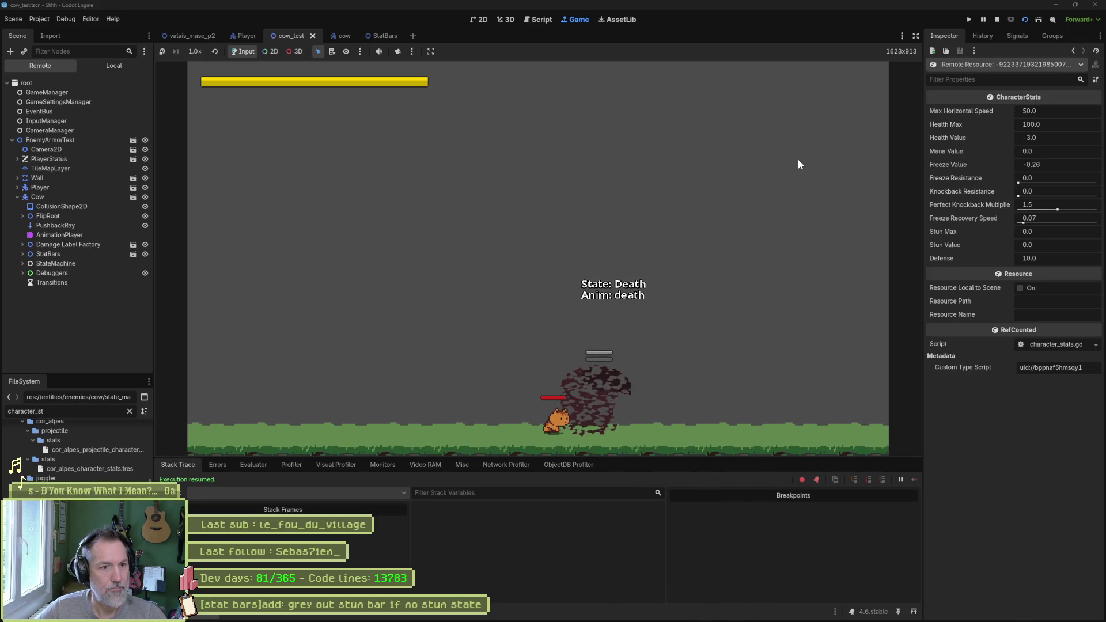
key(F8)
Open the 'grey out stun bar if no stun state' task in Asana.
mouse_move(570, 619)
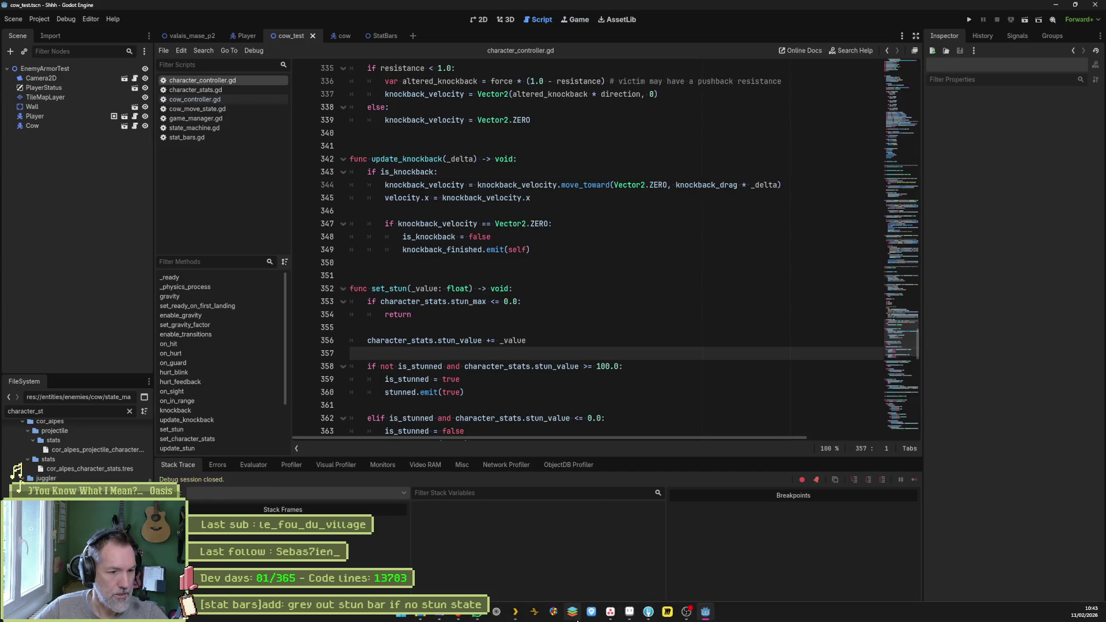
click(609, 614)
click(428, 159)
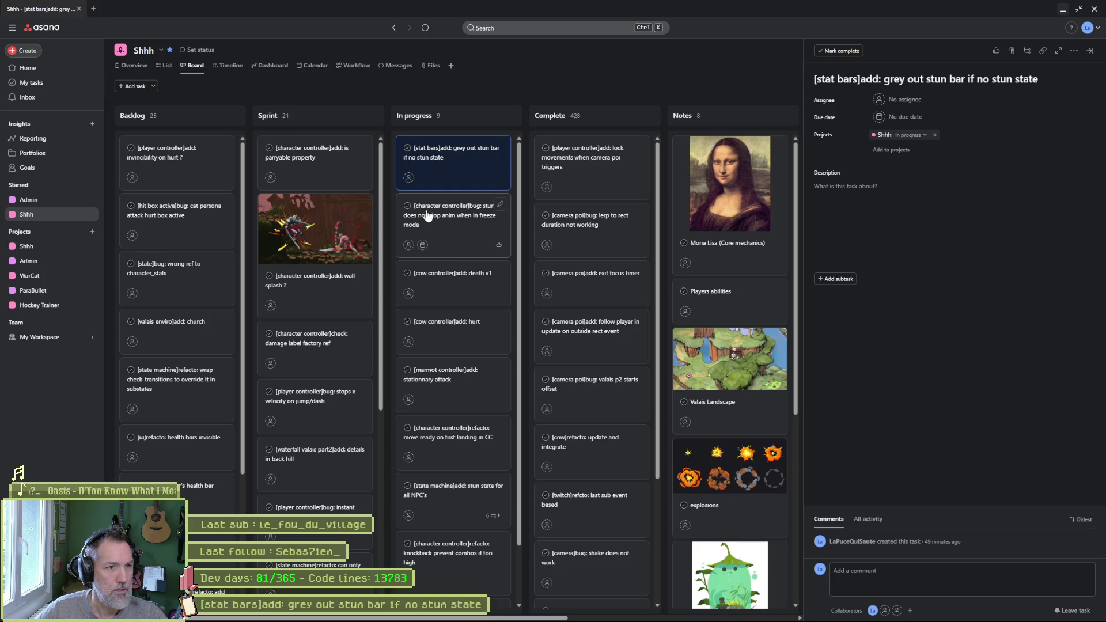
Select the task title, then review the character_controller.gd, cow_move_state.gd and stat_bars.gd diffs in Fork.
click(931, 78)
key(ctrl+a)
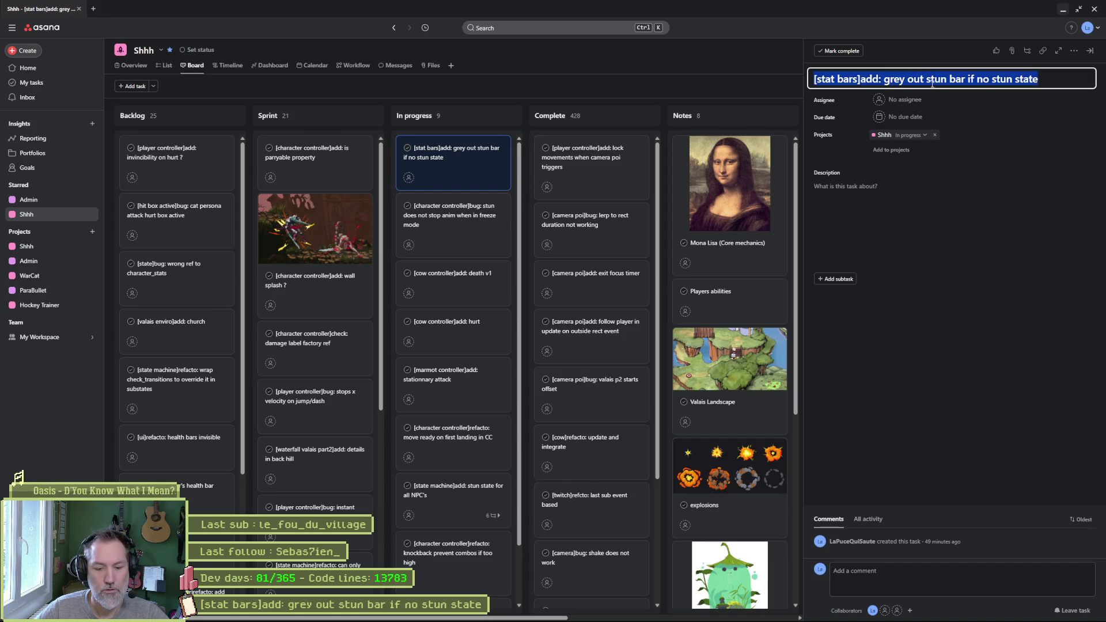
mouse_move(635, 617)
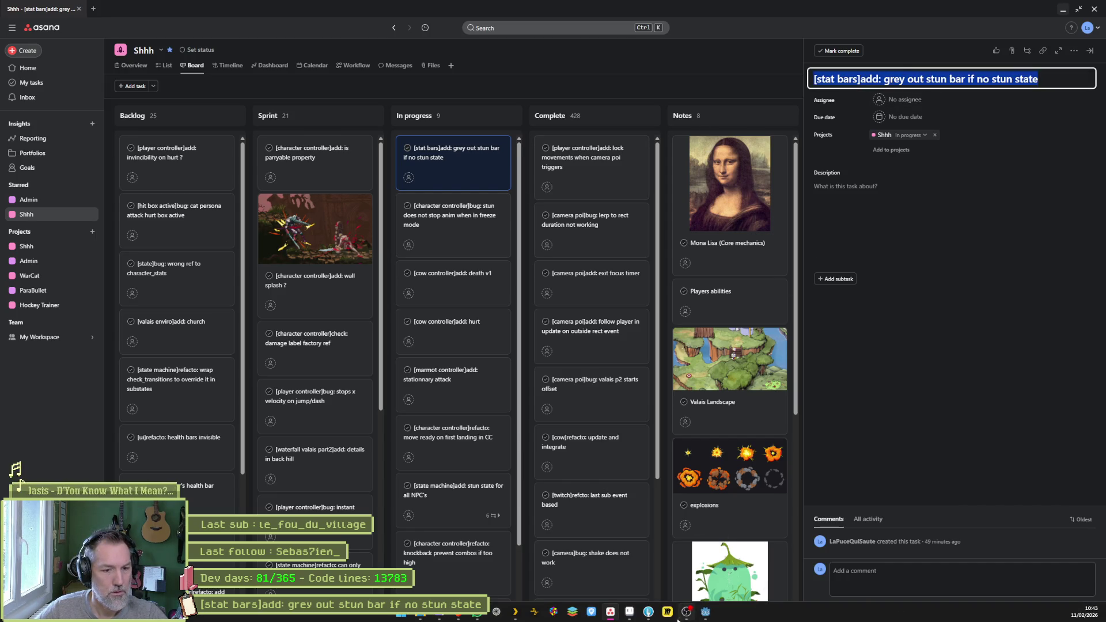
click(631, 613)
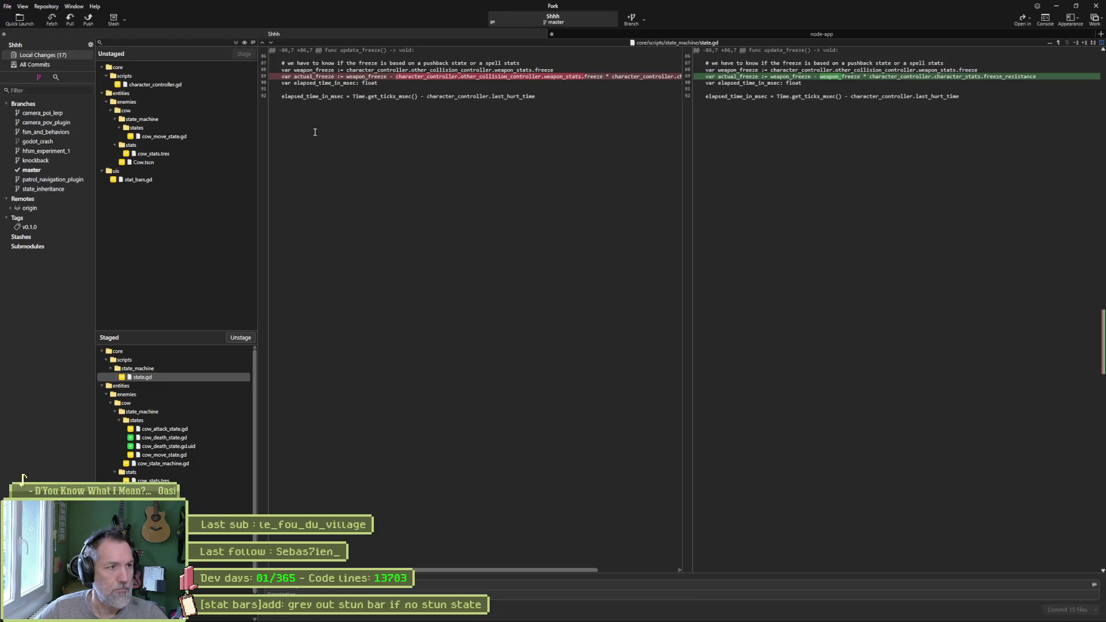
click(168, 86)
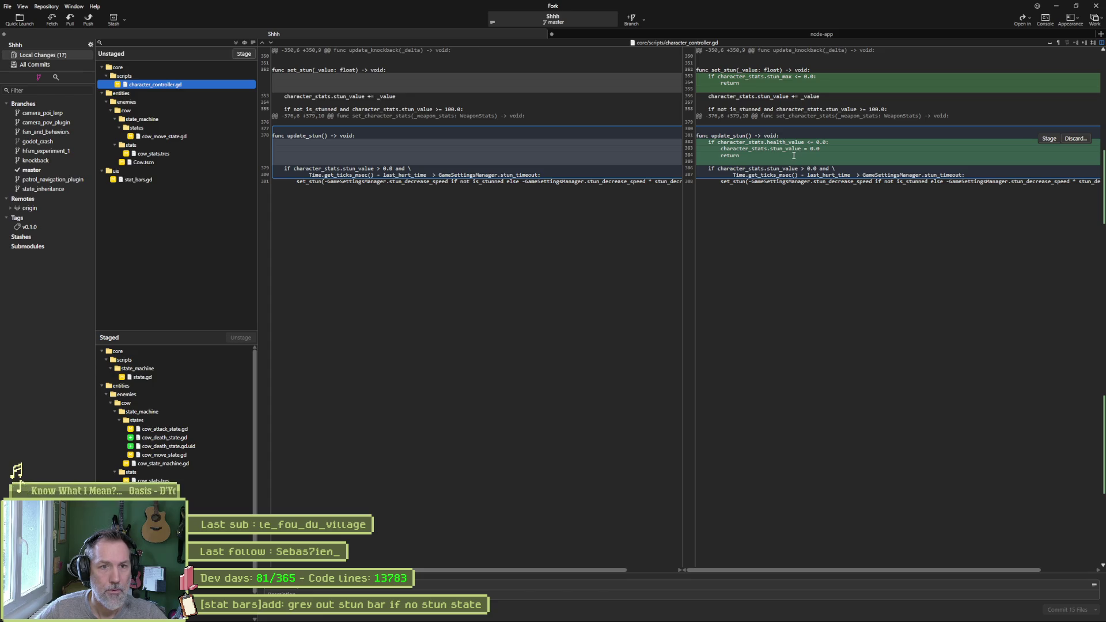
click(198, 136)
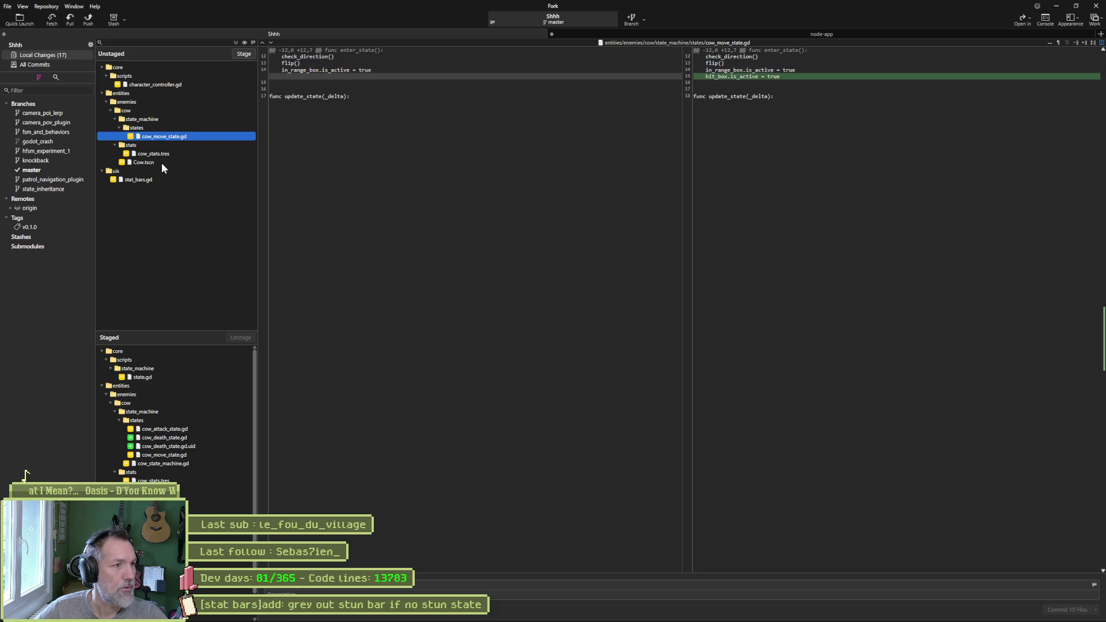
click(154, 179)
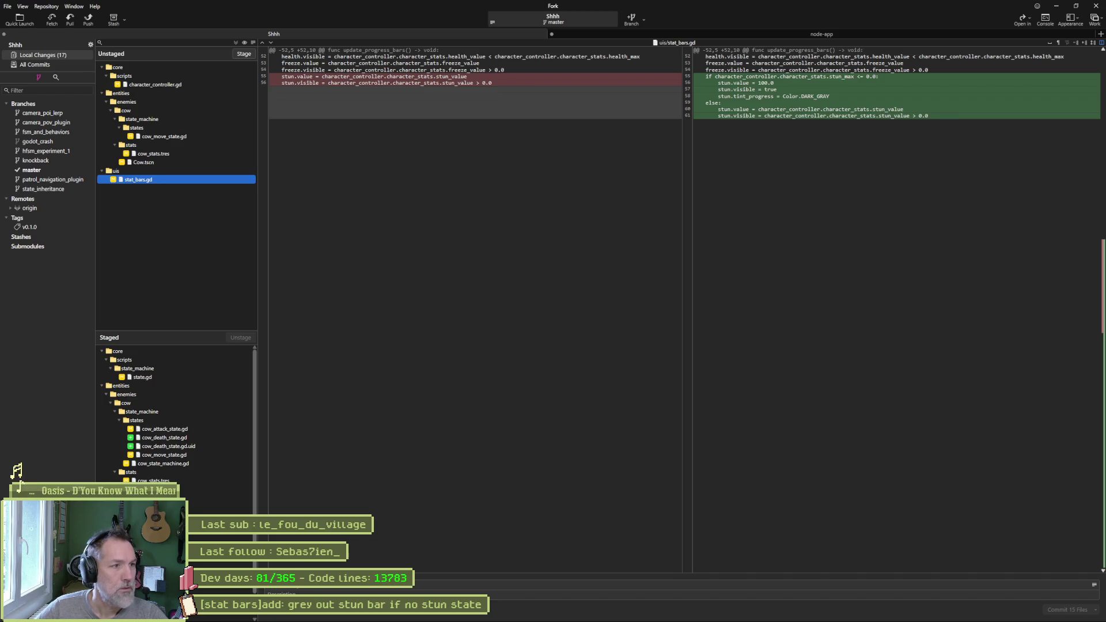
Insert a blank line after line 54 of stat_bars.gd in Godot and save it.
click(706, 614)
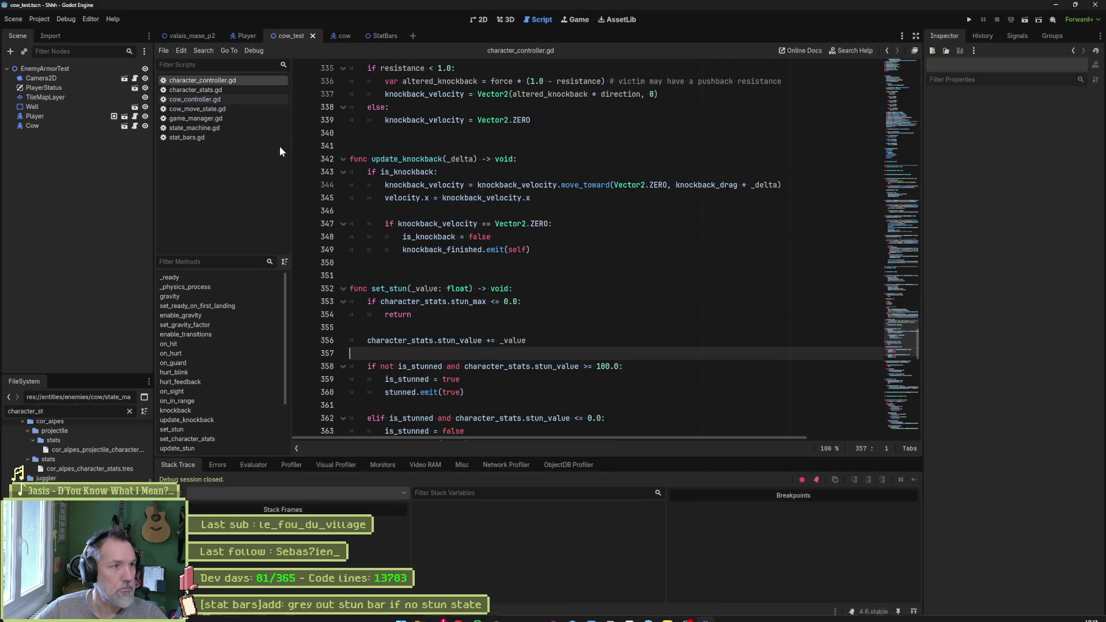
click(261, 138)
click(692, 341)
key(Return)
scroll(680, 314, down, 1)
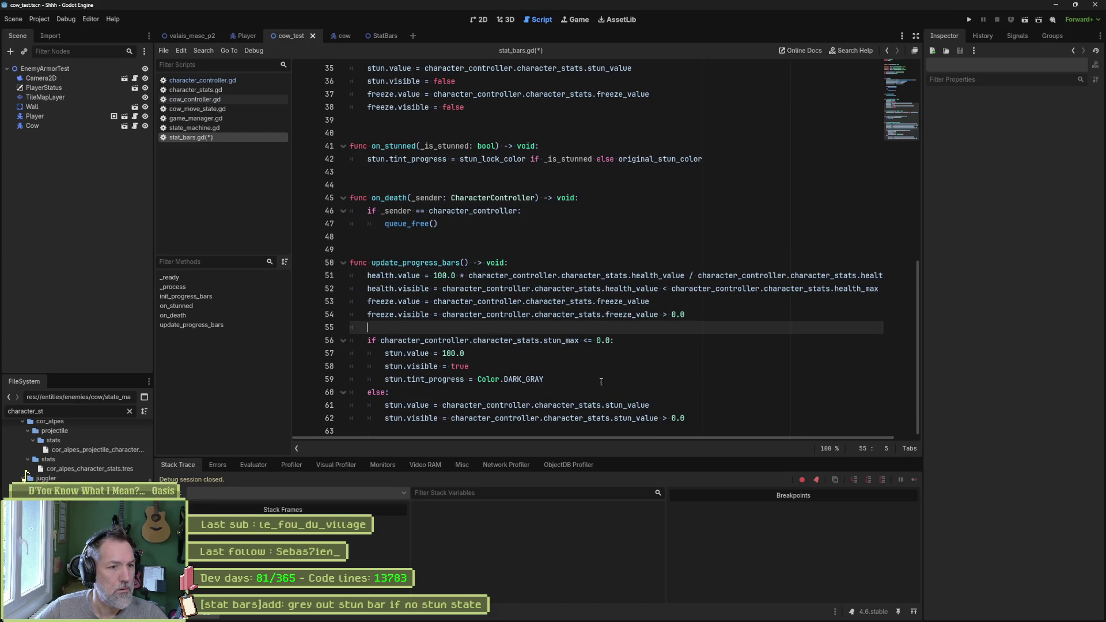
key(ctrl+s)
key(alt+Tab)
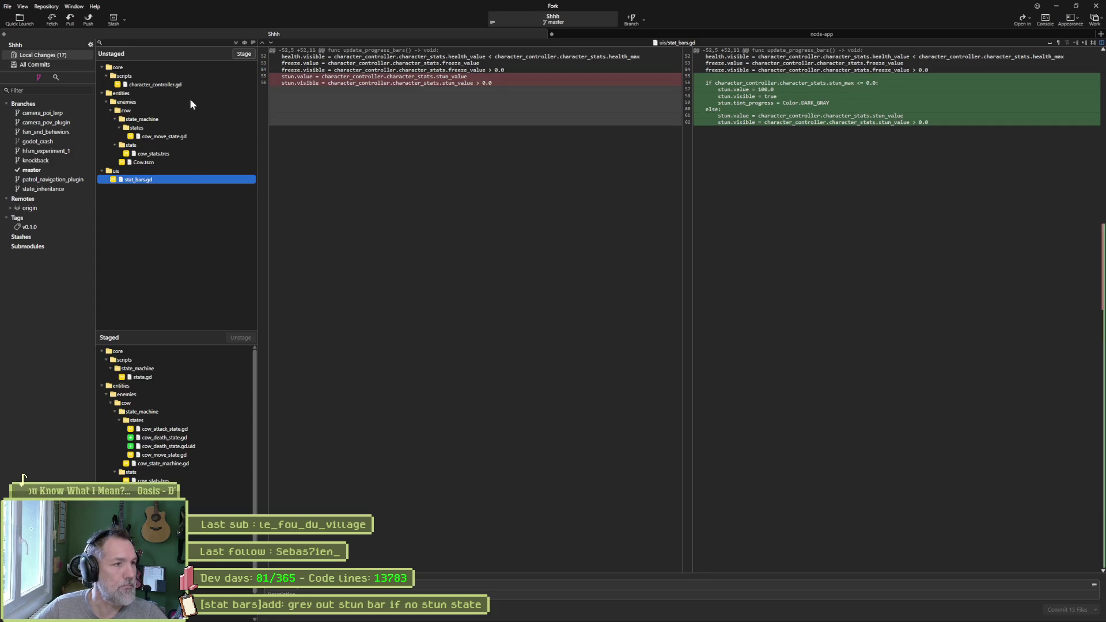
Stage all changed files in Fork, view the cow.png changes, and focus the commit summary.
click(243, 53)
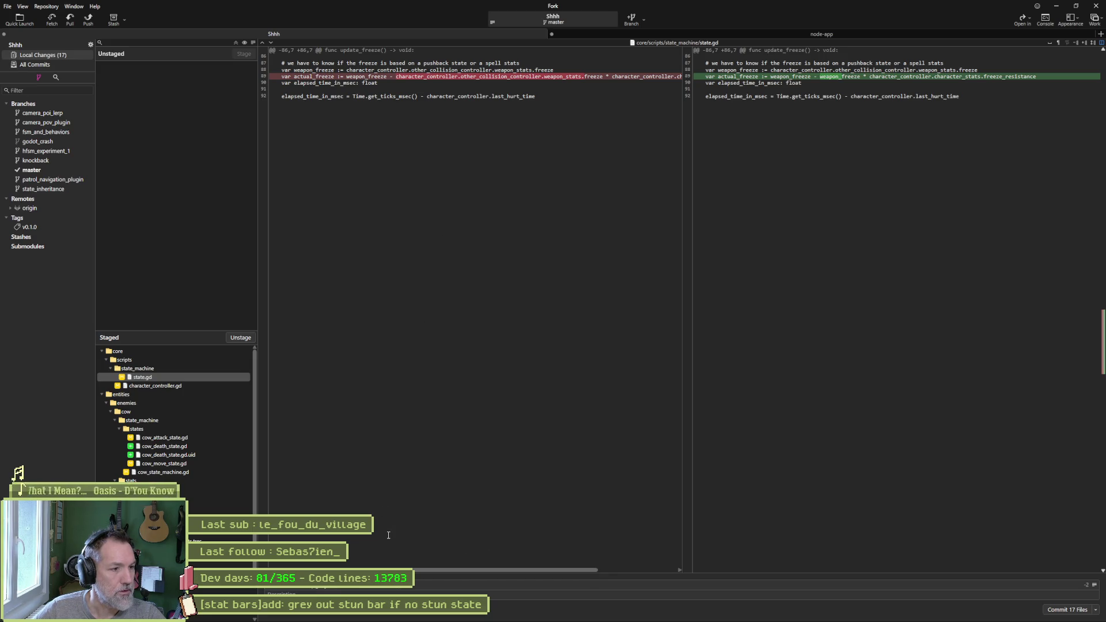
click(150, 507)
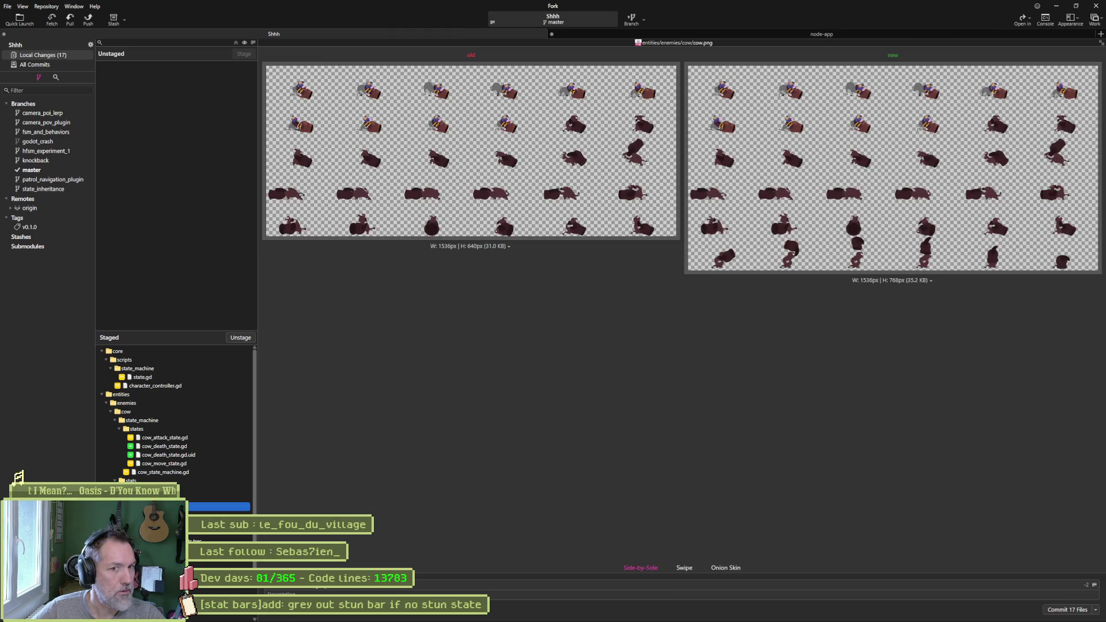
click(477, 585)
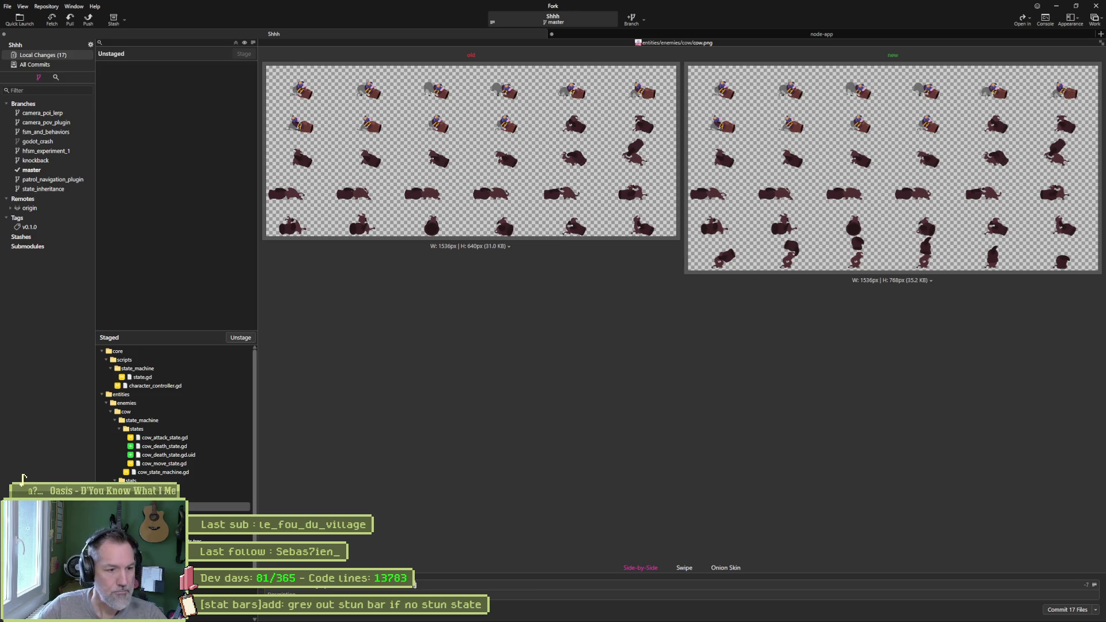
key(alt+Tab)
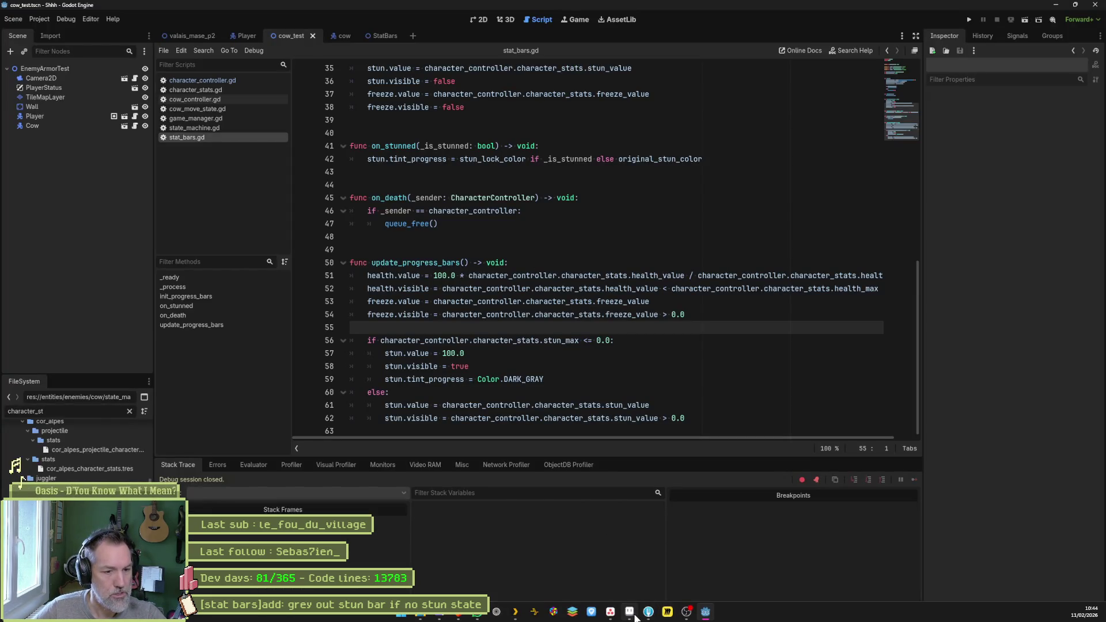
click(612, 615)
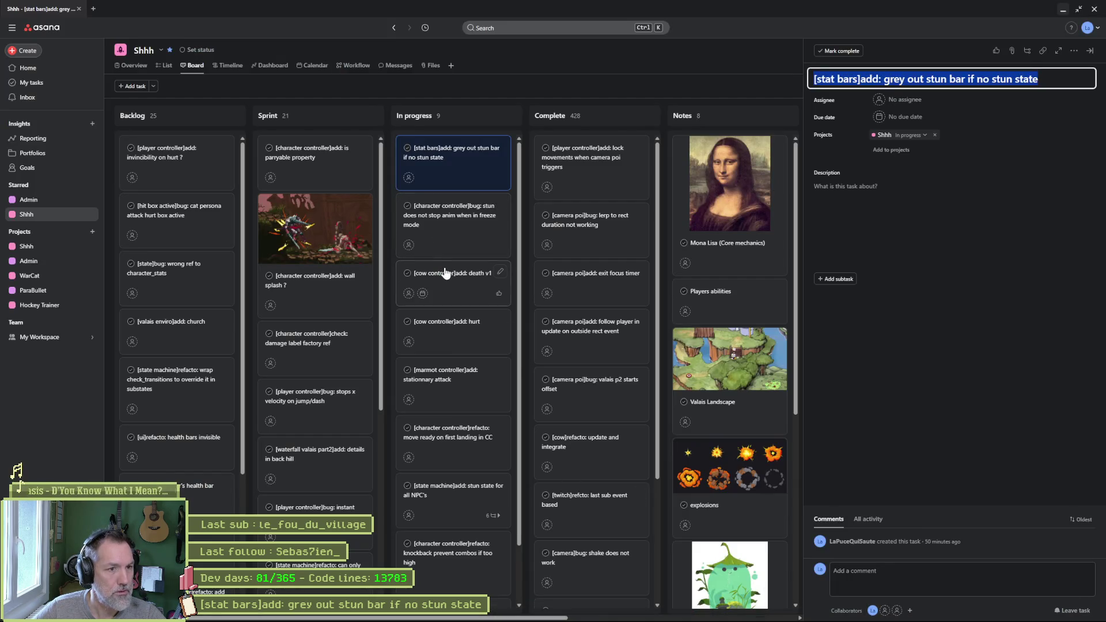
Move the stun bar task to Complete and paste the death v1 title as Fork's commit summary.
drag(447, 178, 572, 153)
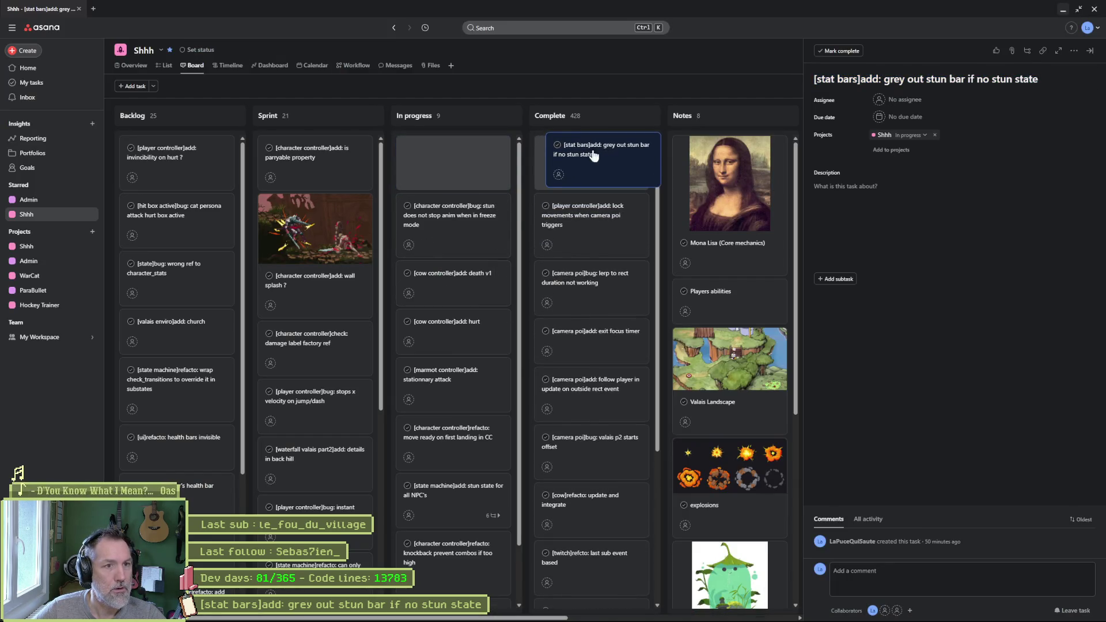
click(460, 221)
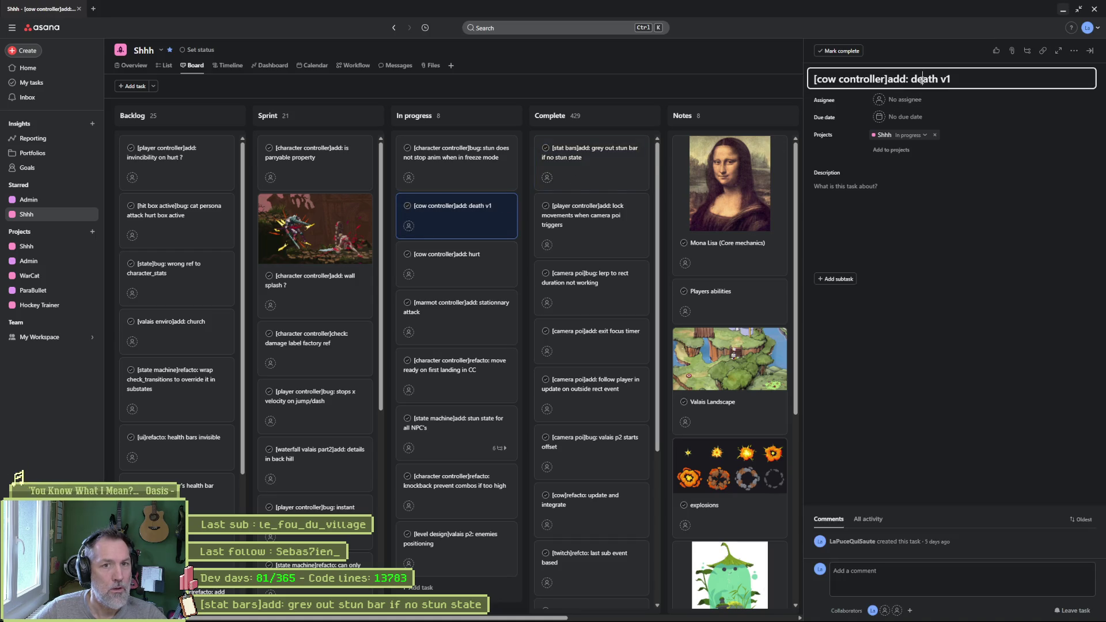
key(alt+Tab)
key(alt+Tab)
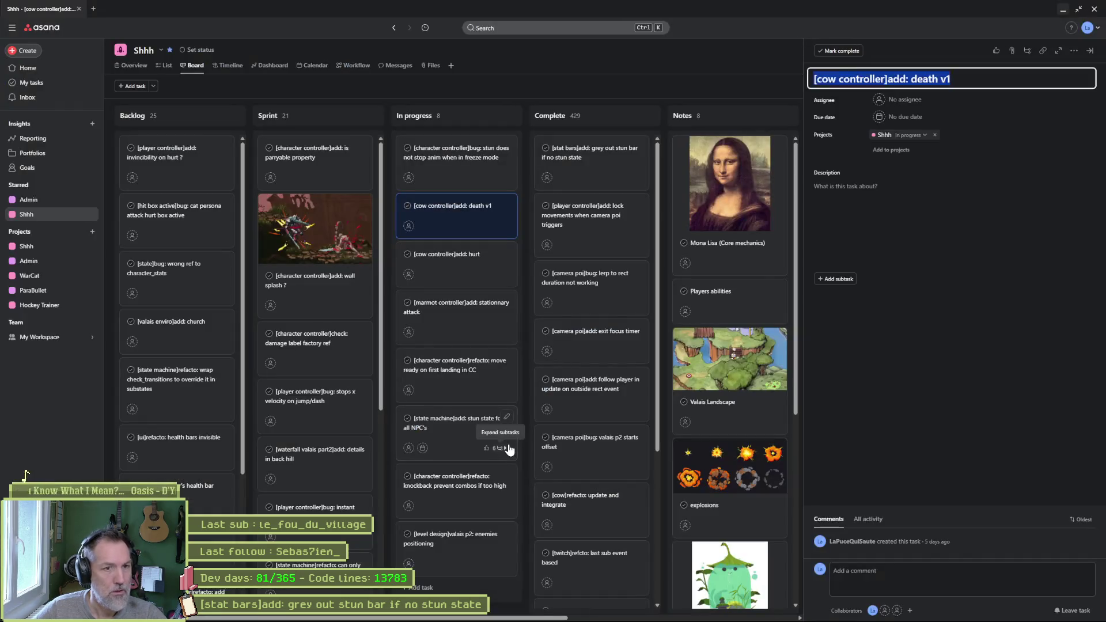
key(alt+Tab)
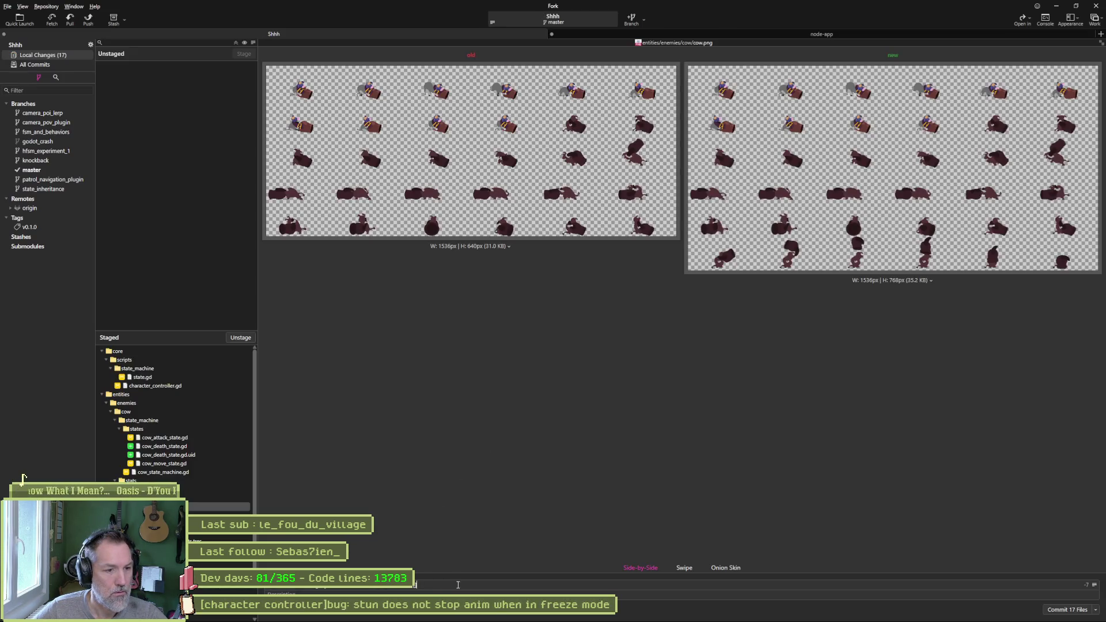
key(ctrl+v)
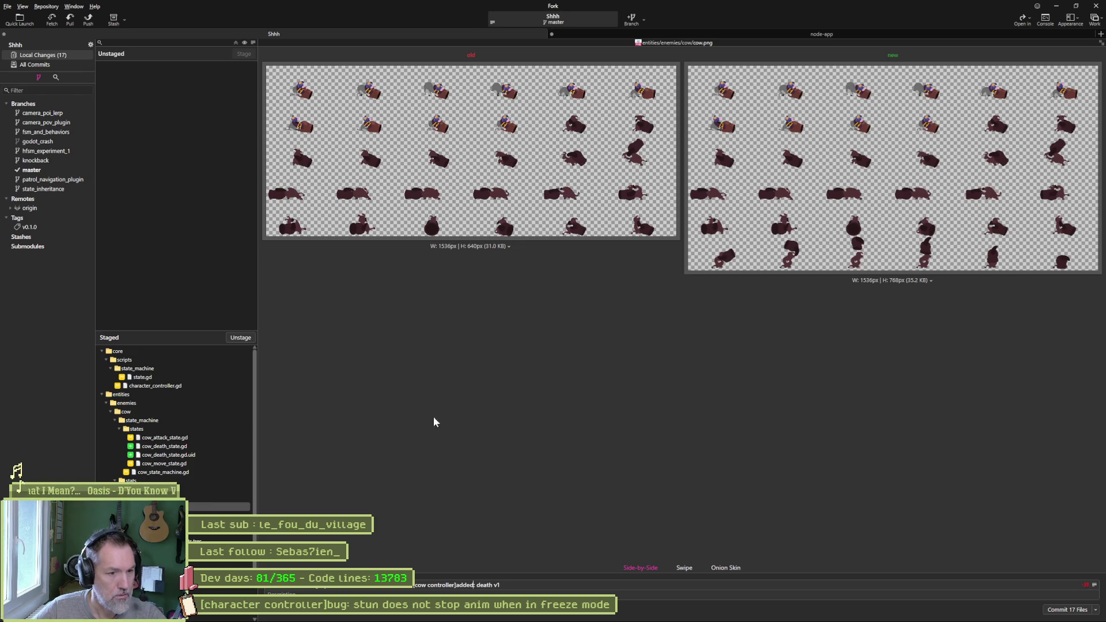
key(alt+Tab)
Move death v1 to Complete, rename the hurt task to 'hurt v1', and complete it too.
drag(475, 216, 590, 154)
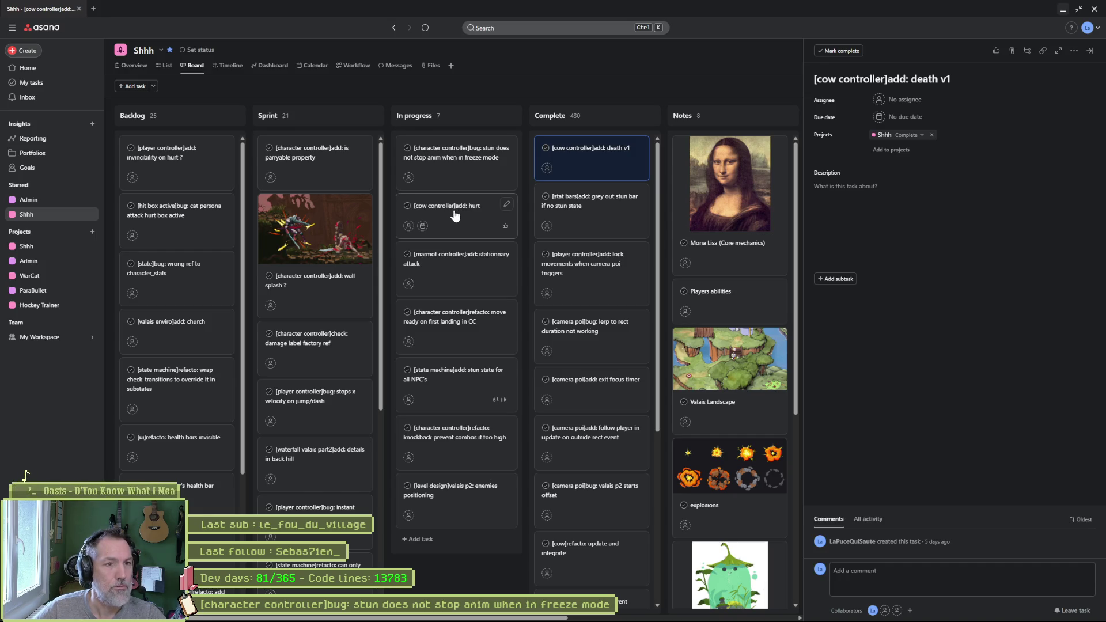
click(454, 216)
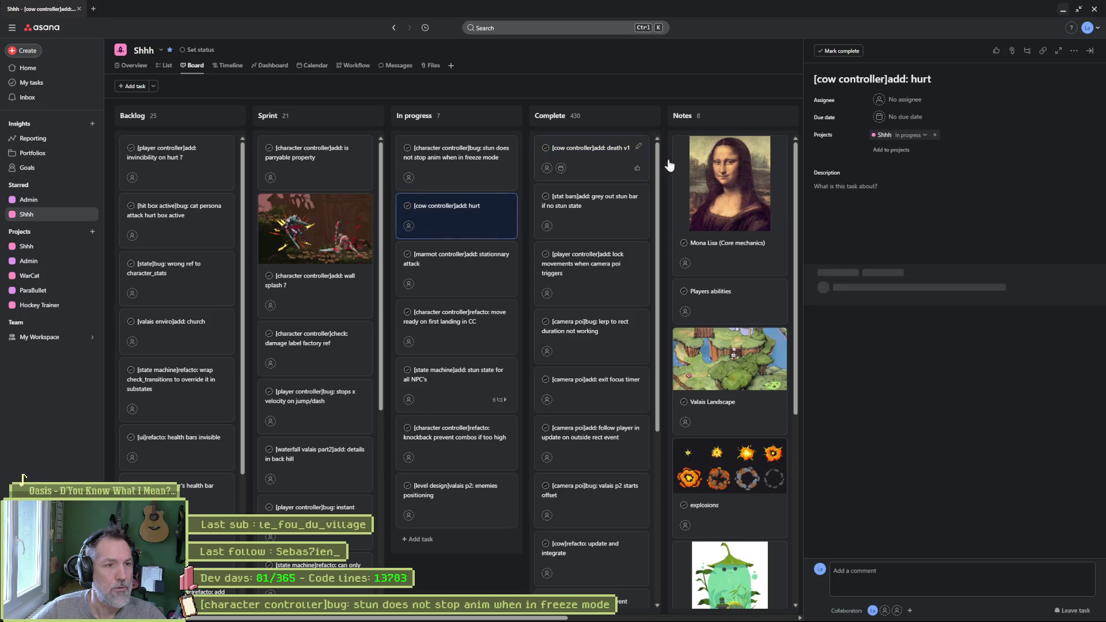
click(952, 78)
text(v1)
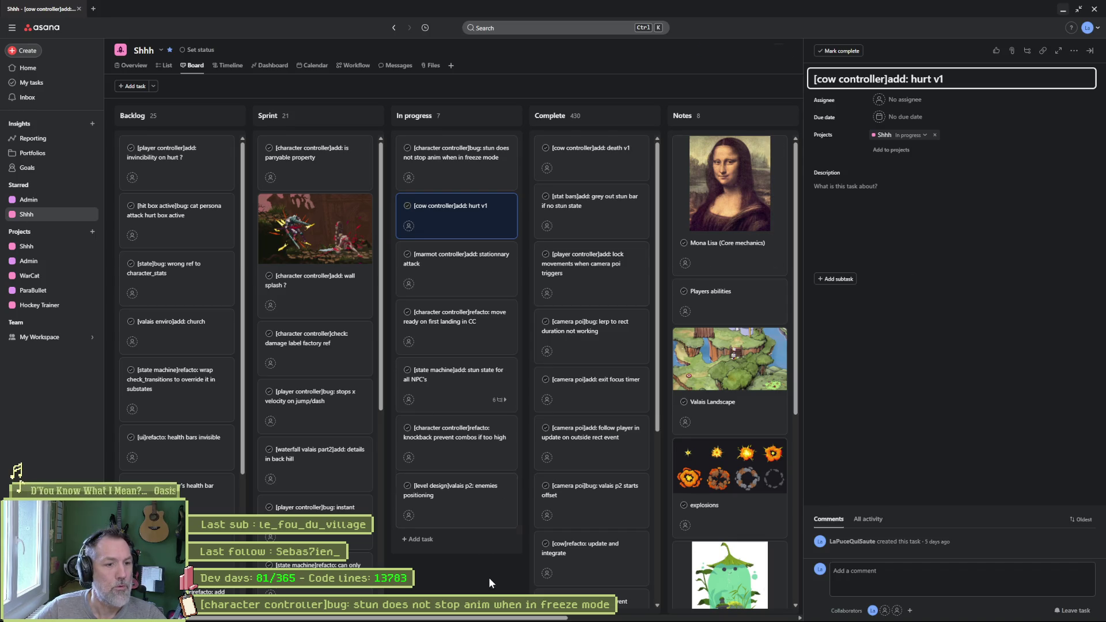
key(Escape)
drag(469, 224, 602, 157)
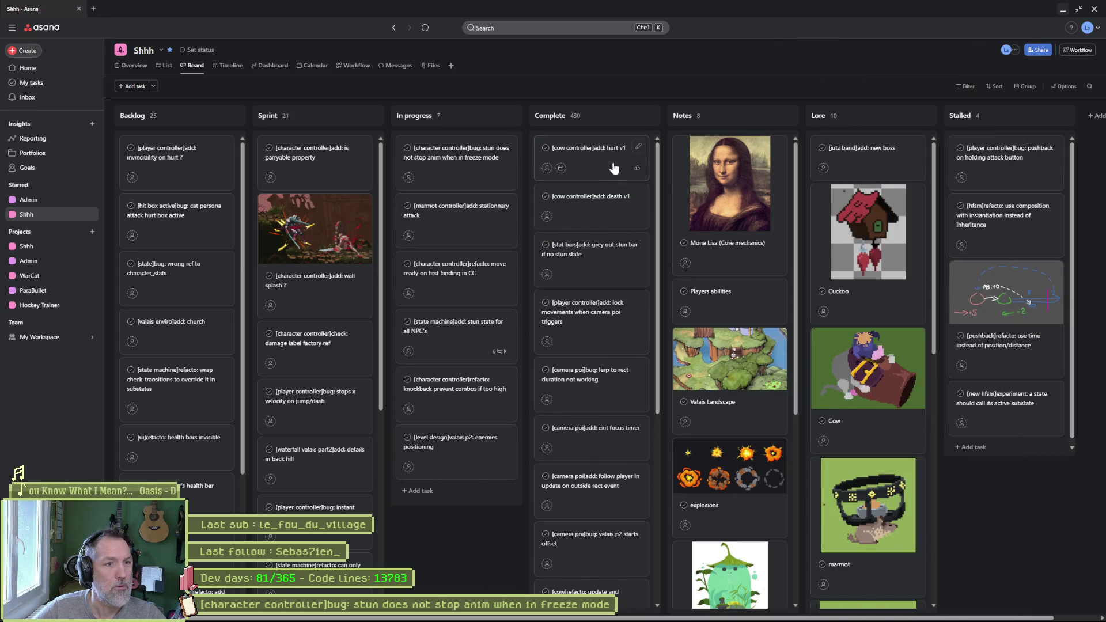
Copy the hurt v1 title, check the 'stun does not stop anim' task, then commit the 17 files.
click(610, 149)
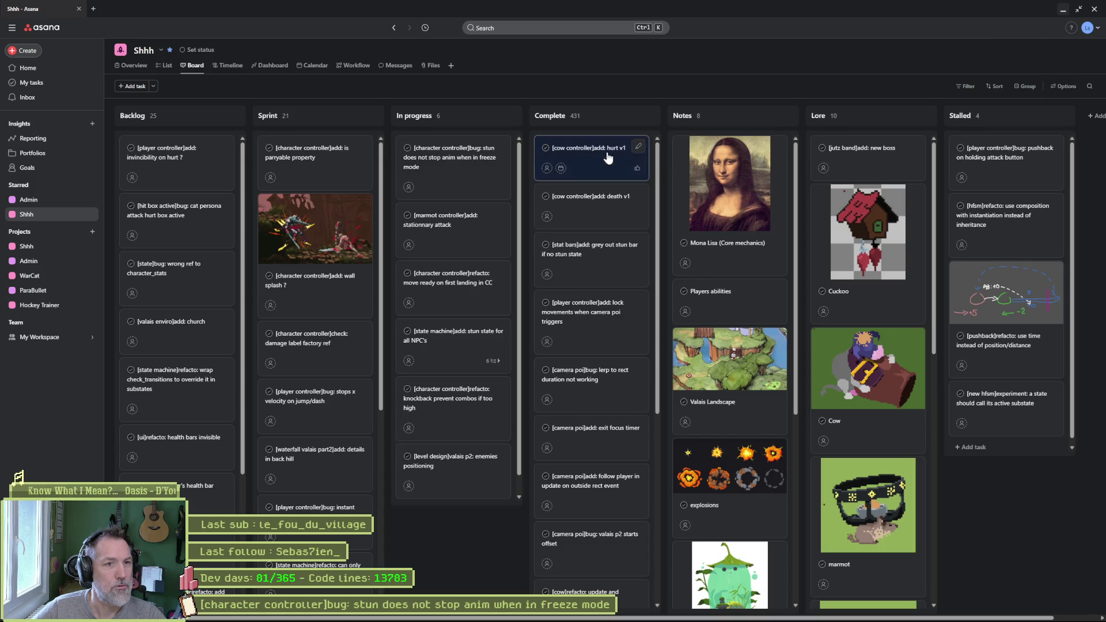
key(ctrl+a)
key(ctrl+c)
key(alt+Tab)
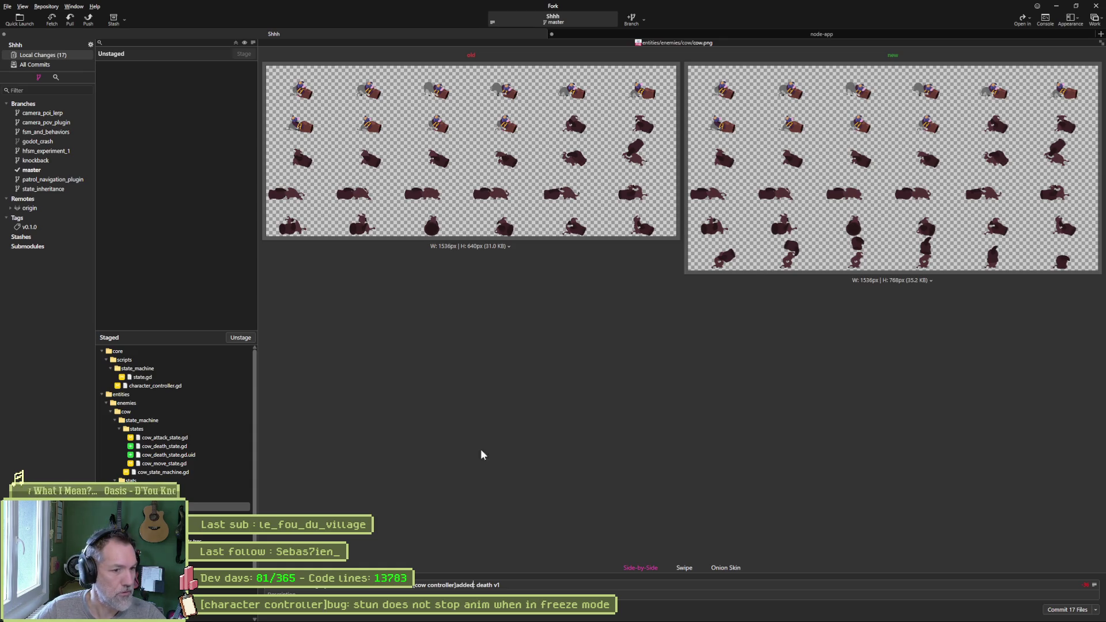
key(alt+Tab)
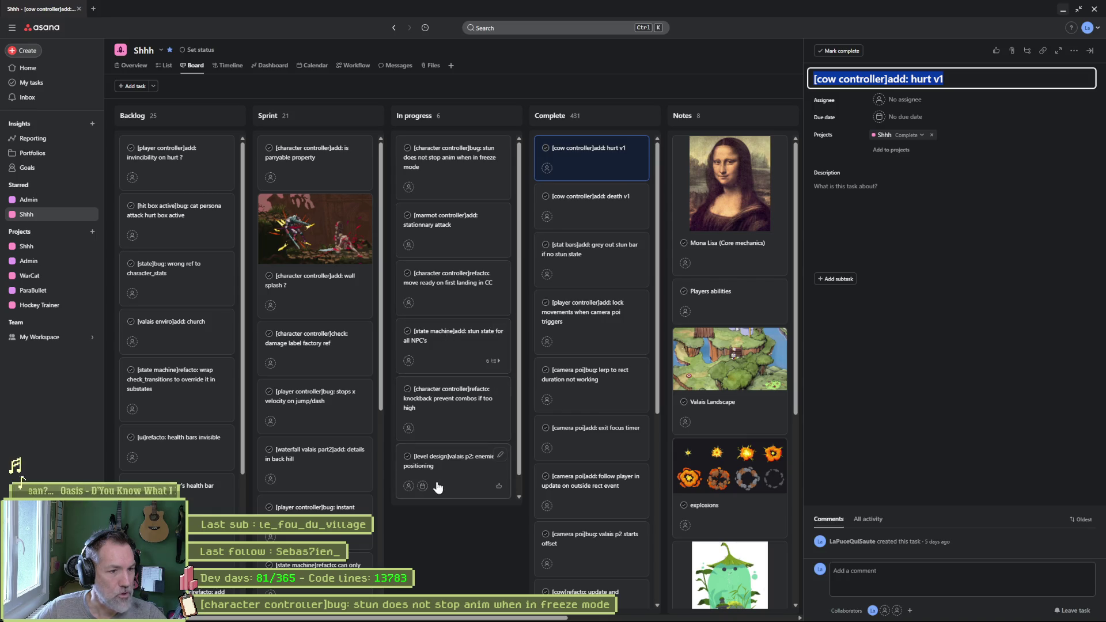
click(456, 166)
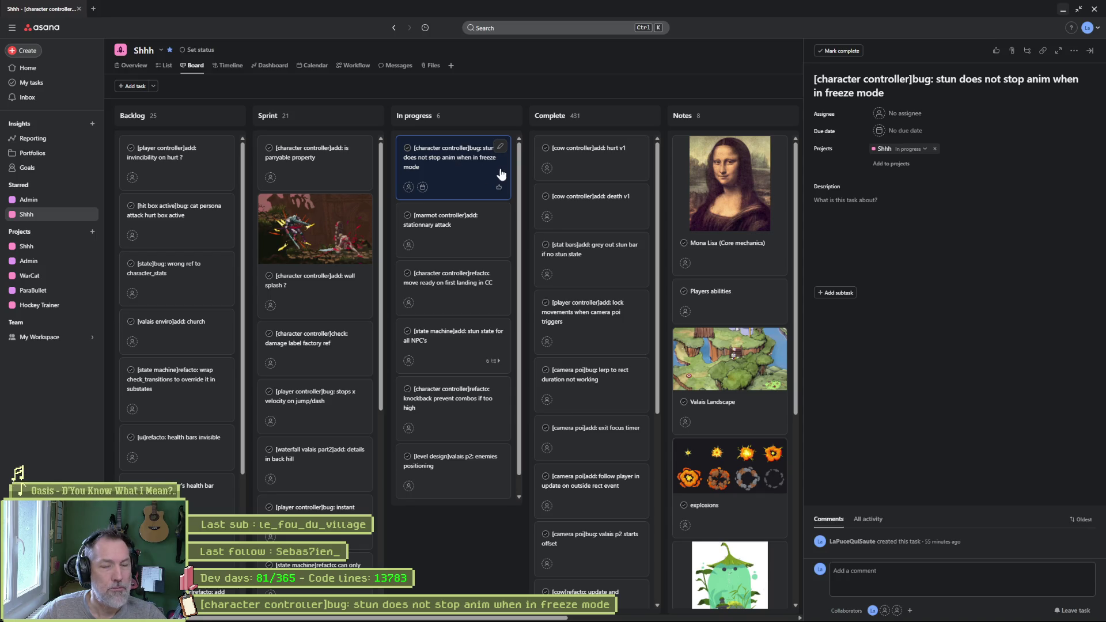
click(1064, 10)
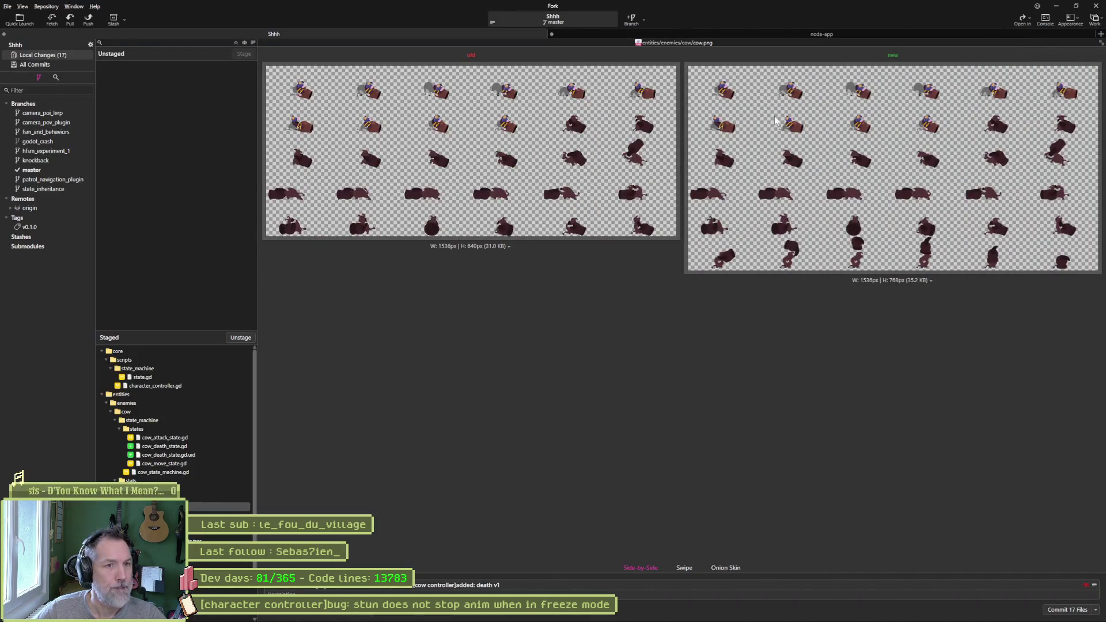
click(1044, 609)
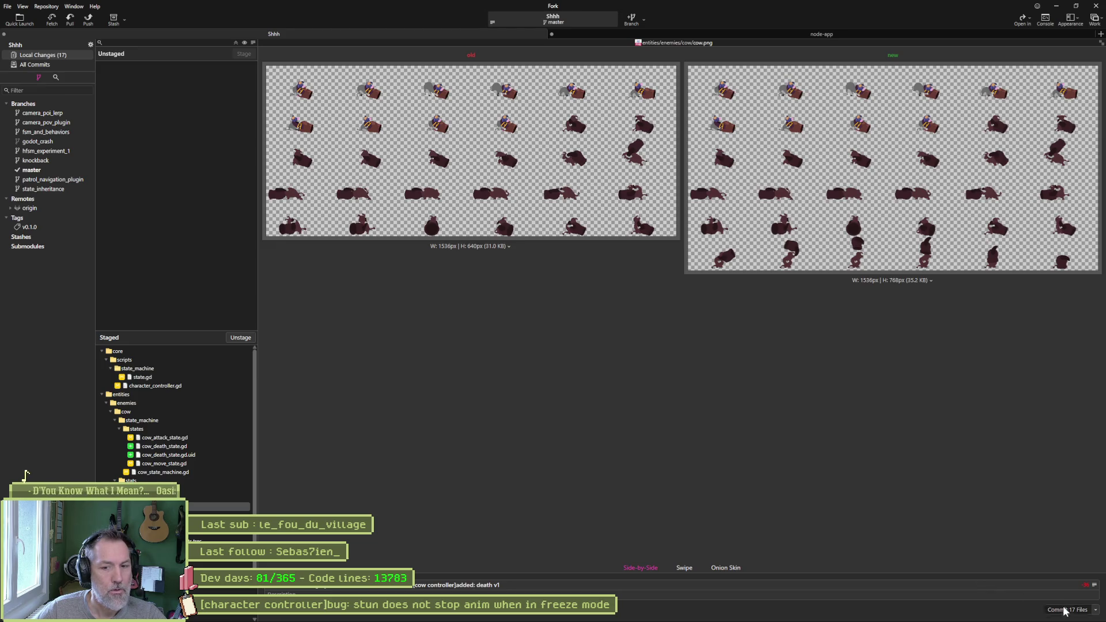
Push master to origin, view master's commit history, and switch back to Godot.
key(ctrl+shift+p)
key(Return)
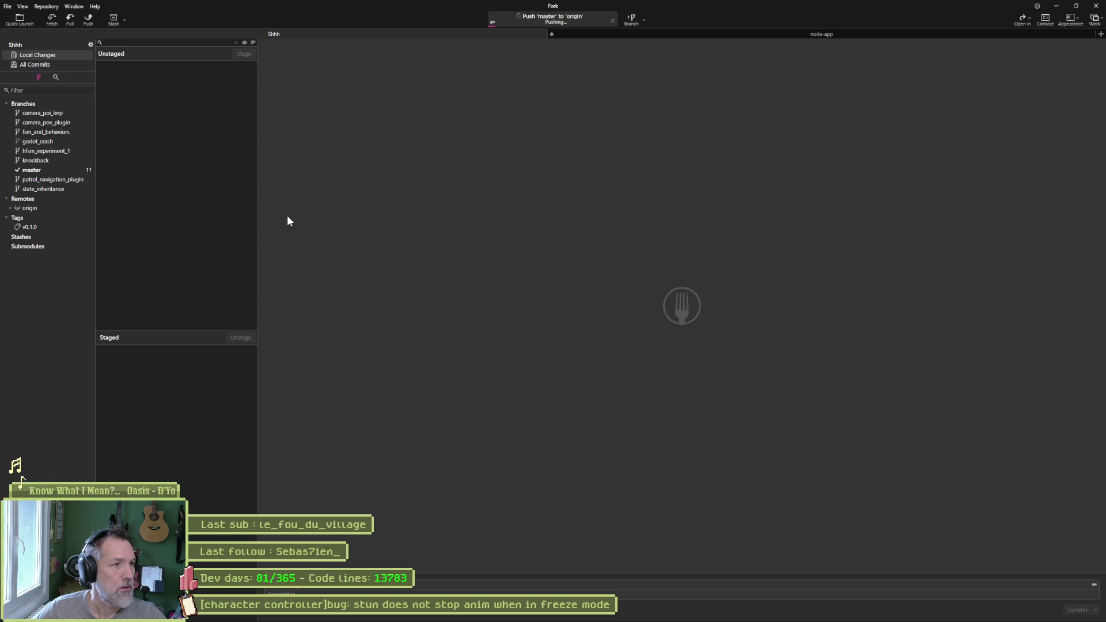
click(39, 171)
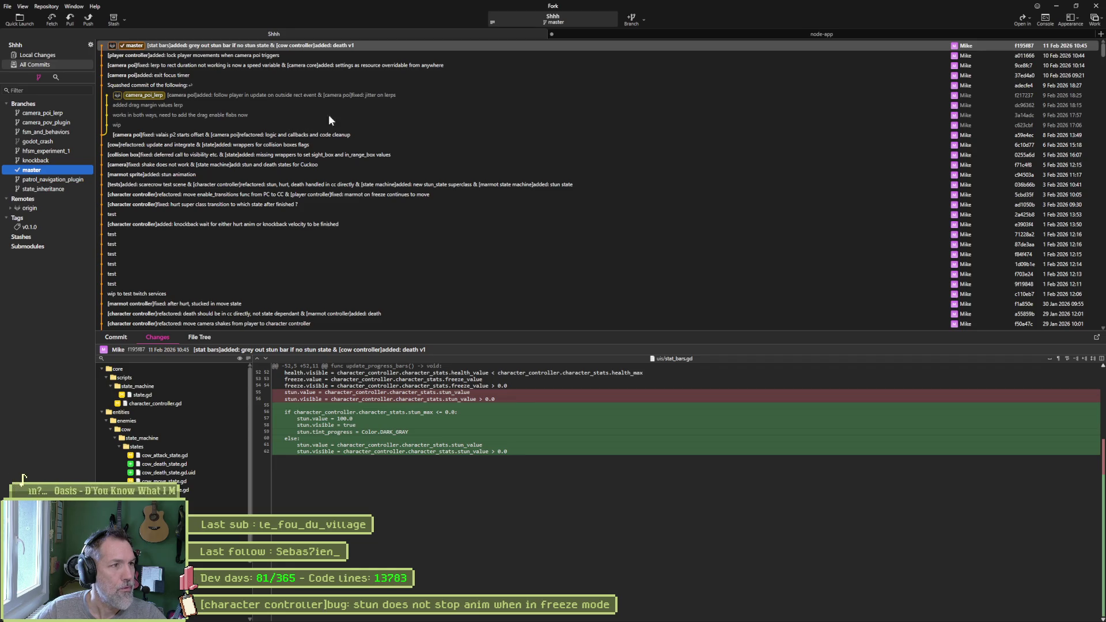
click(1056, 6)
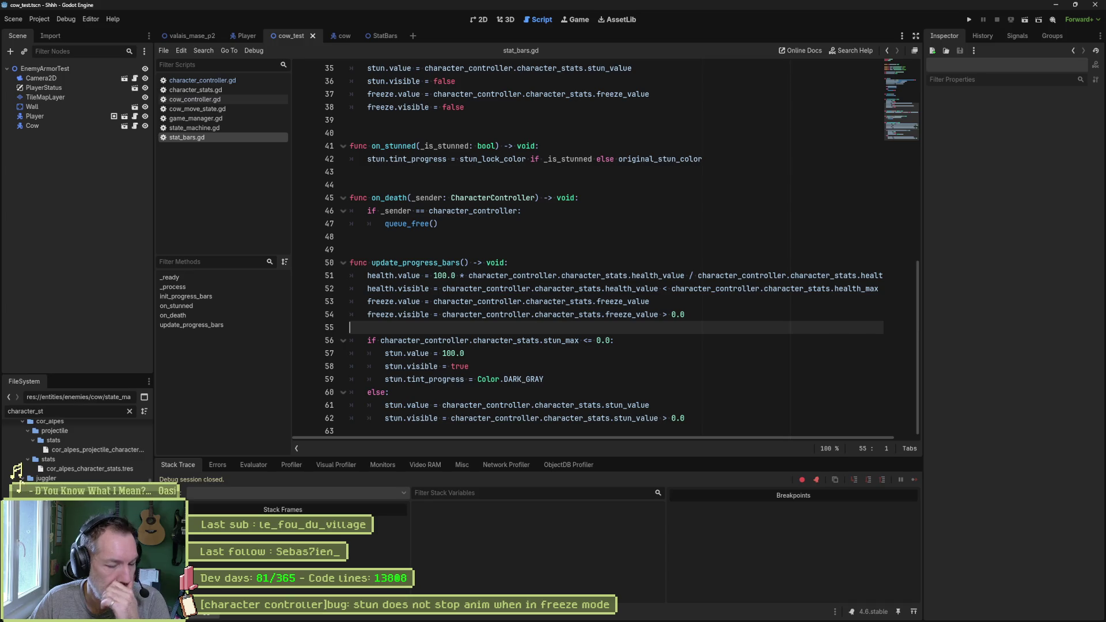
Inspect the Cow's Character Stats in Godot and capture an image of them for reference.
click(611, 615)
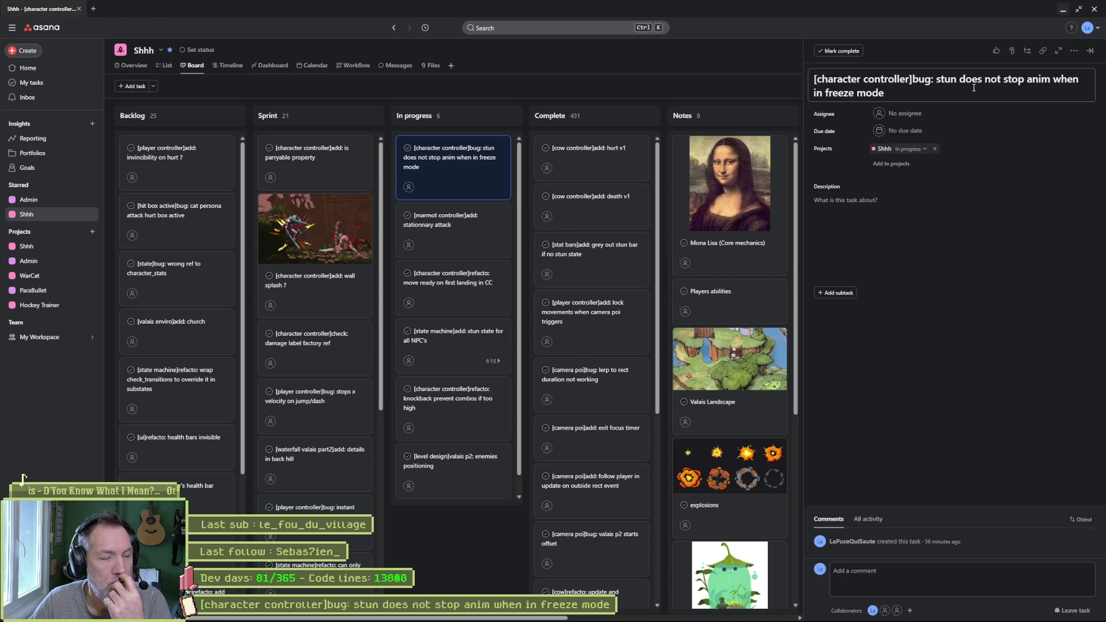
mouse_move(687, 612)
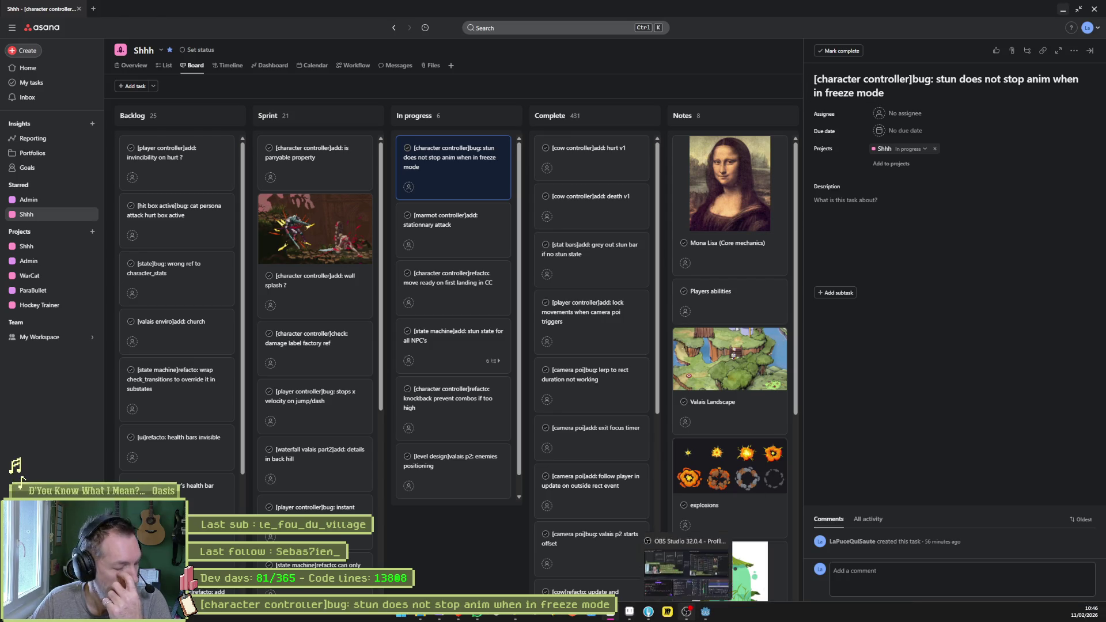
mouse_move(628, 616)
click(705, 613)
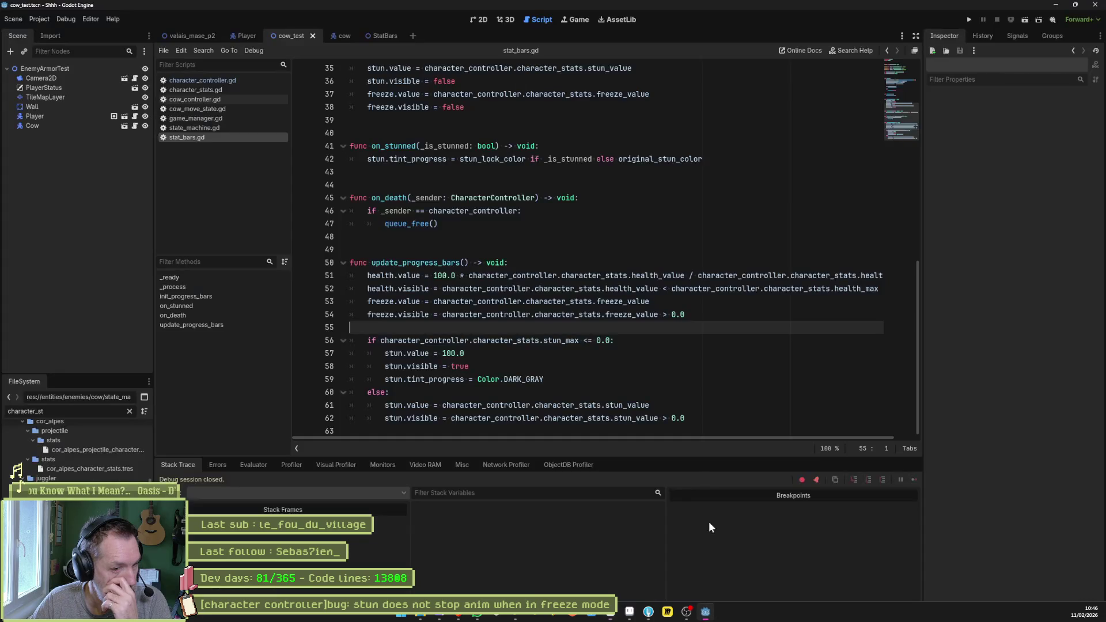
click(58, 128)
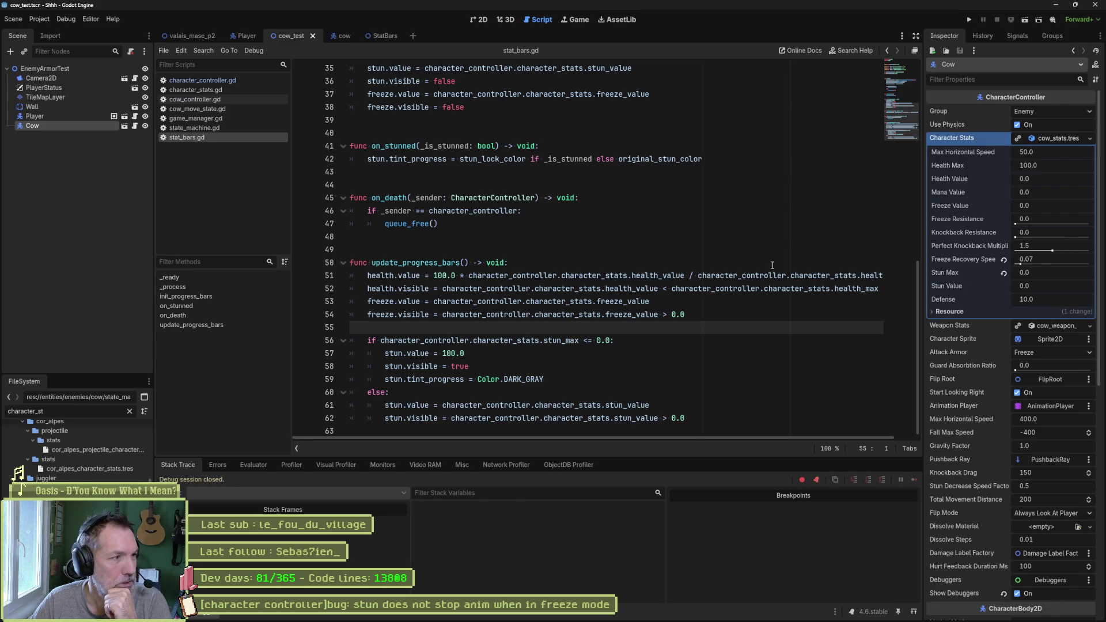
mouse_move(945, 138)
mouse_down()
mouse_move(936, 141)
mouse_move(978, 195)
mouse_move(1099, 320)
mouse_up()
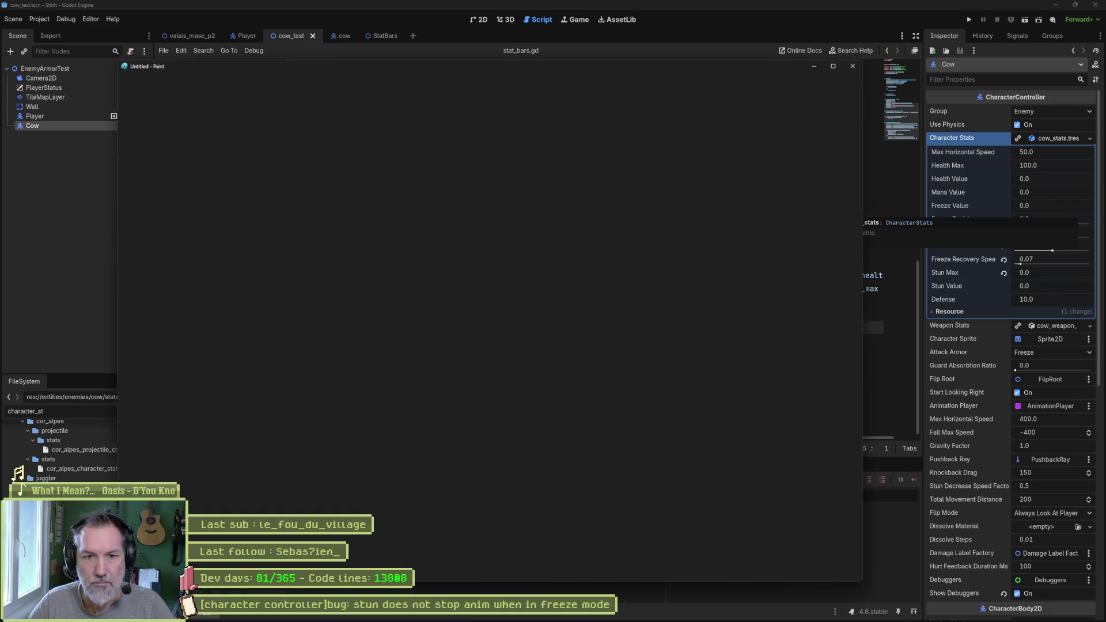
key(ctrl+v)
key(alt+Tab)
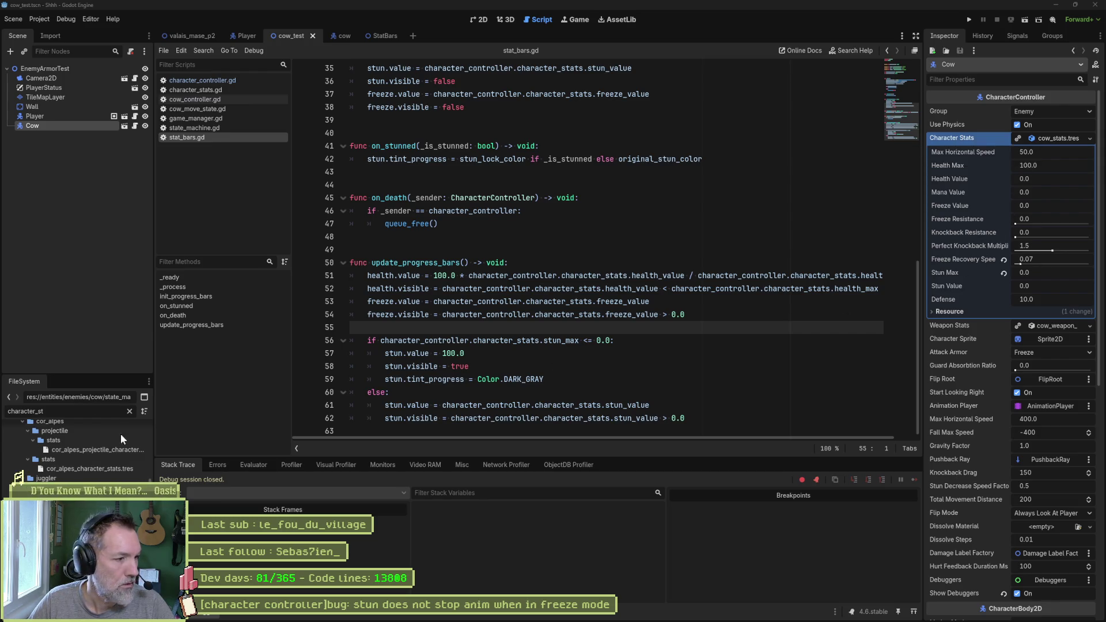
Open cow_stats.tres via the FileSystem filter, then quick-open marmot_test.tscn.
double_click(69, 412)
text(cow_st)
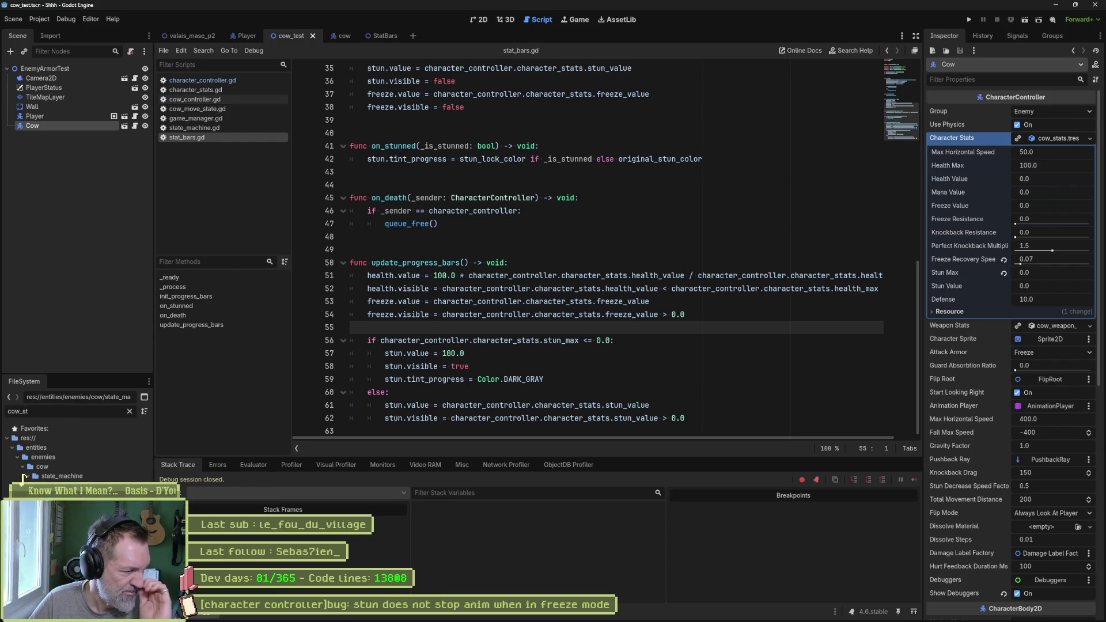
click(58, 494)
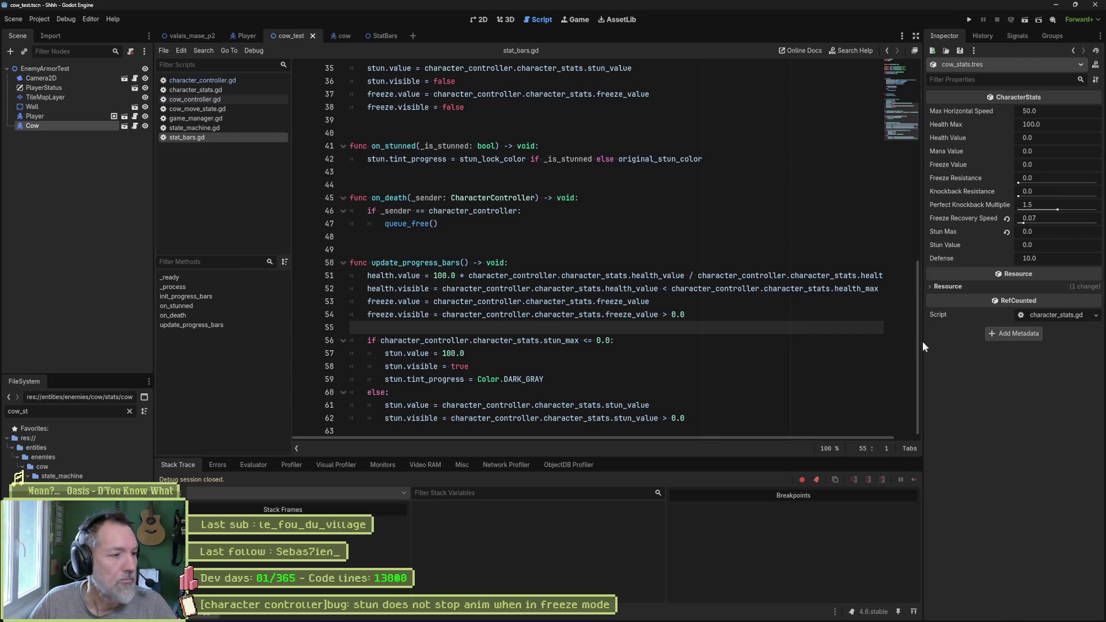
click(130, 412)
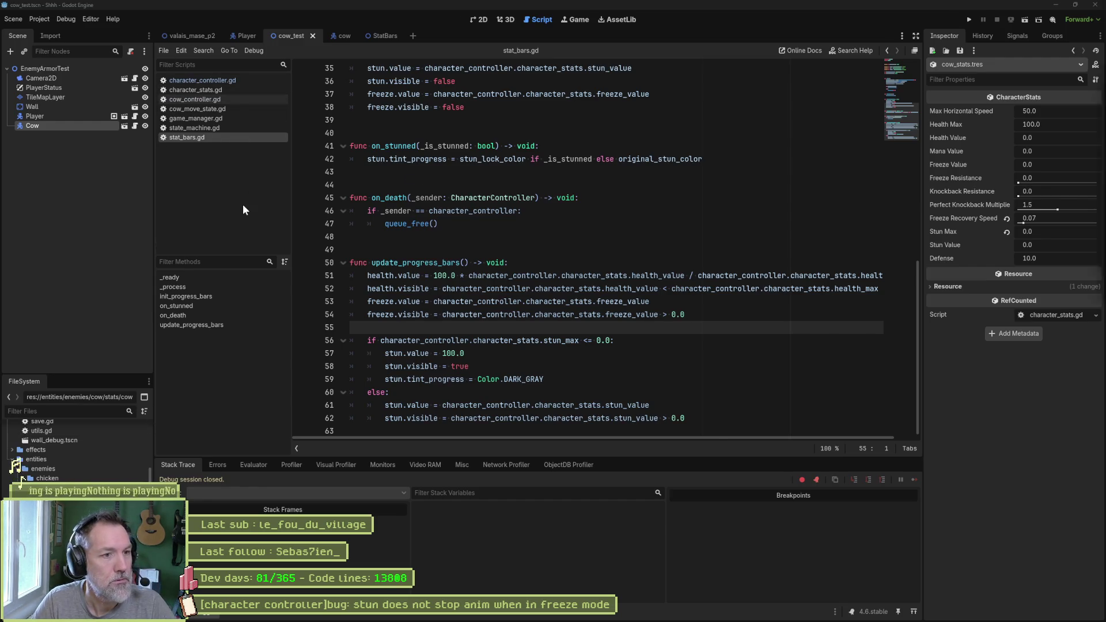
key(shift+alt+o)
text(marmot_te)
key(Return)
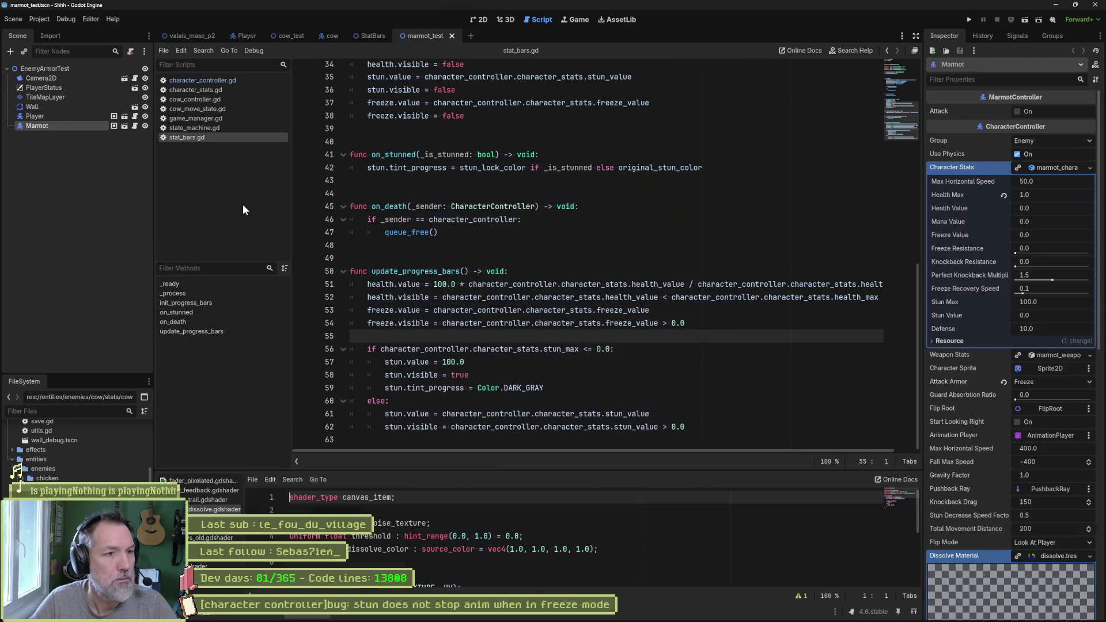
click(478, 19)
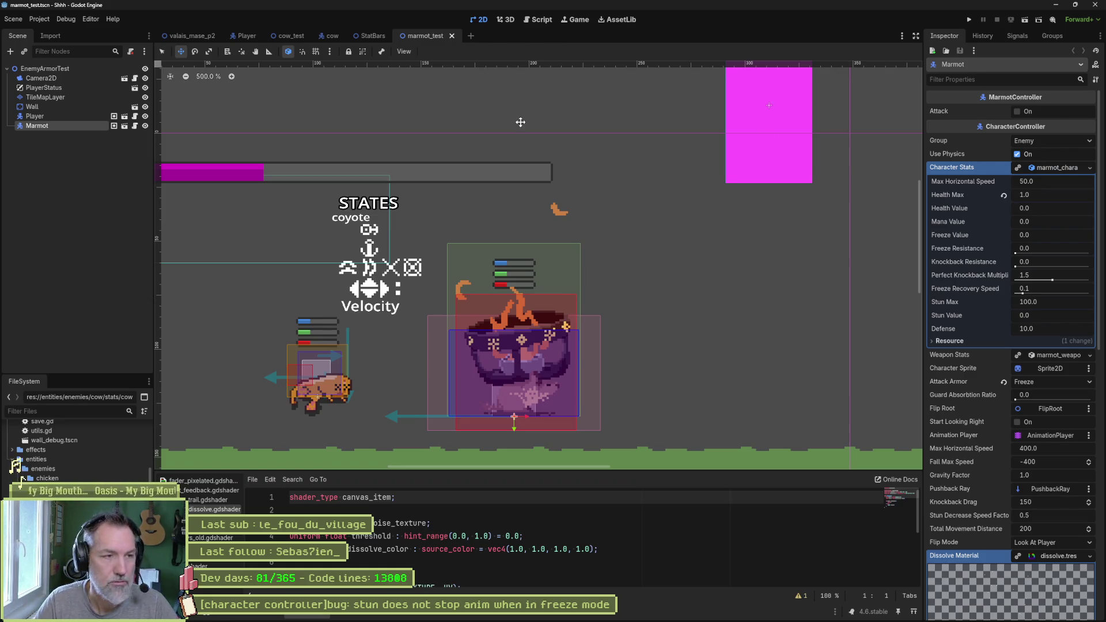
Open the scarecrow_test.tscn scene with the quick file finder.
key(shift+alt+o)
text(s a)
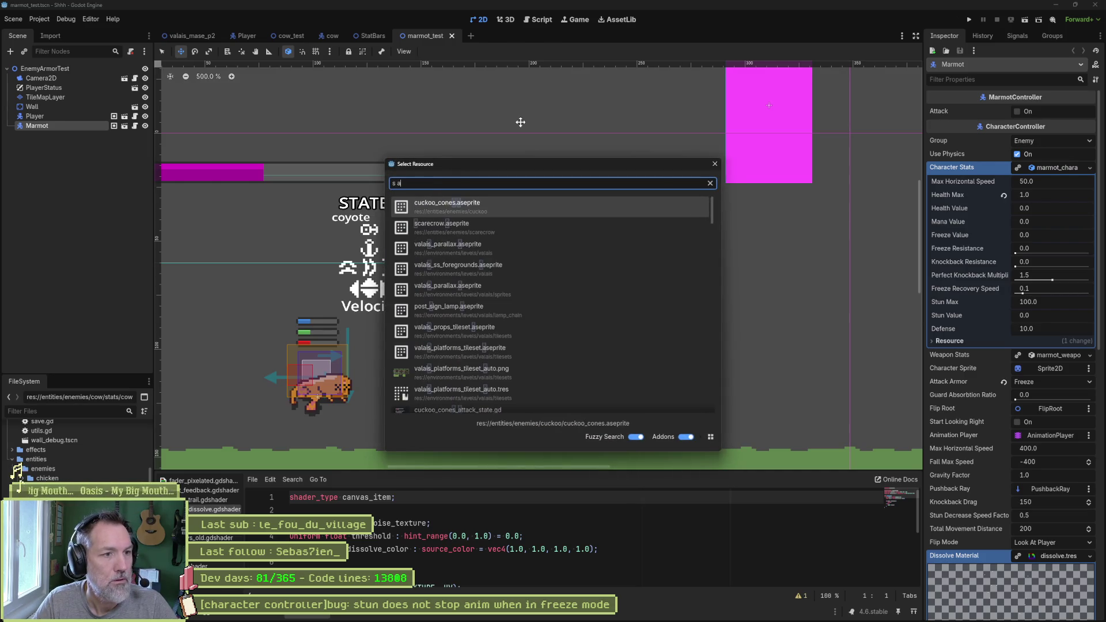
key(BackSpace)
key(BackSpace)
text(carec)
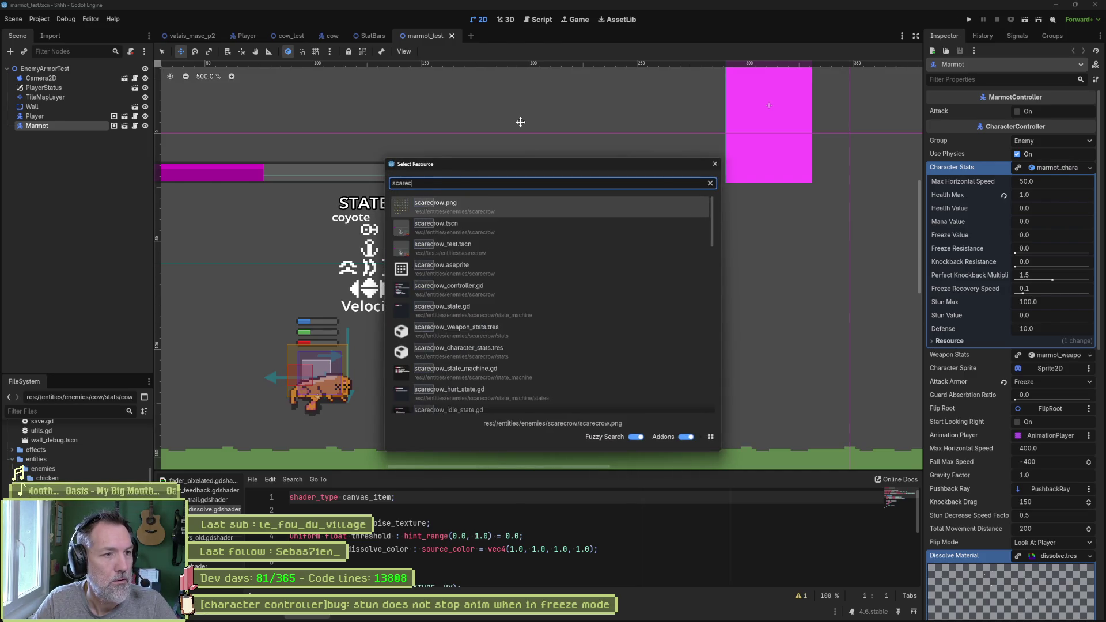
key(Down)
key(Down)
key(Return)
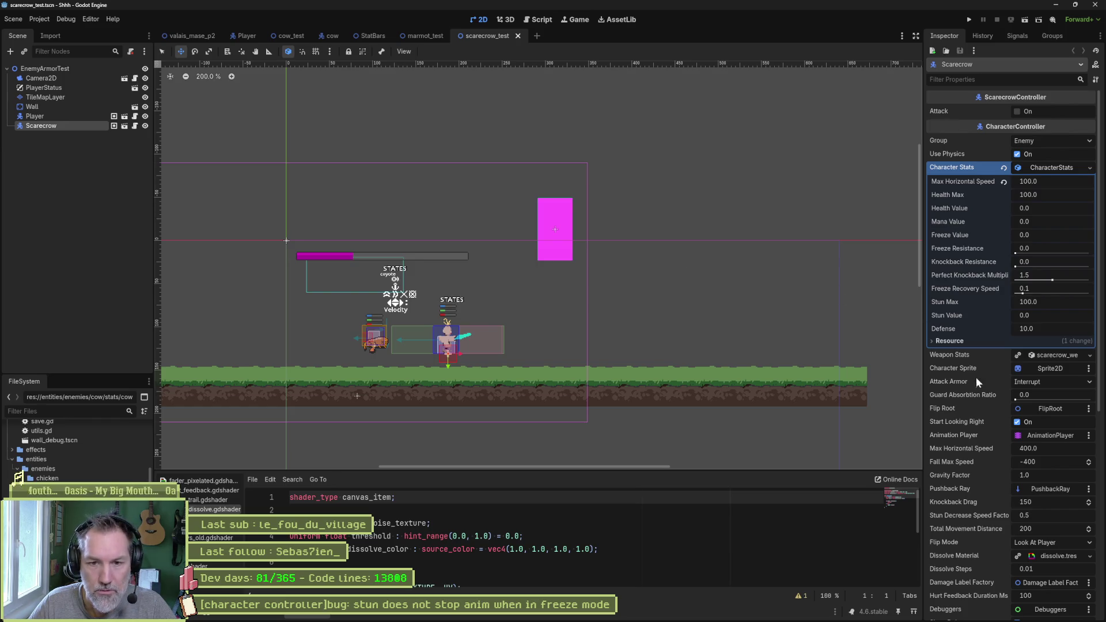
Change the Scarecrow's Attack Armor from Interrupt to Freeze.
click(1031, 382)
click(1041, 417)
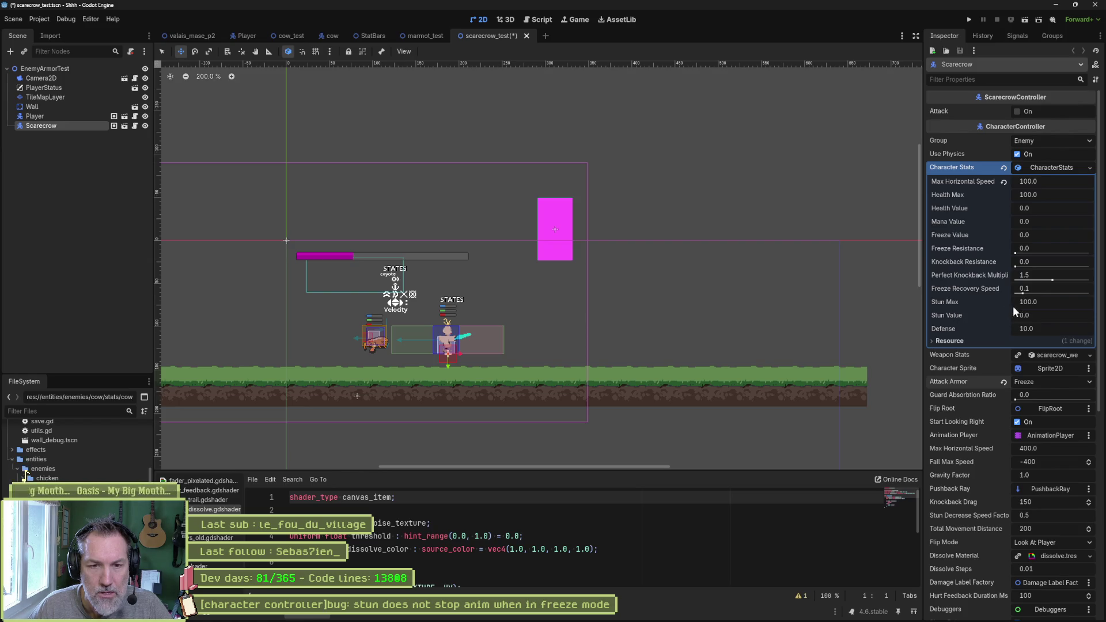
click(540, 20)
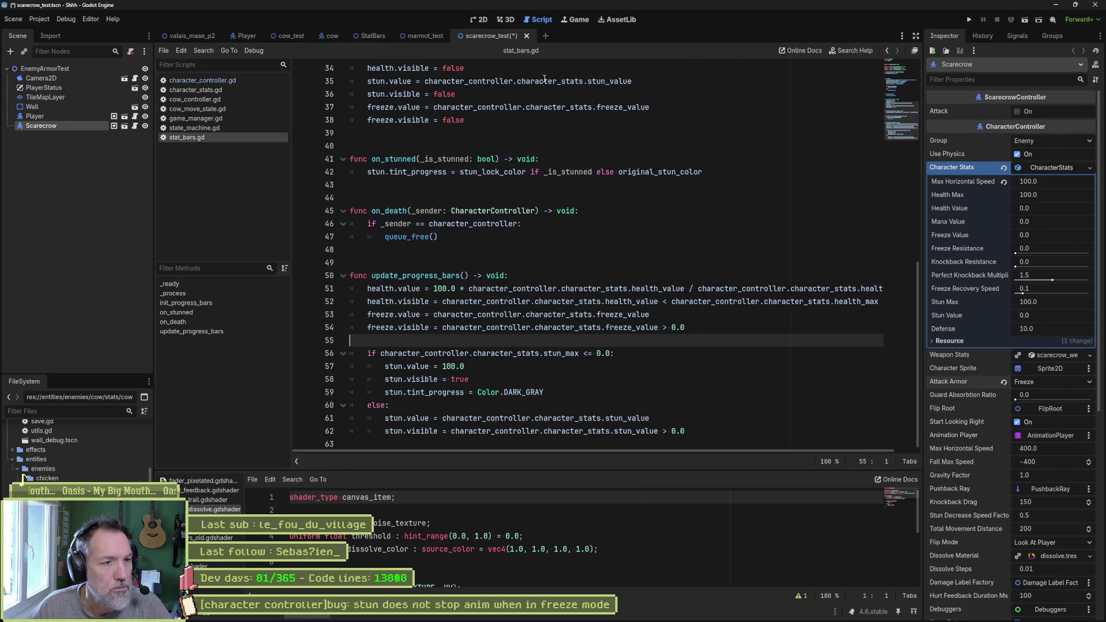
Find all stun_max uses (5 matches in 4 files) and open set_stun's early-return check.
click(173, 321)
click(206, 80)
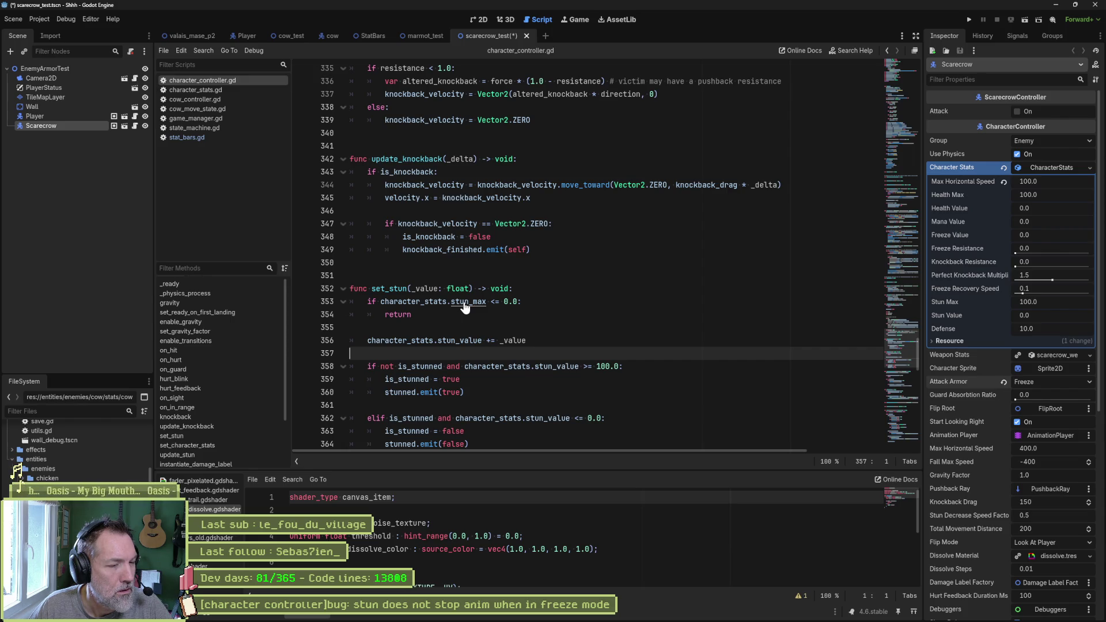
ctrl+click(464, 304)
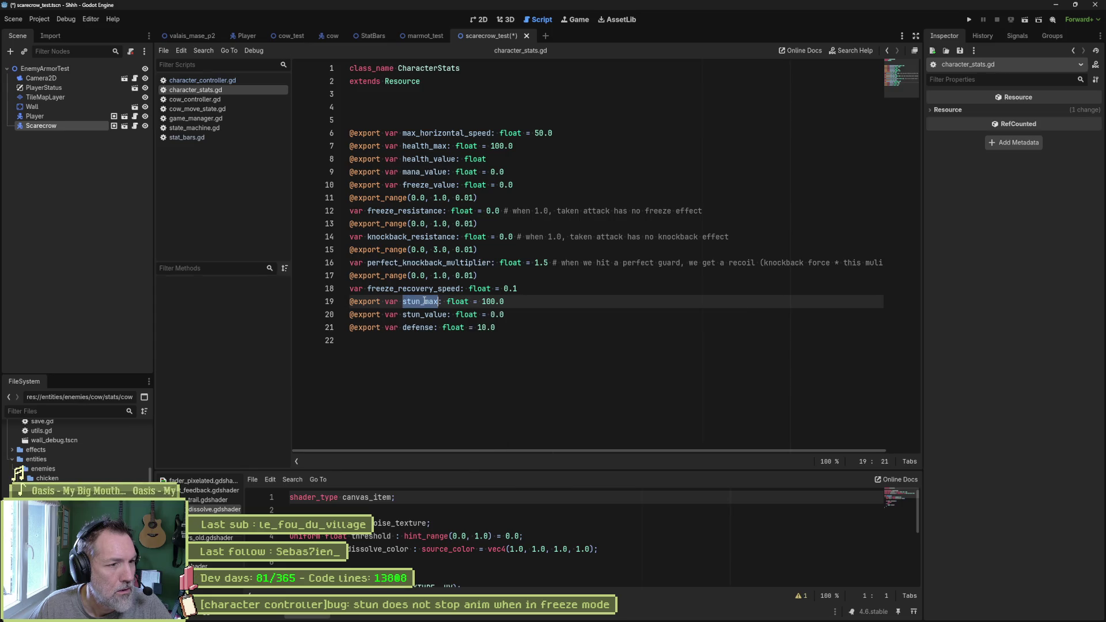
key(ctrl+shift+f)
click(558, 353)
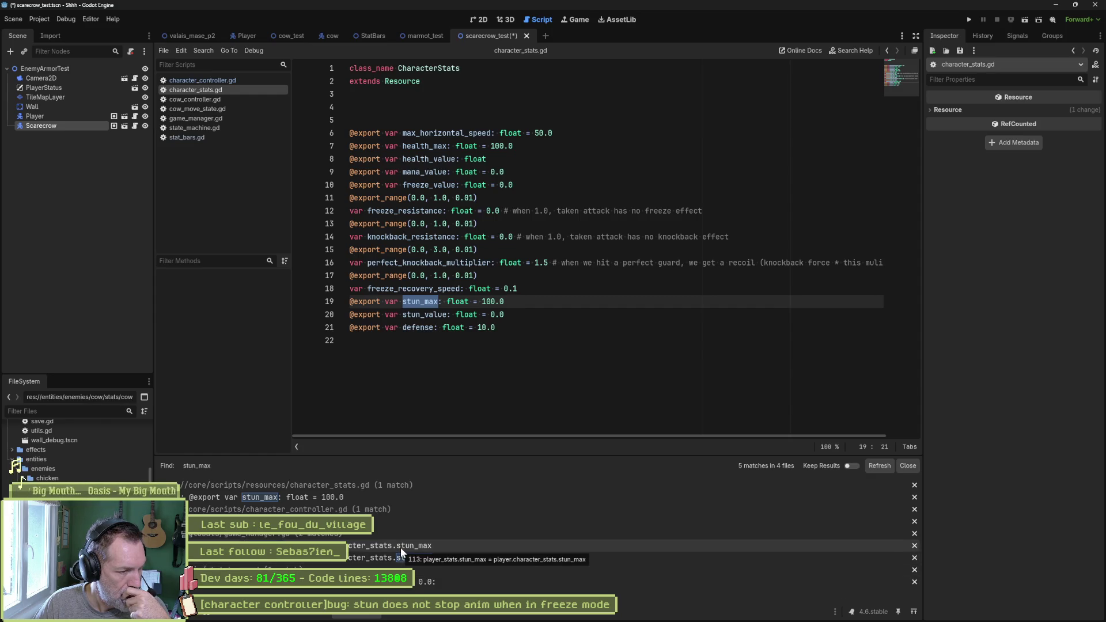
click(357, 521)
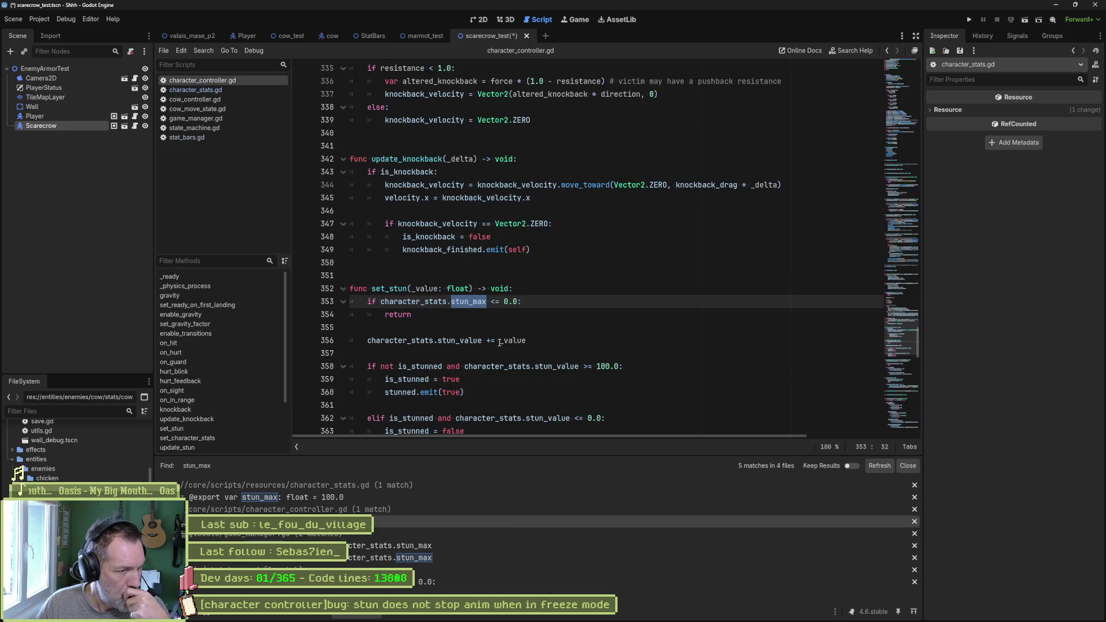
Replace the hard-coded 100.0 on line 358 with character_stats.stun_max and save character_controller.gd.
scroll(493, 365, down, 1)
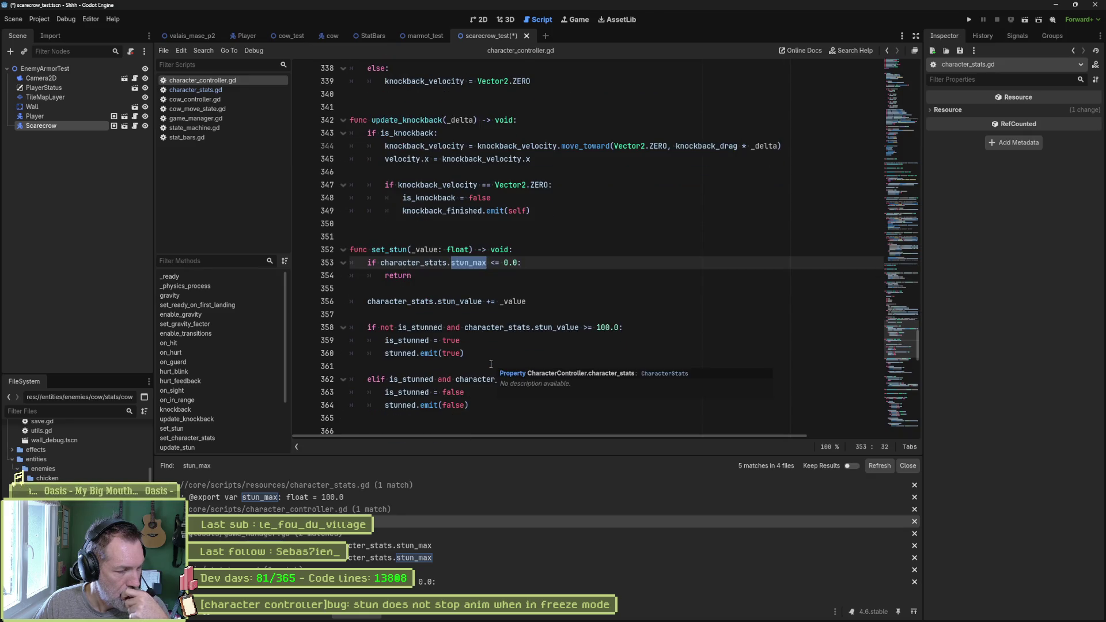
drag(536, 330, 619, 329)
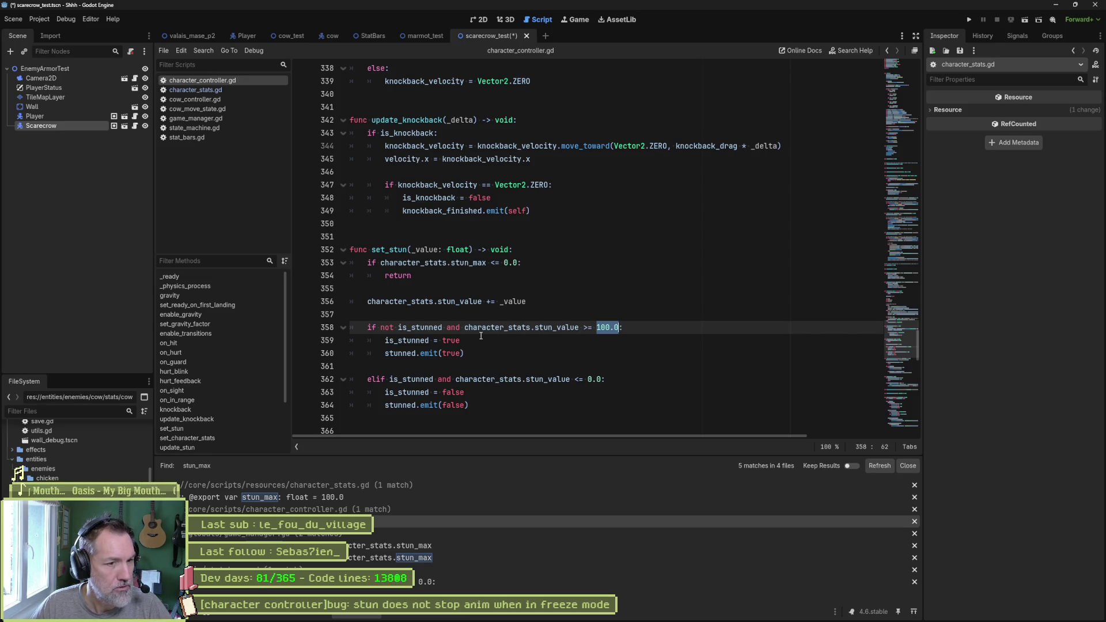
drag(464, 328, 618, 329)
text(character_stats.stun_)
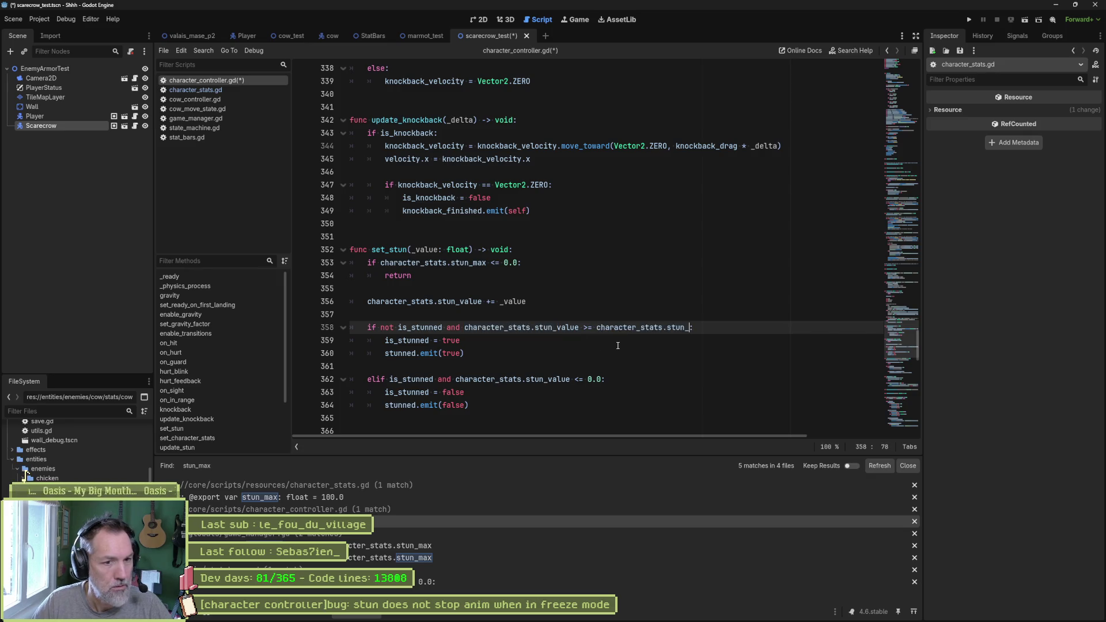
text(max)
key(Return)
key(ctrl+s)
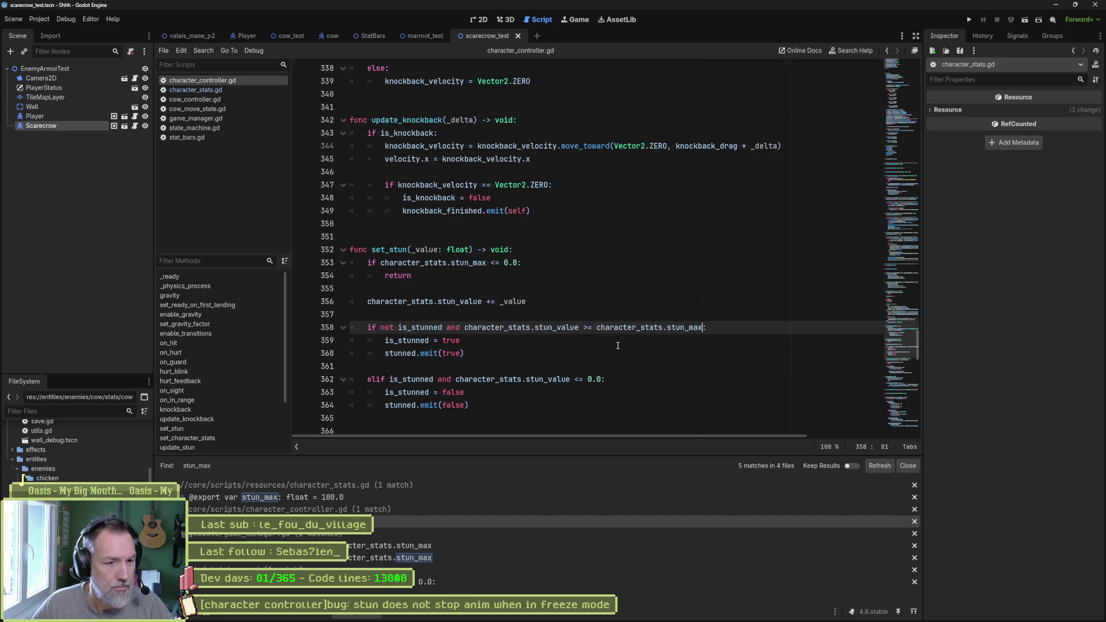
Set the Scarecrow's Stun Max to 1.0 and run the scarecrow_test scene with F6.
click(70, 126)
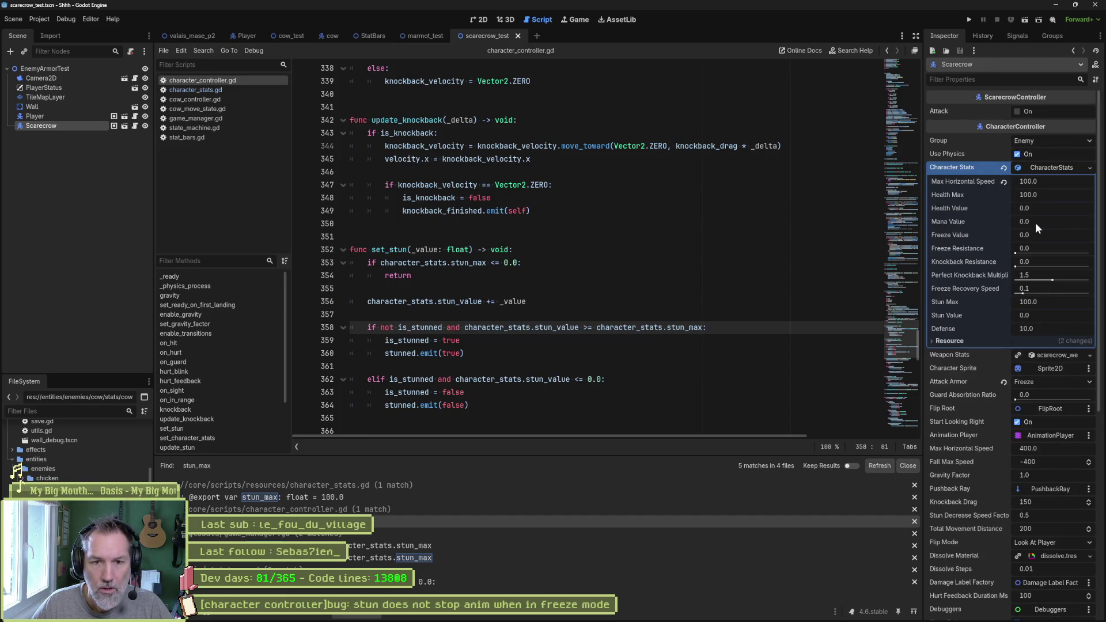
click(1060, 301)
text(1)
key(Return)
click(607, 368)
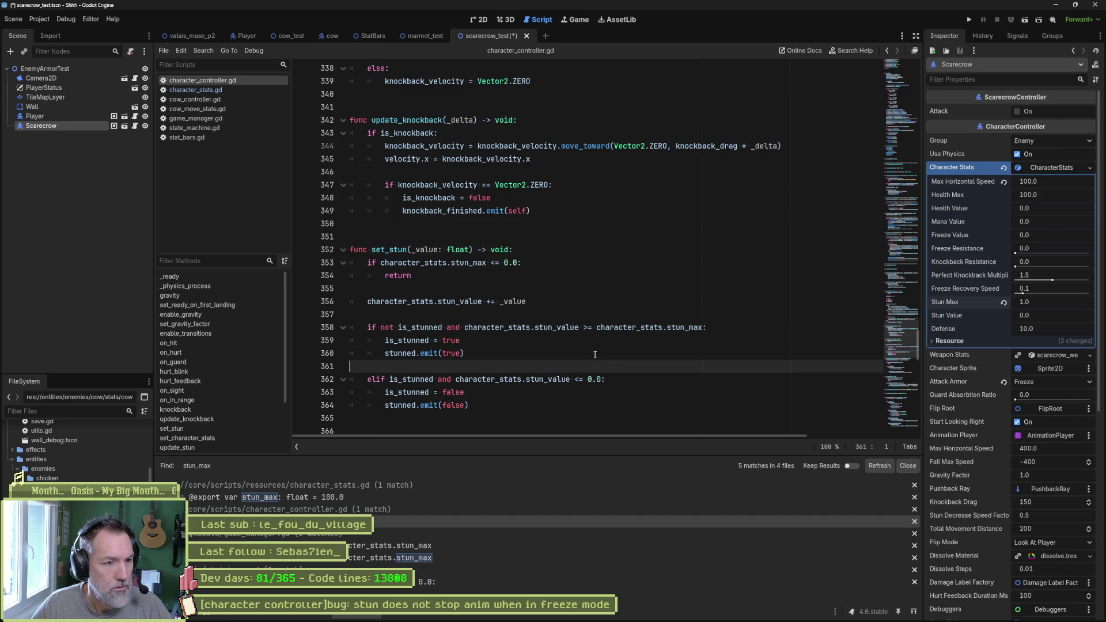
key(F6)
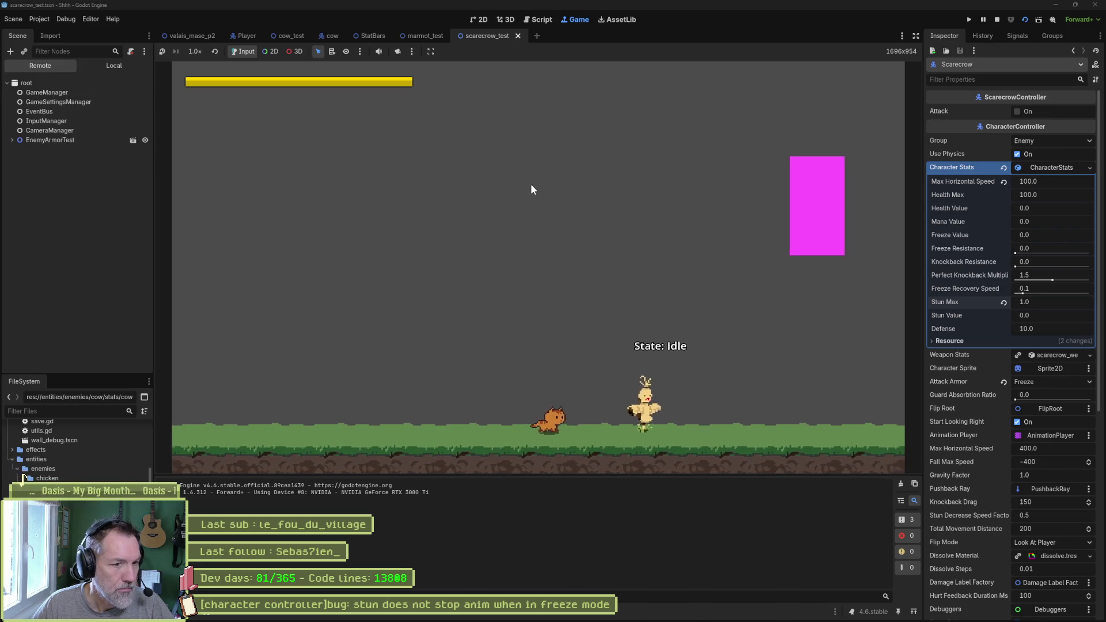
Hit the scarecrow for 10.0 damage in the running game, then stop the scene with F8.
click(530, 184)
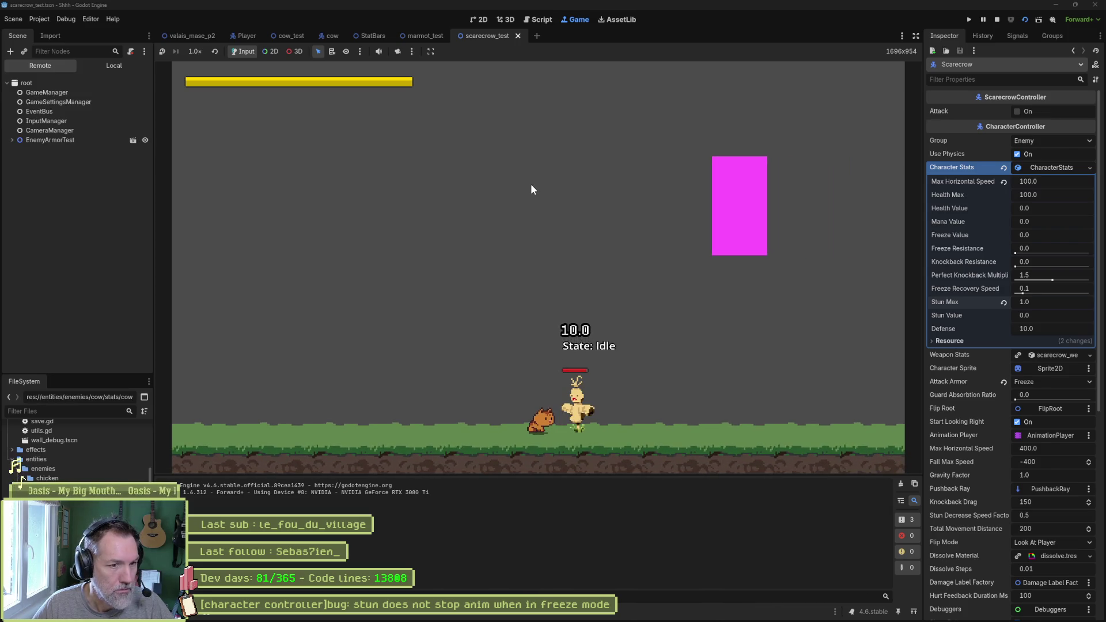
key(F8)
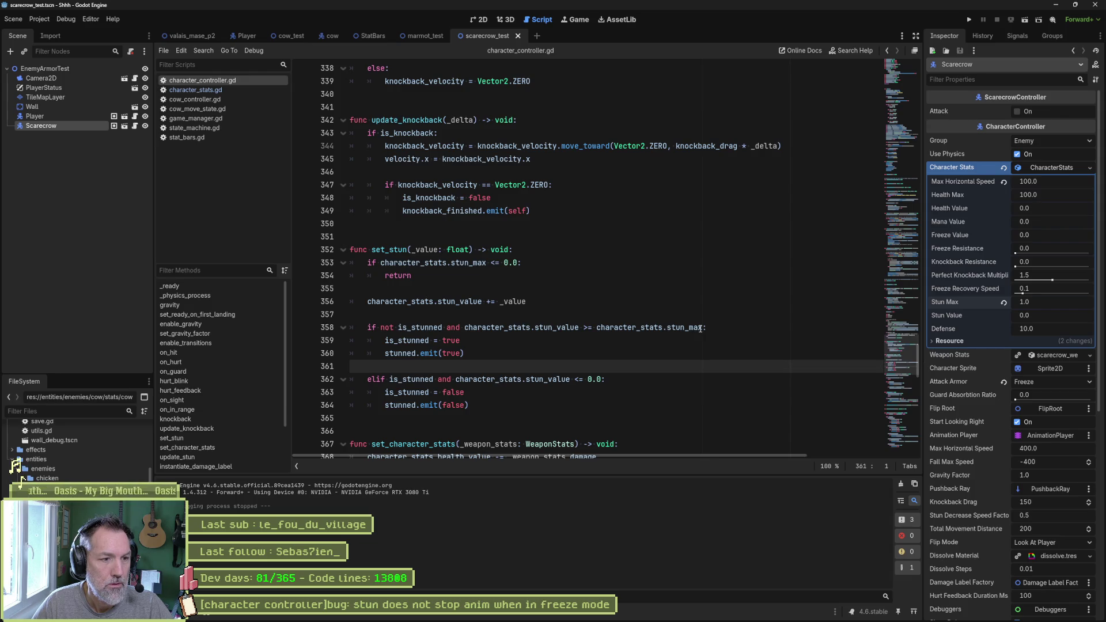
Search the project for the stunned signal and view its on_stunned handler in stat_bars.gd.
double_click(409, 355)
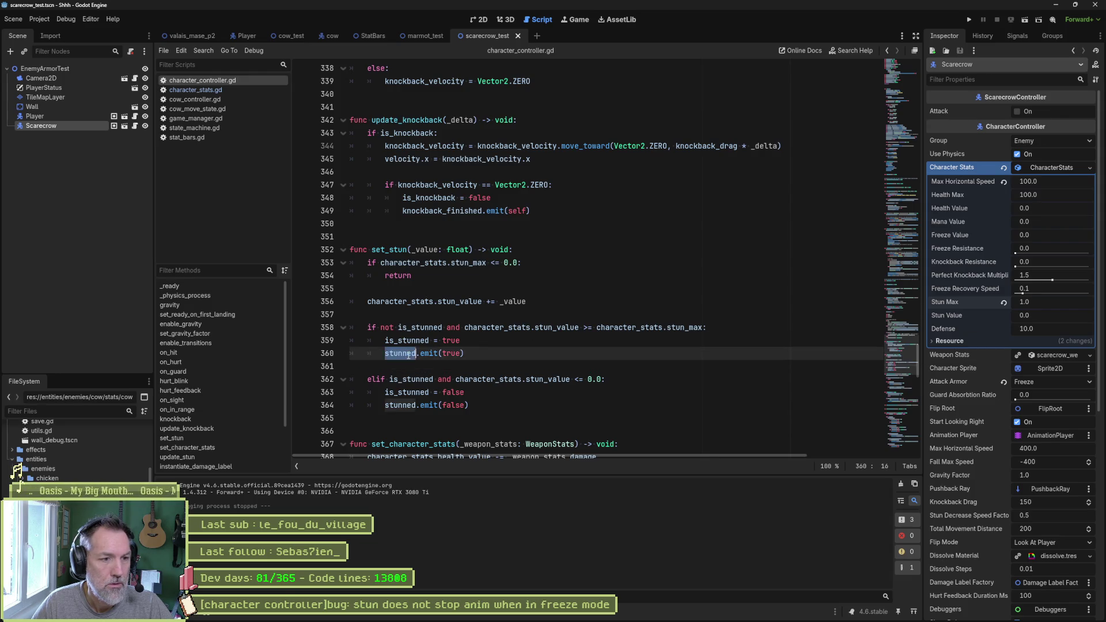
key(ctrl+shift+f)
key(Return)
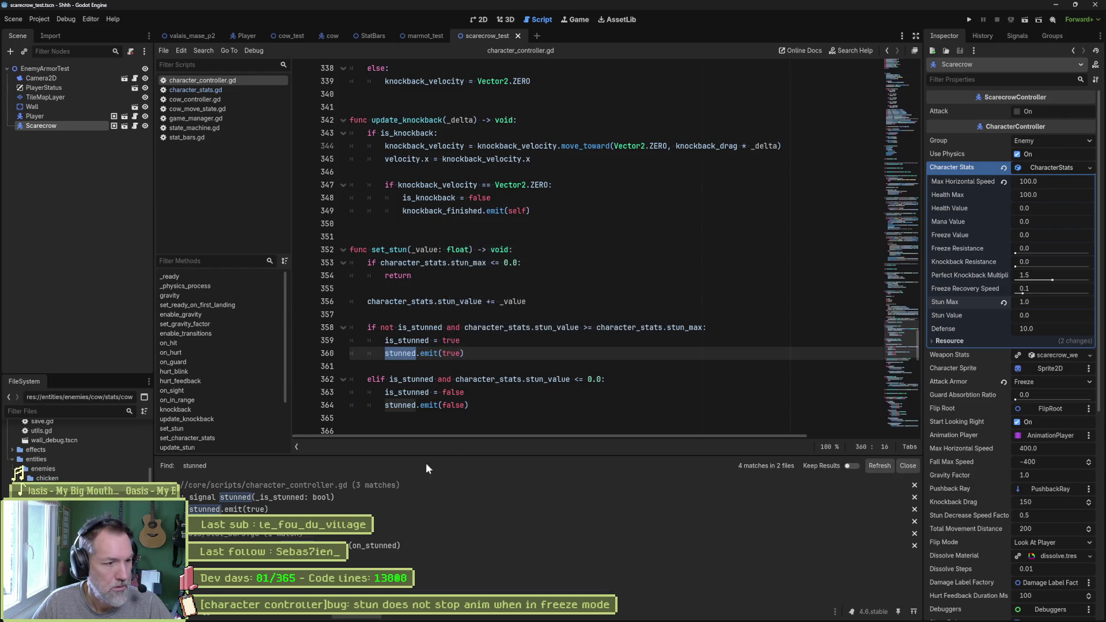
click(374, 546)
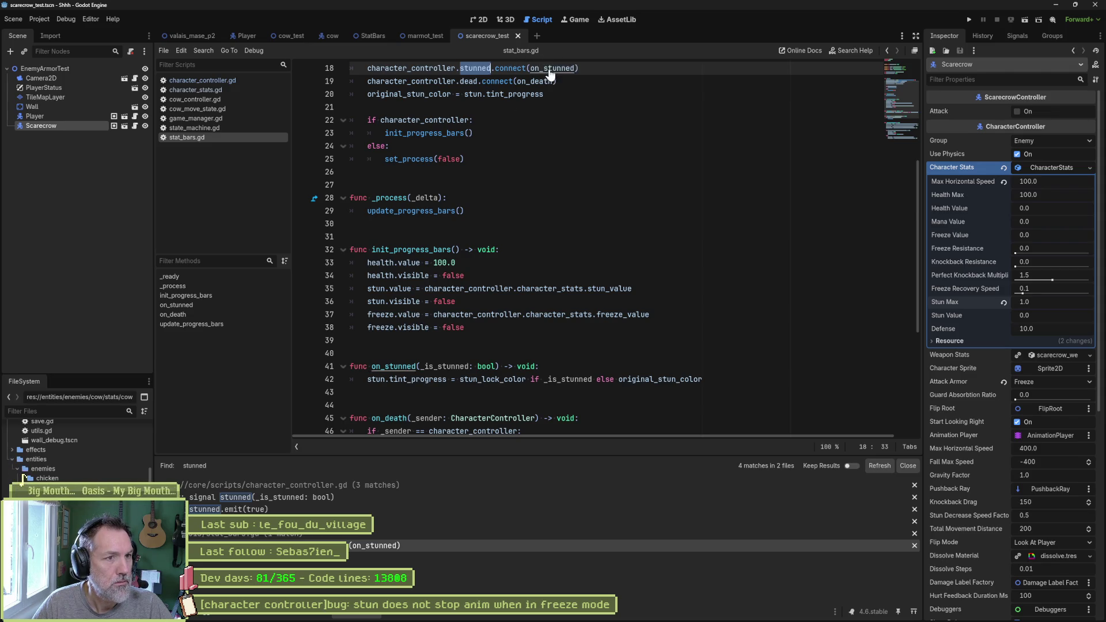
ctrl+click(552, 68)
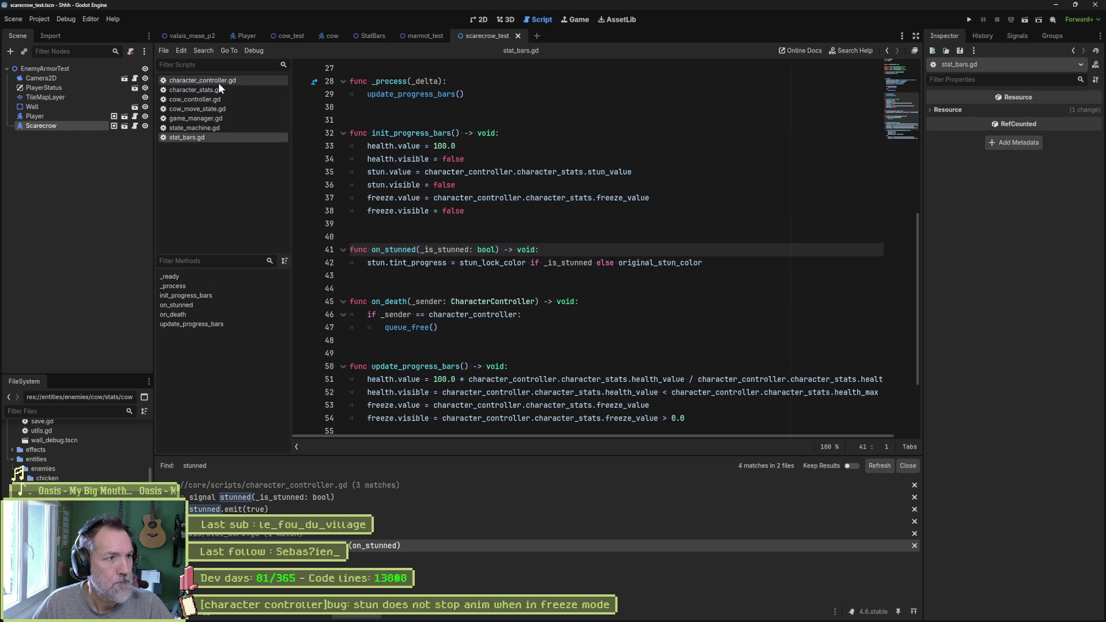
click(219, 82)
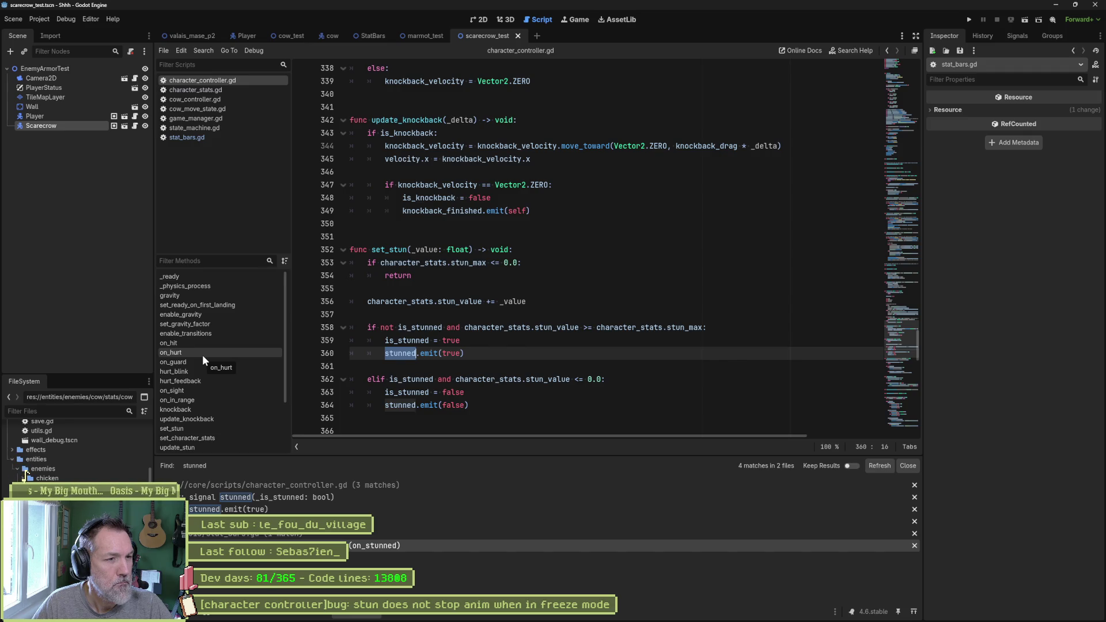
Search for set_stun across scripts and go to its call on line 375.
double_click(382, 250)
key(ctrl+shift+f)
click(551, 354)
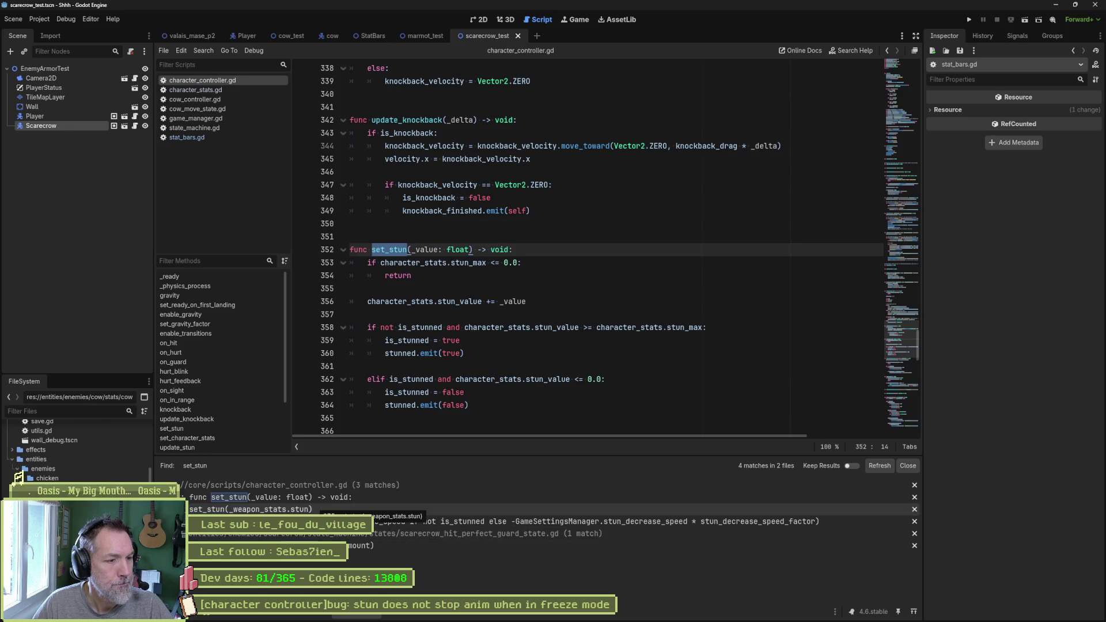
click(329, 509)
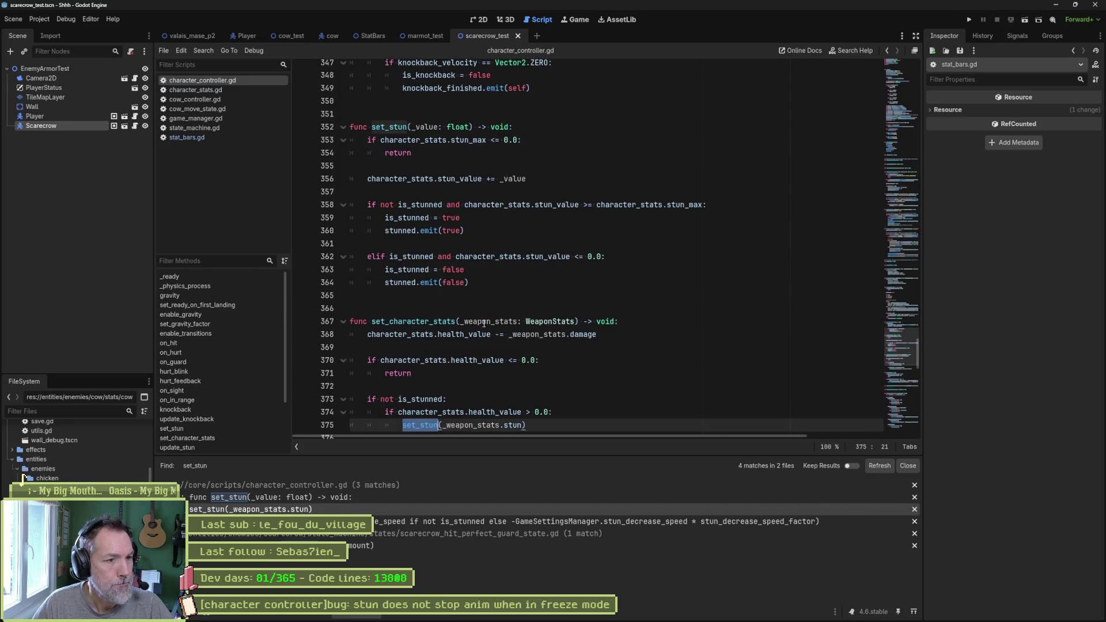
scroll(483, 323, down, 3)
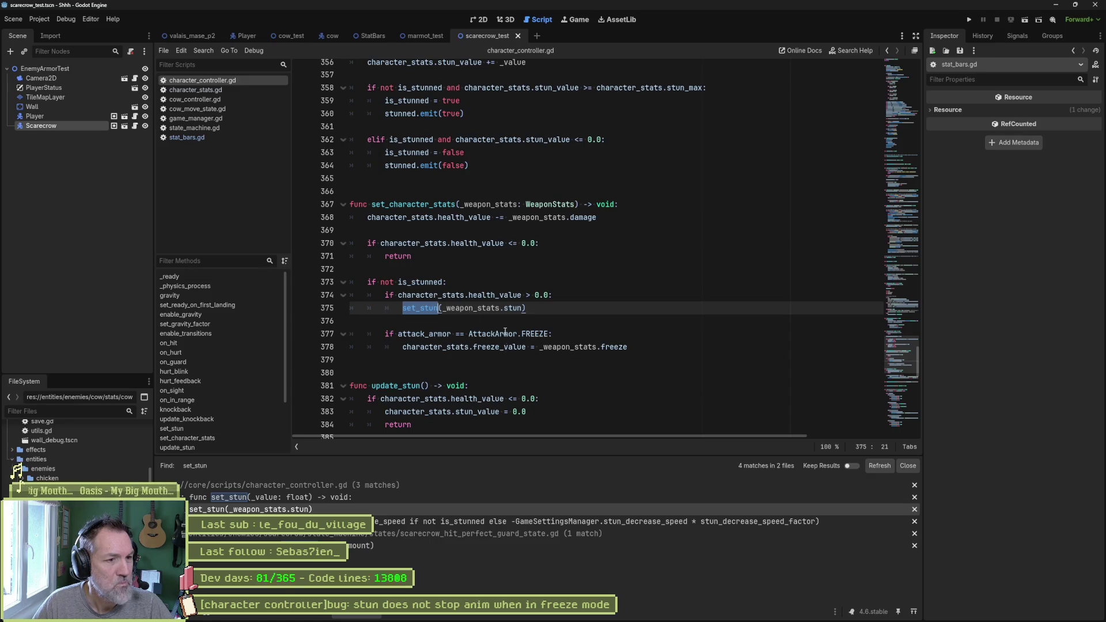
mouse_move(505, 335)
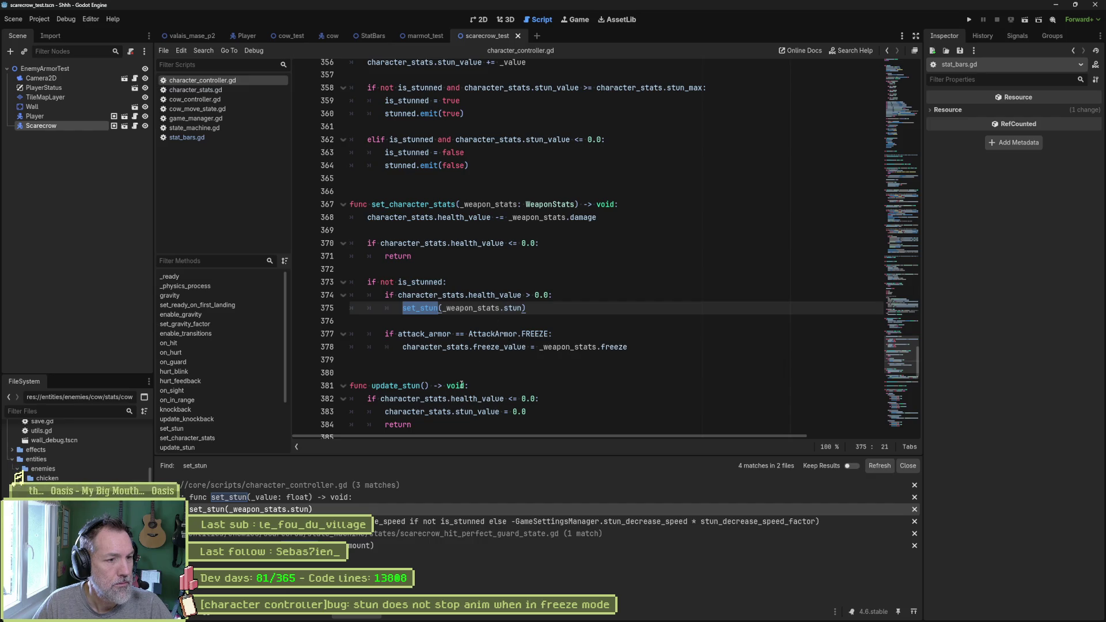
scroll(400, 276, down, 3)
Search for update_stun, return to its definition, and highlight the stun_value > 0.0 condition.
double_click(399, 270)
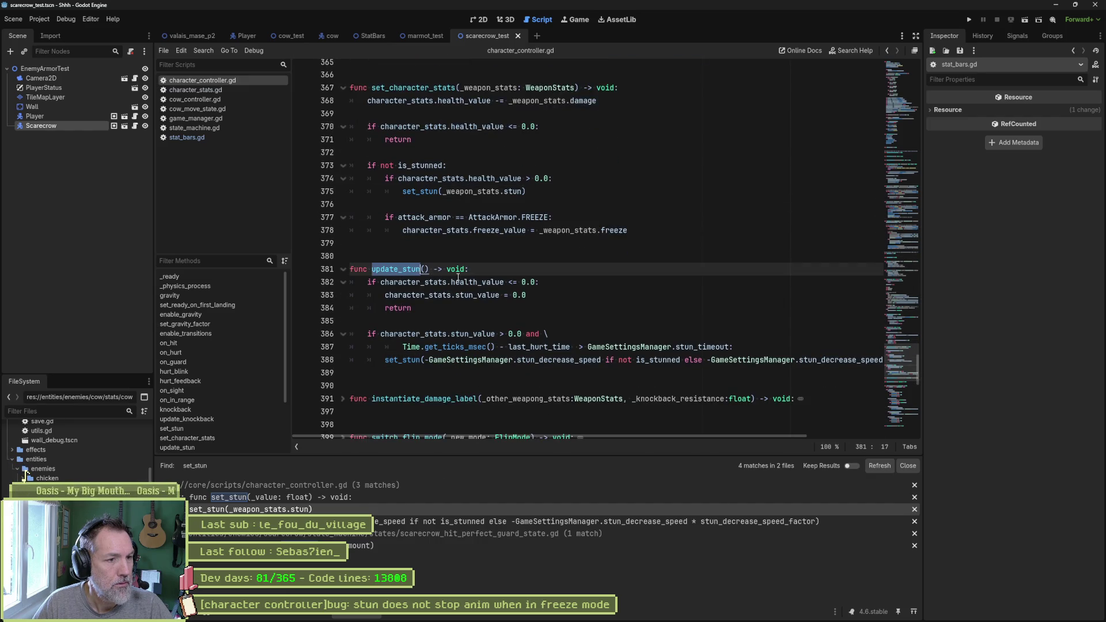
key(ctrl+shift+f)
key(Return)
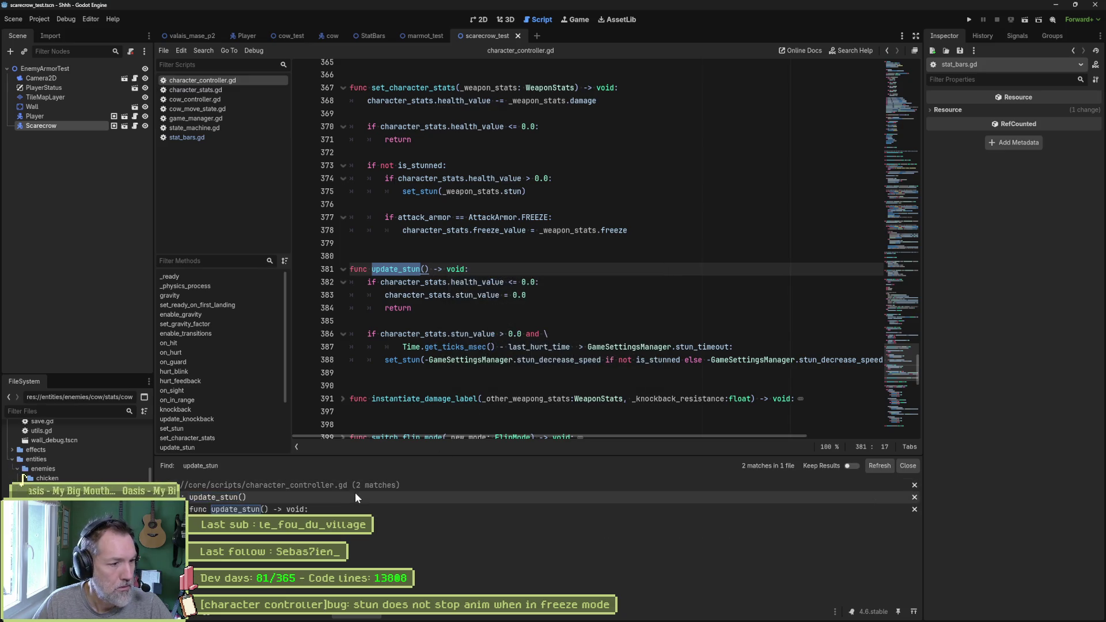
click(354, 494)
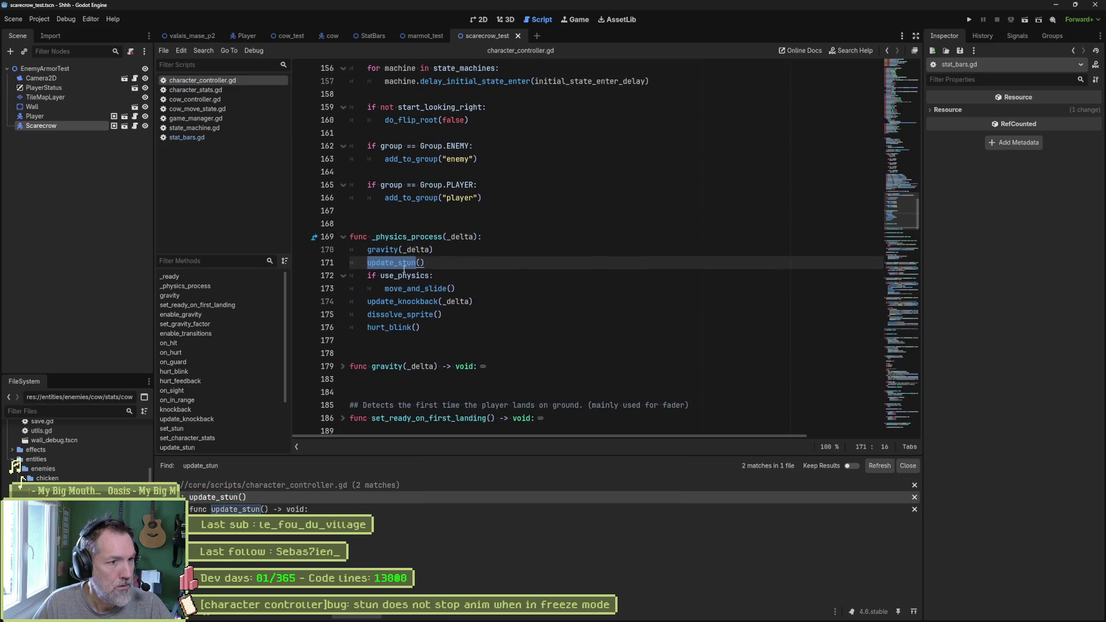
ctrl+click(396, 262)
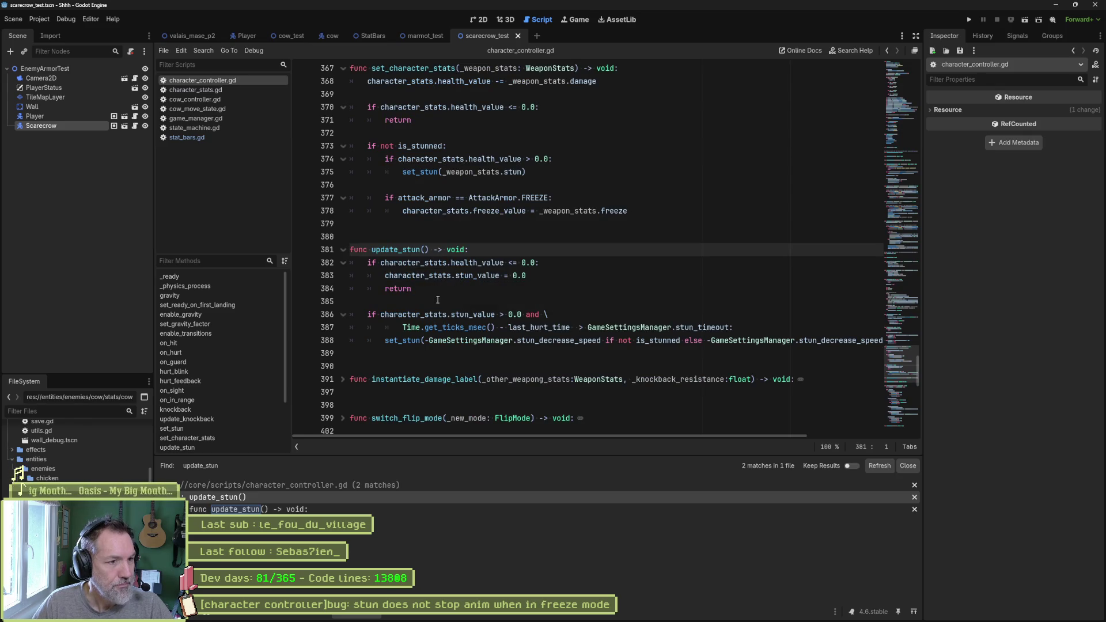
drag(452, 315, 520, 314)
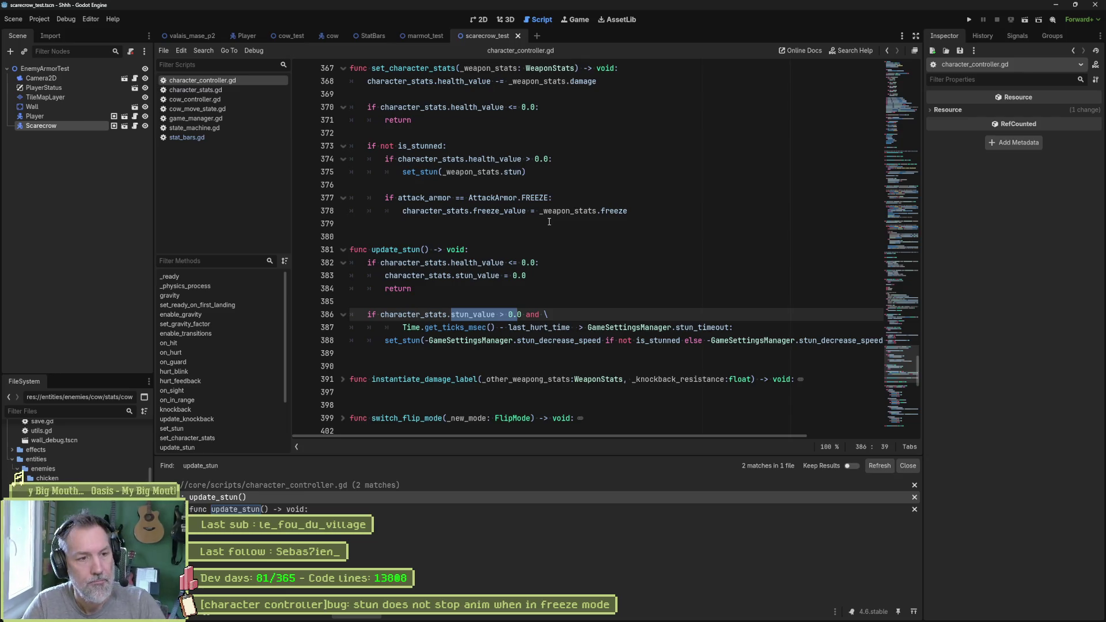
Open state_machine.gd and pick out is_stunned and stun_state on lines 113-114.
key(shift+alt+o)
text(state_mach)
key(Down)
key(Down)
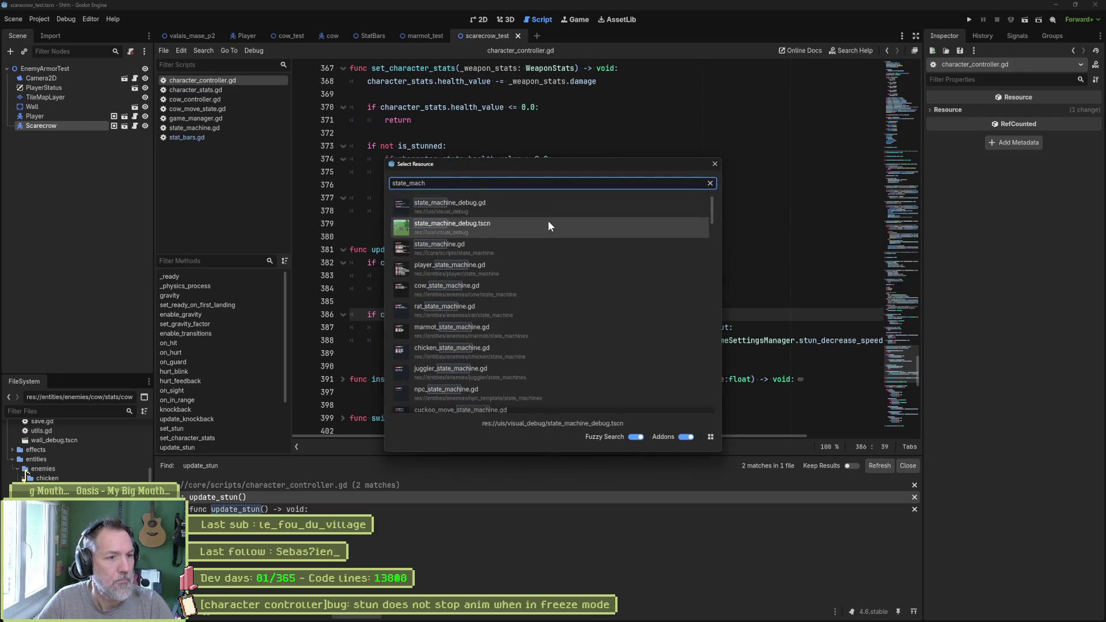
key(Return)
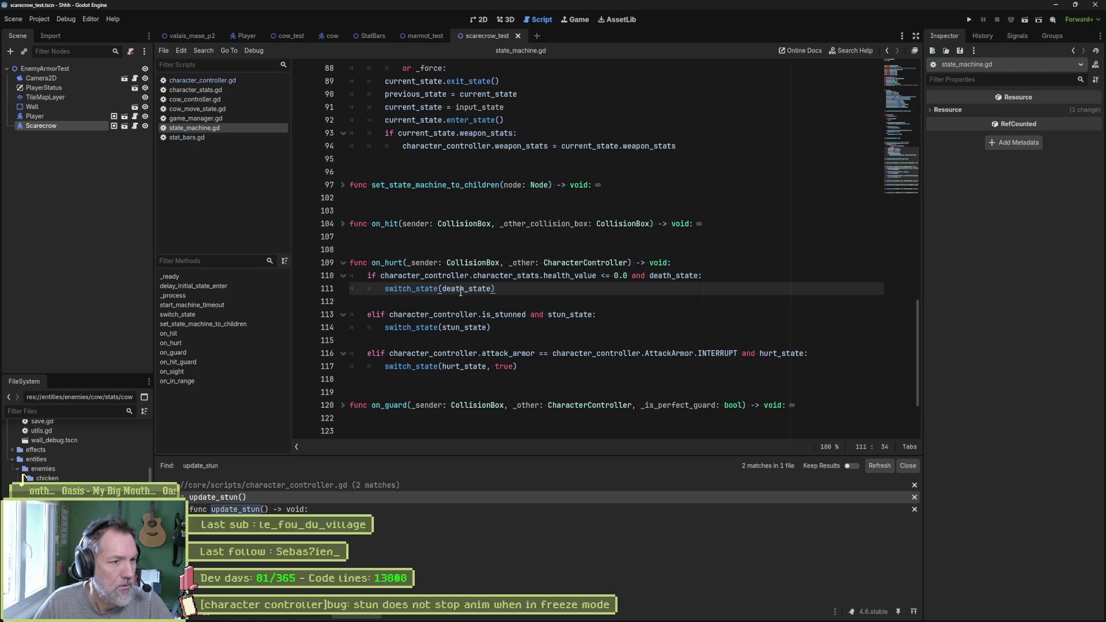
double_click(457, 328)
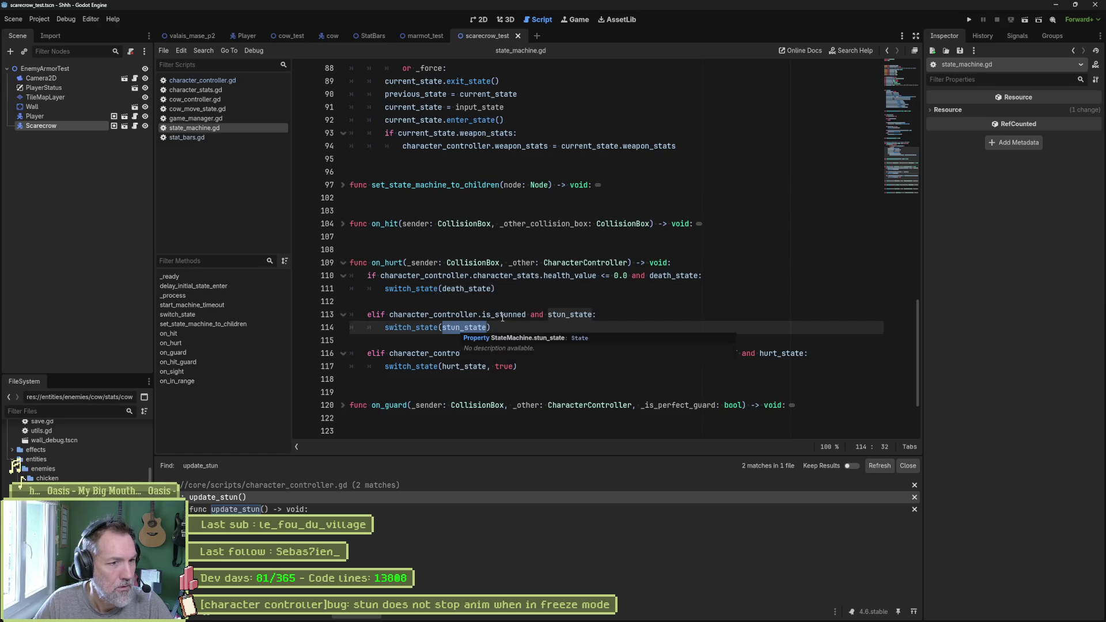
double_click(503, 314)
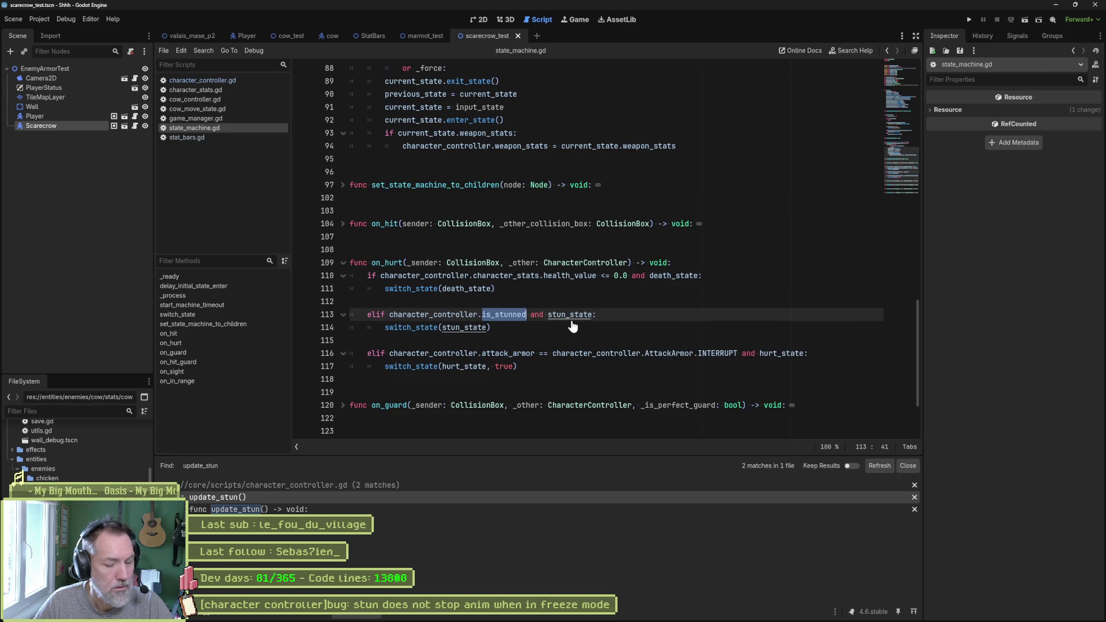
Search for is_stunned (9 matches in 2 files) and review where it becomes true and false.
key(ctrl+shift+f)
click(550, 354)
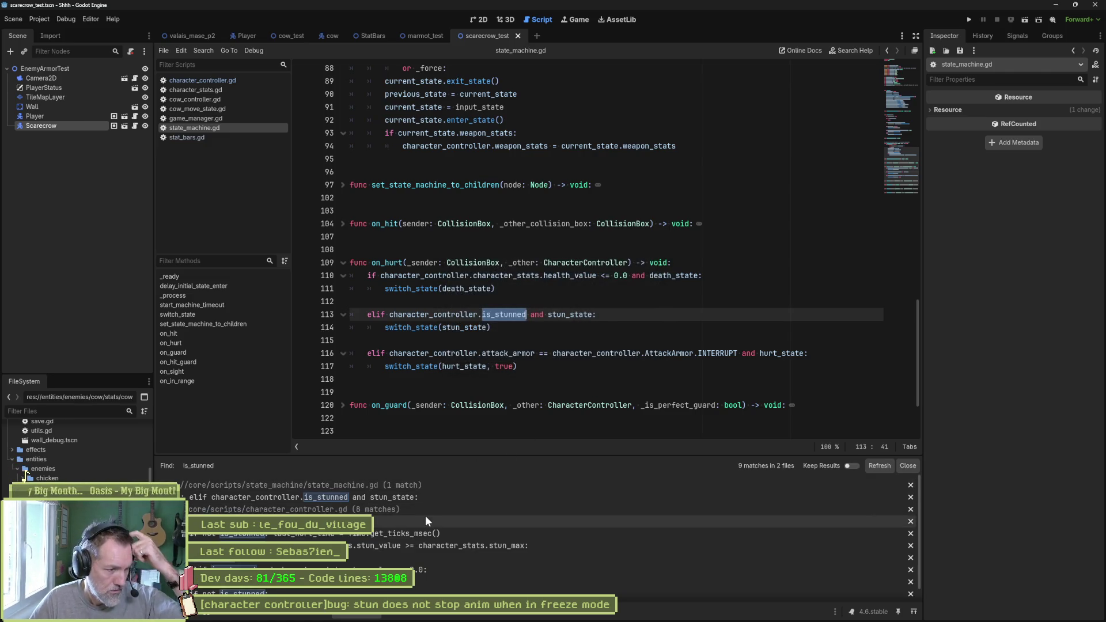
click(394, 555)
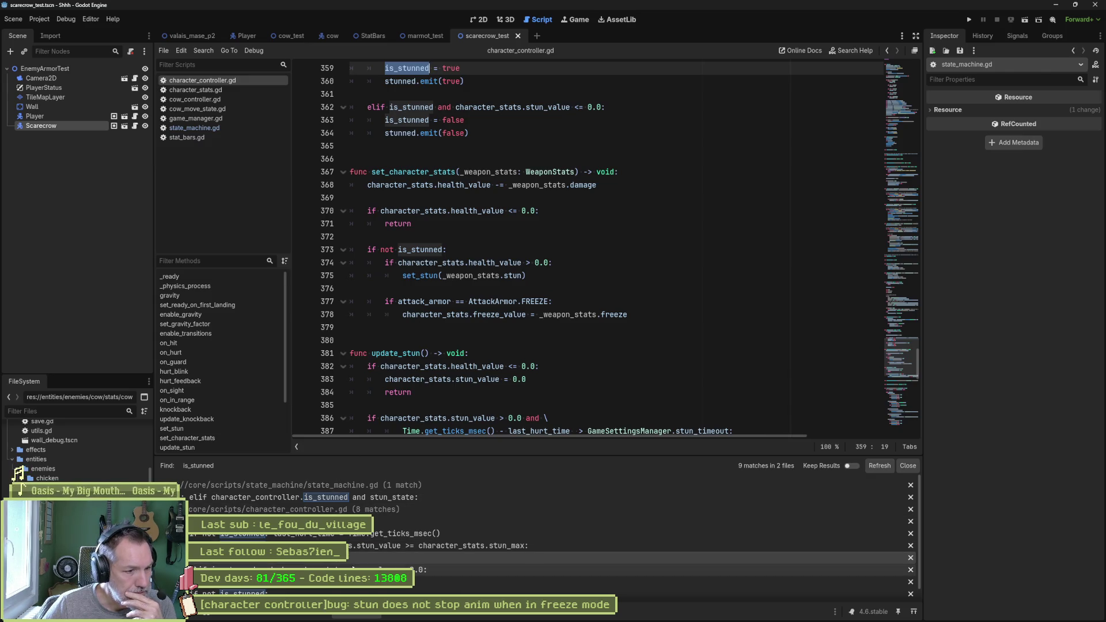
scroll(342, 568, down, 1)
click(349, 568)
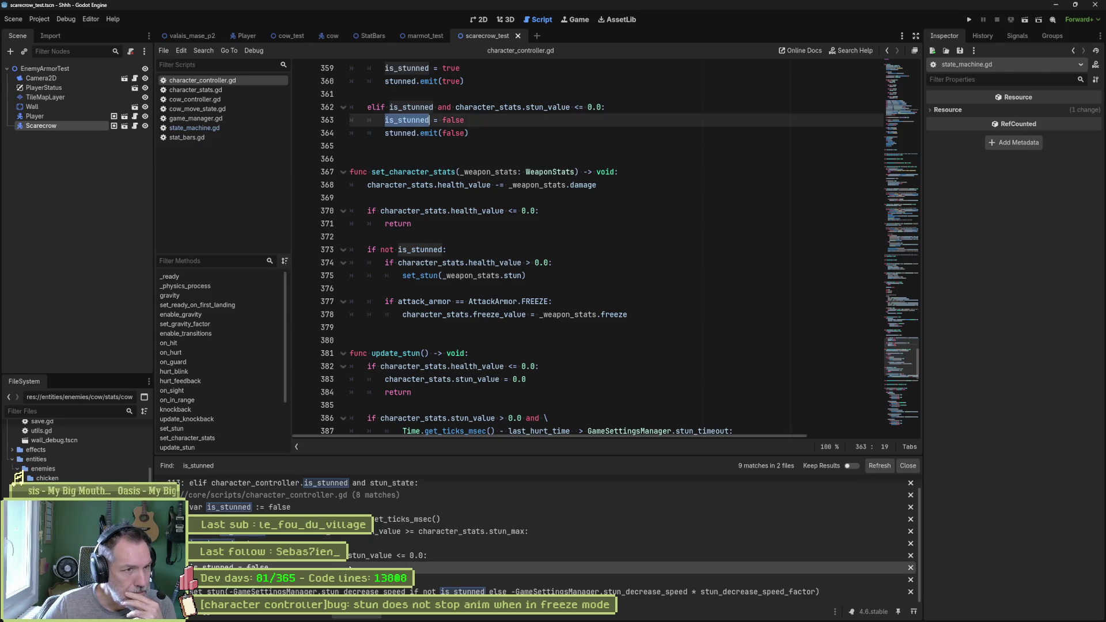
drag(522, 250, 703, 248)
drag(385, 263, 460, 264)
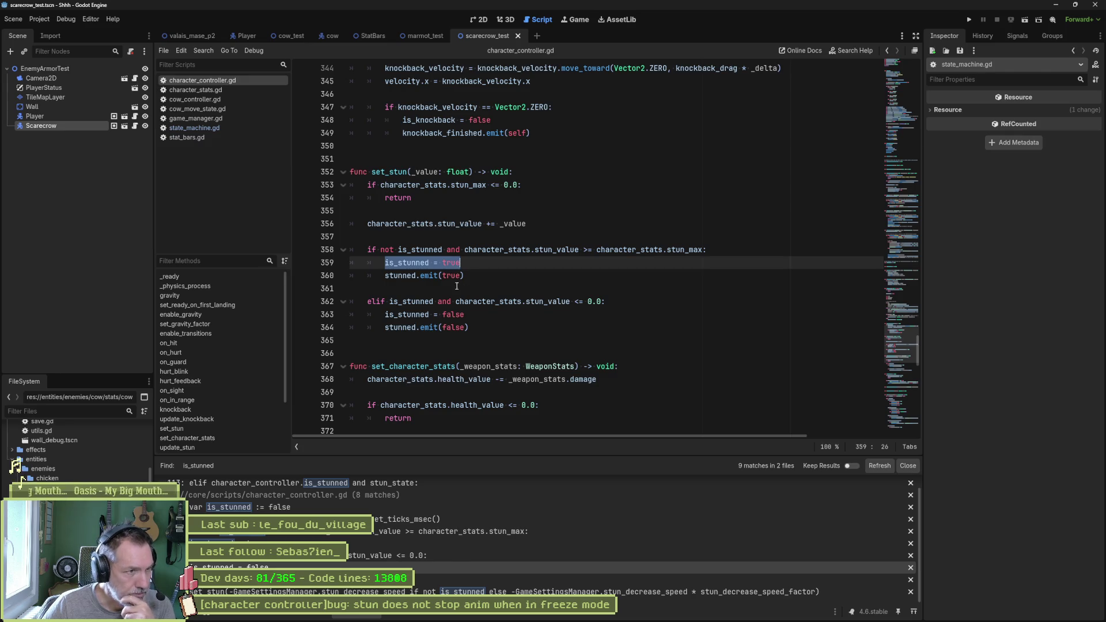
Back in state_machine.gd, select stun_state and open stun_state.gd.
click(203, 127)
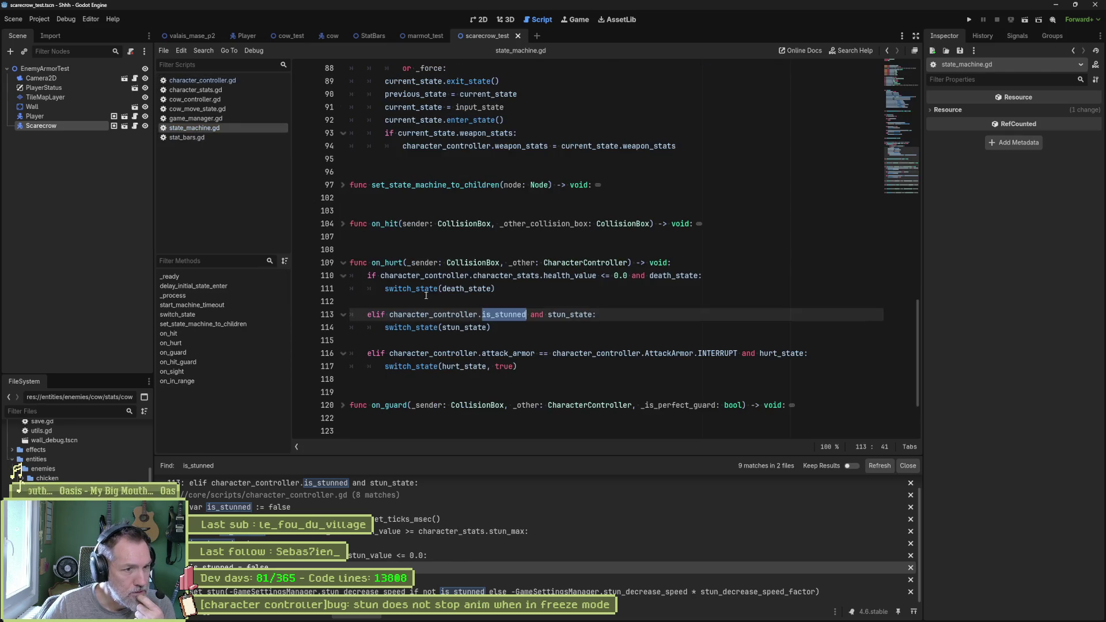
click(501, 314)
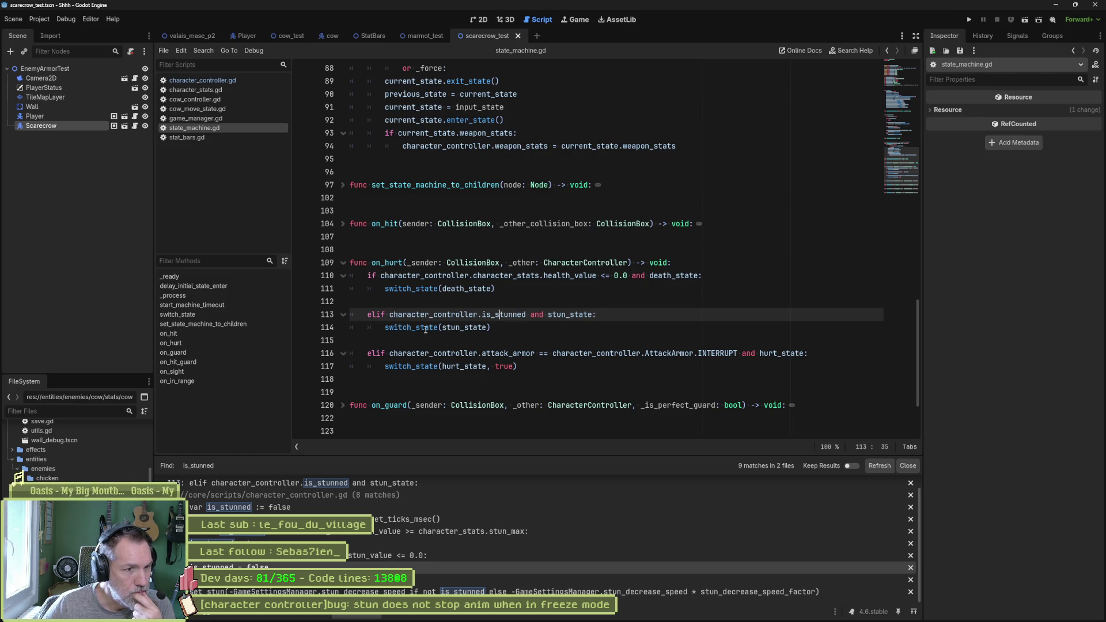
double_click(462, 327)
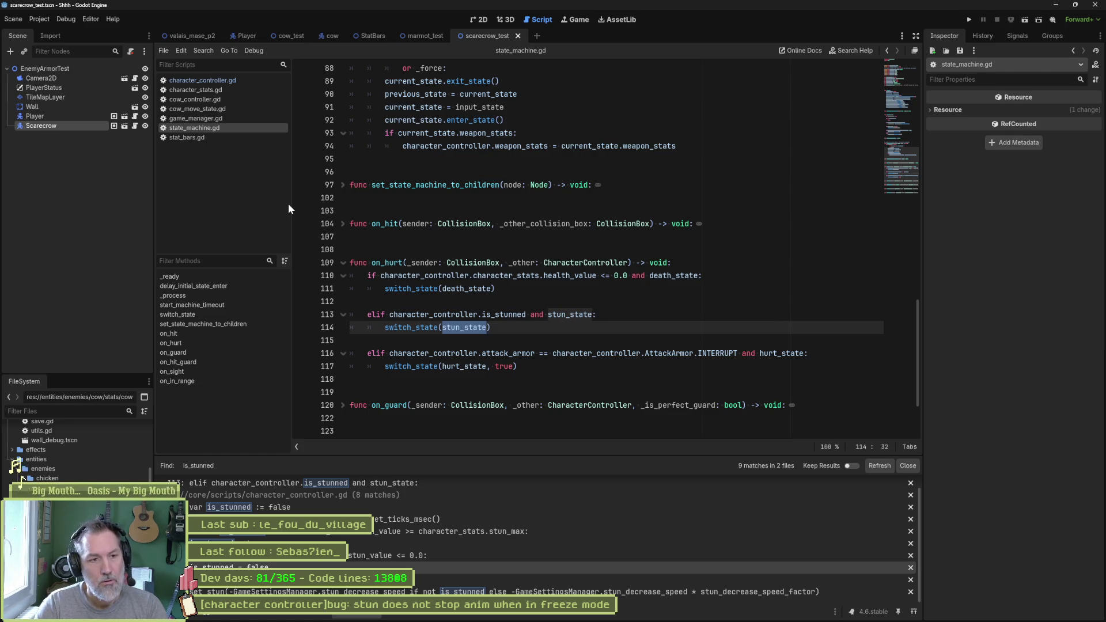
key(shift+alt+o)
text(stunsta)
key(Return)
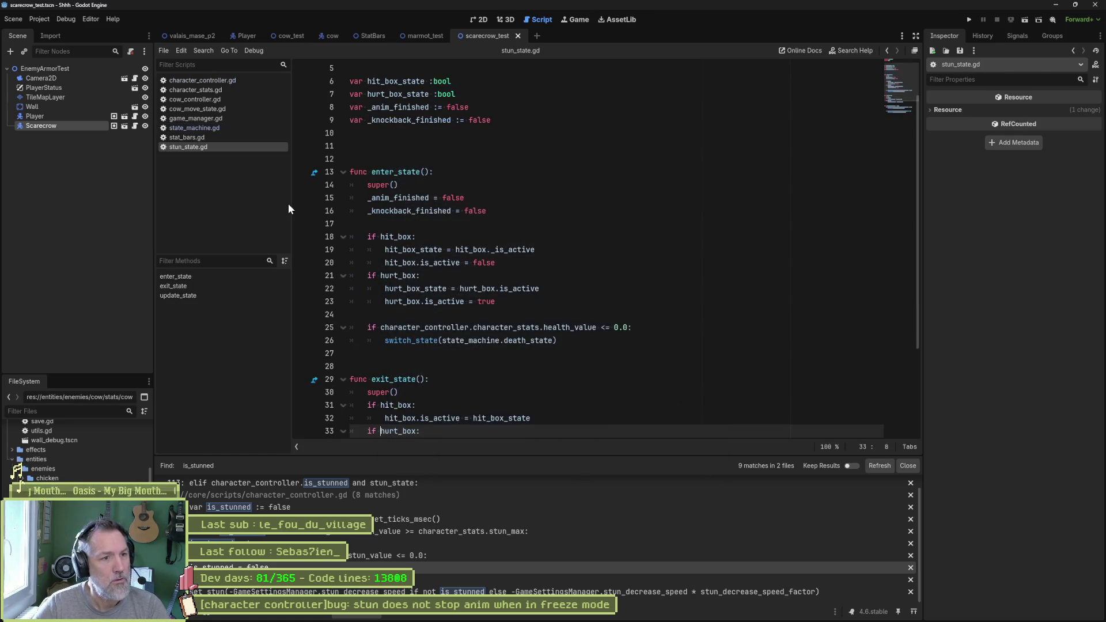